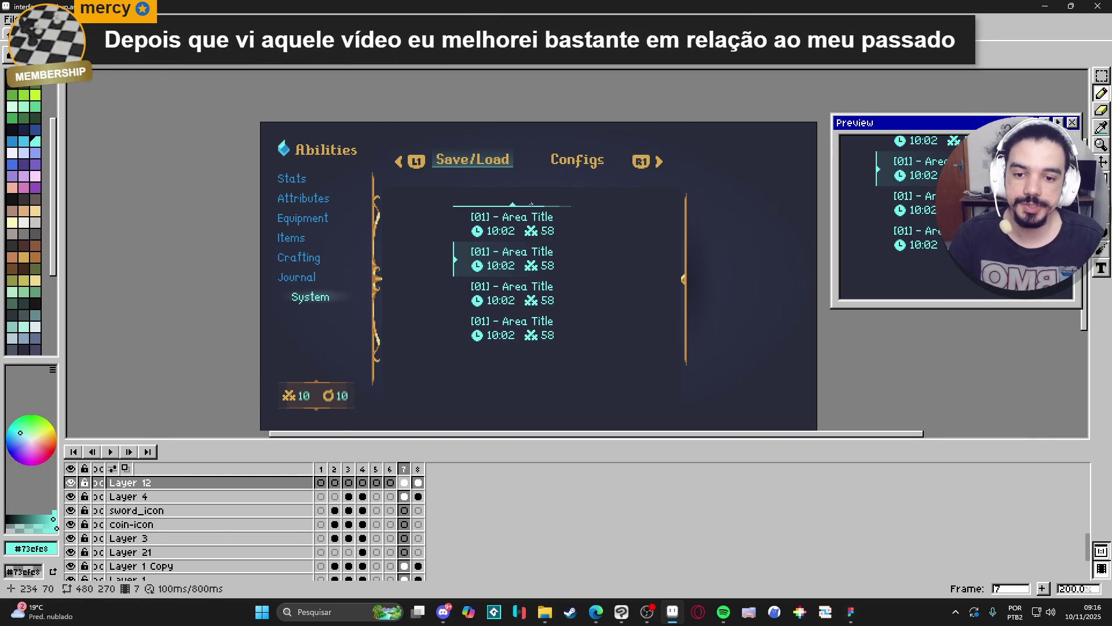
Zoom in and erase the left part of the cyan divider line above the save slots
scroll(523, 207, up, 2)
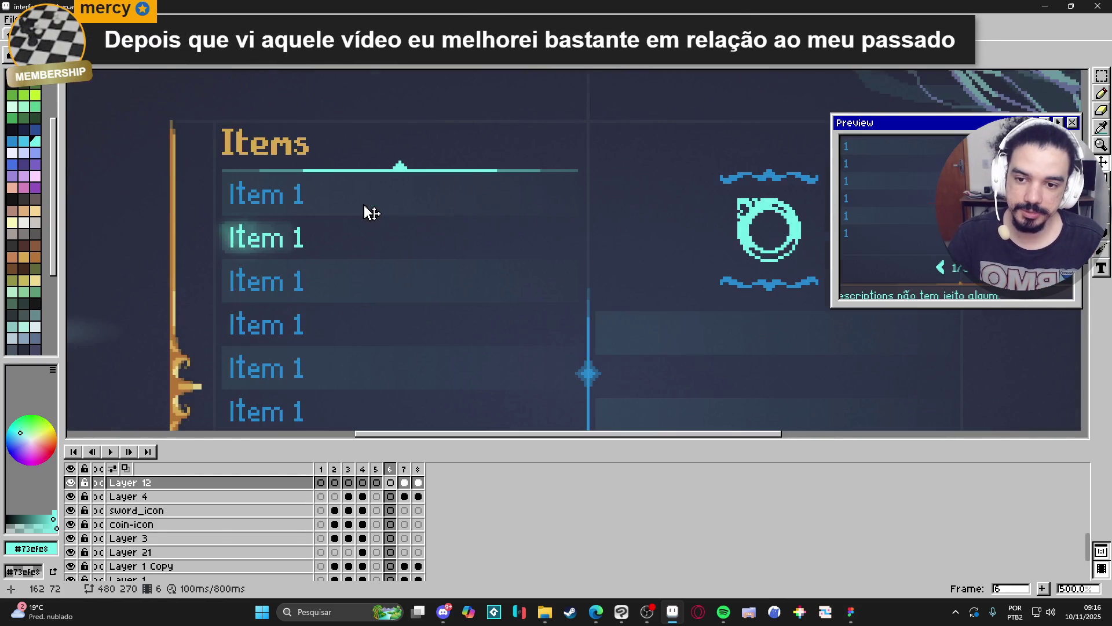
scroll(485, 305, up, 1)
scroll(485, 304, up, 1)
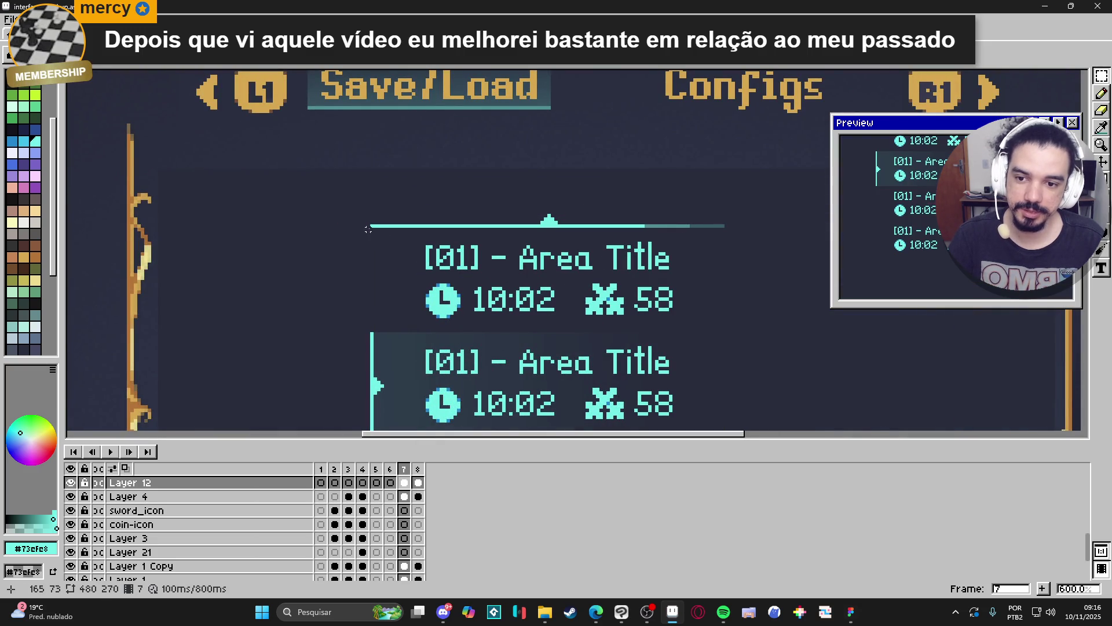
drag(370, 227, 526, 210)
key(Delete)
key(ctrl+d)
Copy the divider's right part, flip it horizontally, and drop it onto the left side
drag(723, 226, 555, 215)
key(ctrl+c)
key(ctrl+v)
key(shift+h)
mouse_move(688, 229)
mouse_down()
mouse_move(486, 230)
mouse_move(504, 234)
mouse_up()
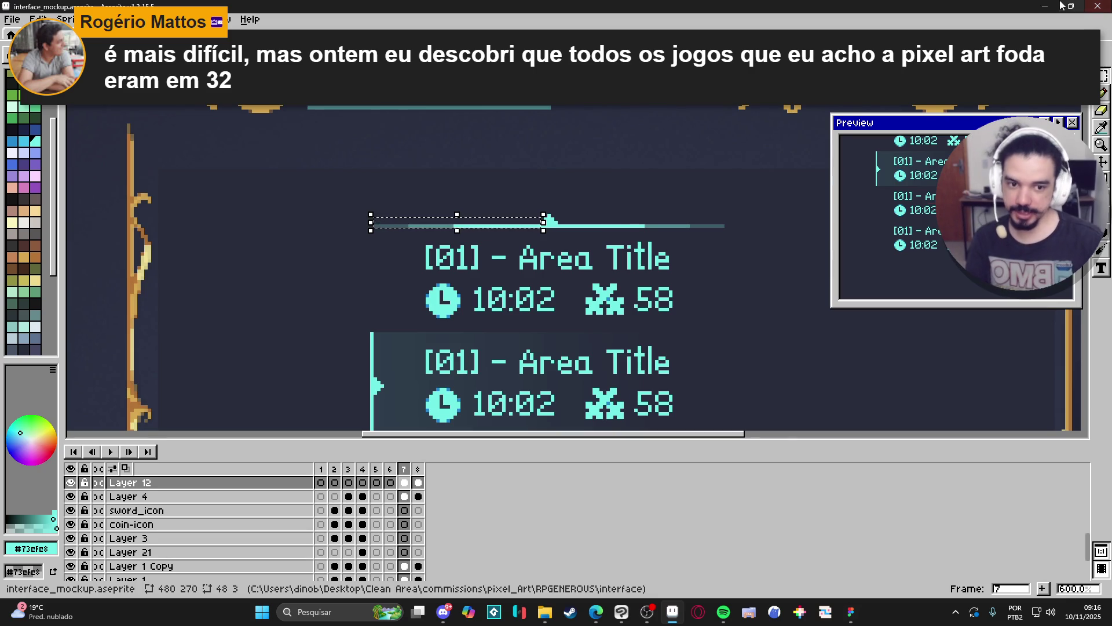
key(ctrl+d)
scroll(389, 225, up, 1)
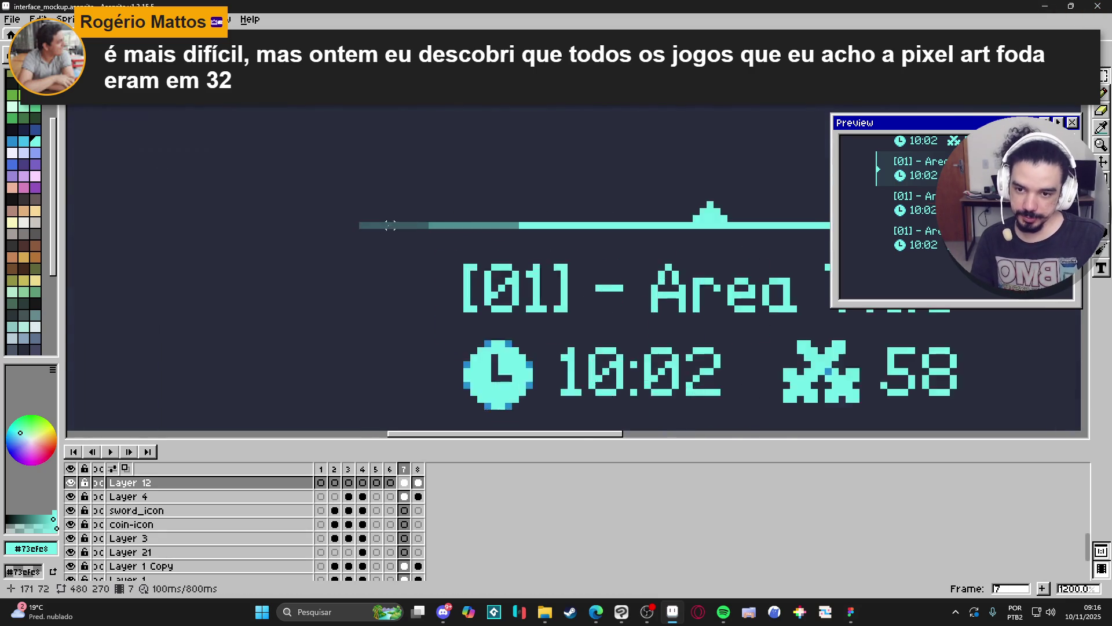
Zoom out to check the evenly fading divider, then switch to the web browser
scroll(302, 209, down, 1)
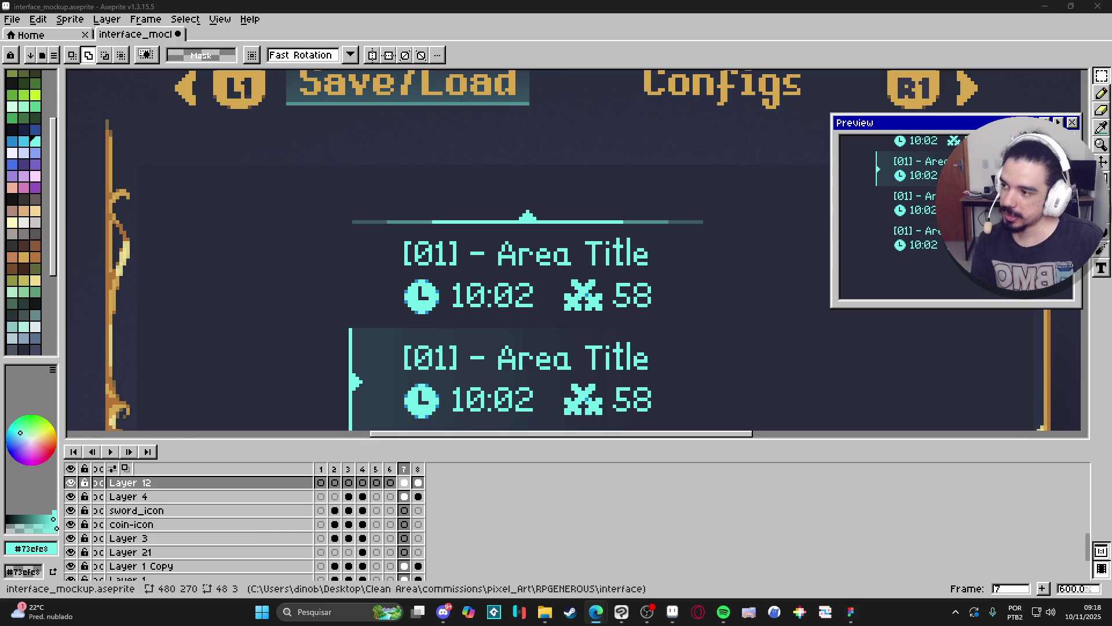
key(alt+Tab)
Search 'shantae pixel artist' and open the Shantae Wiki article about the artist
key(ctrl+l)
text(shantae )
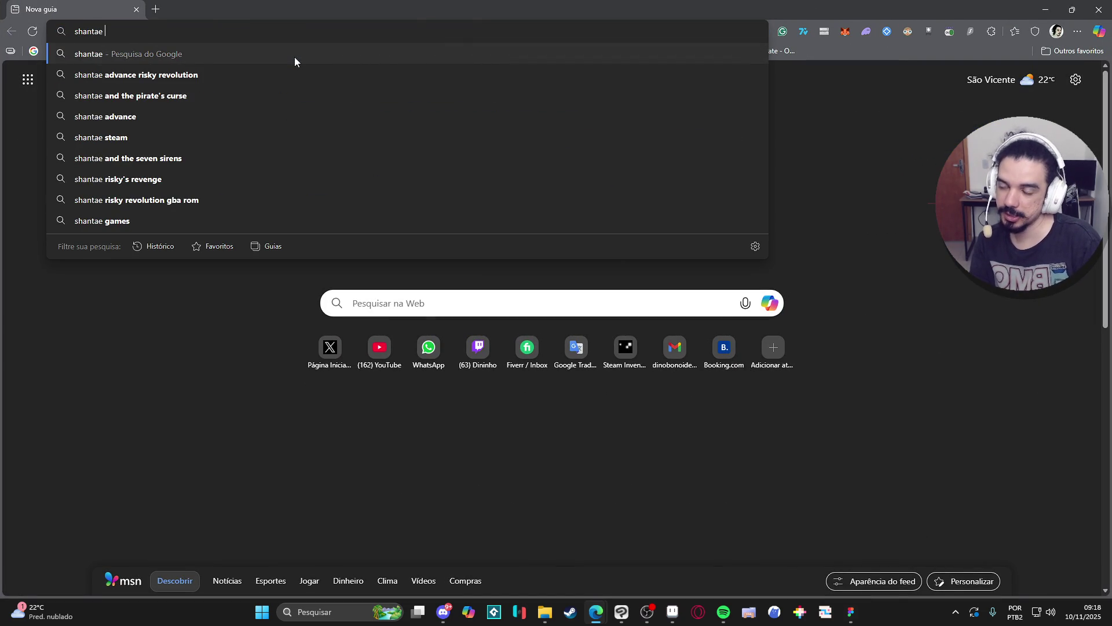
text(pixel artist)
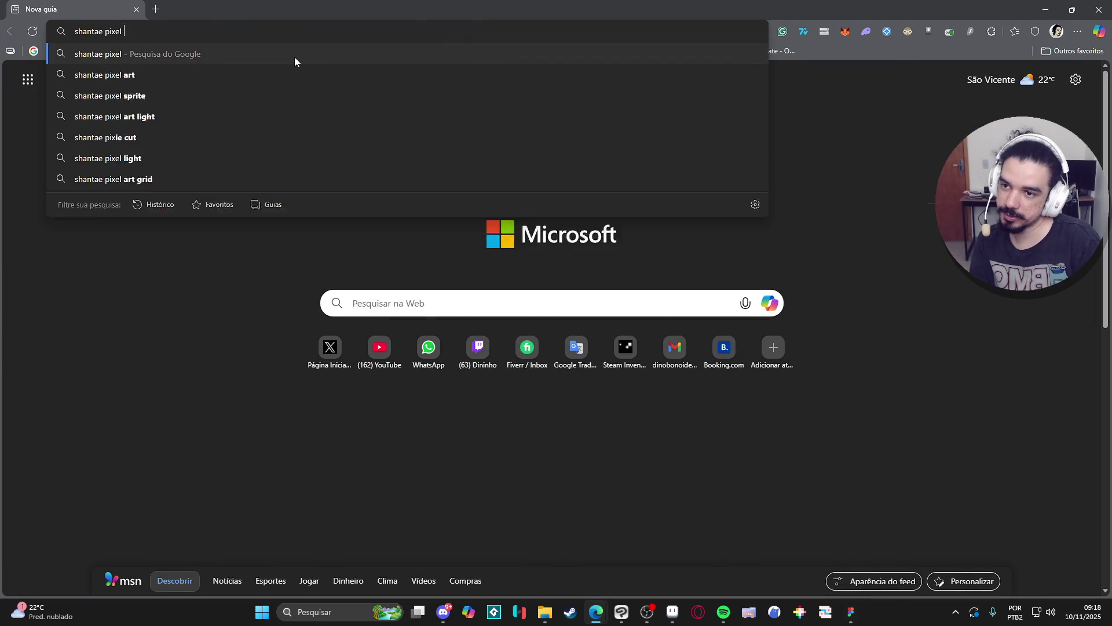
key(Return)
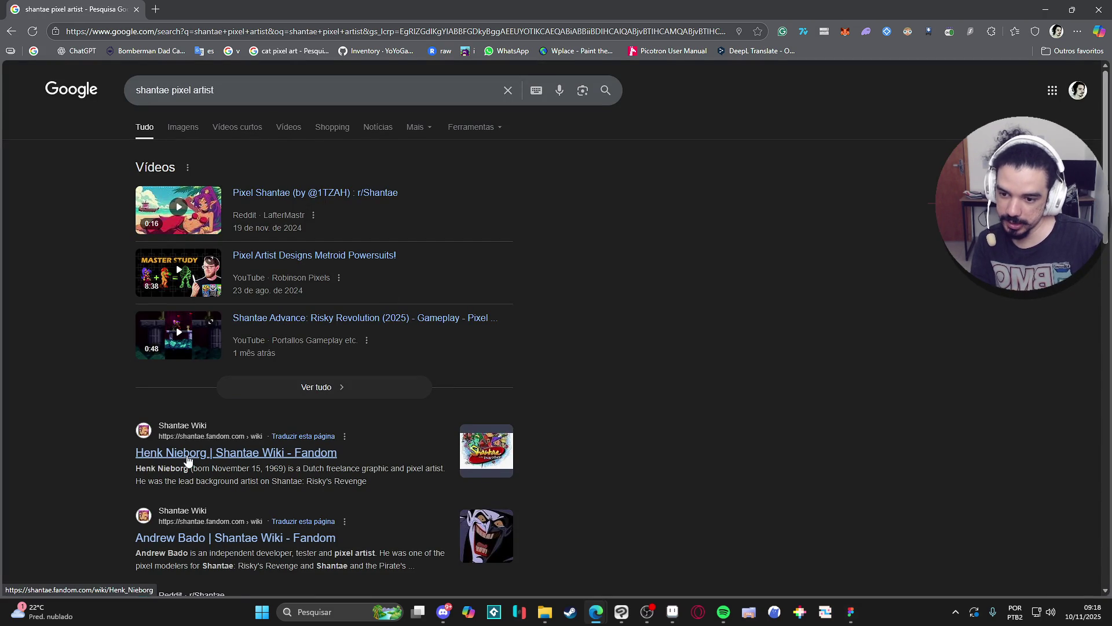
click(278, 450)
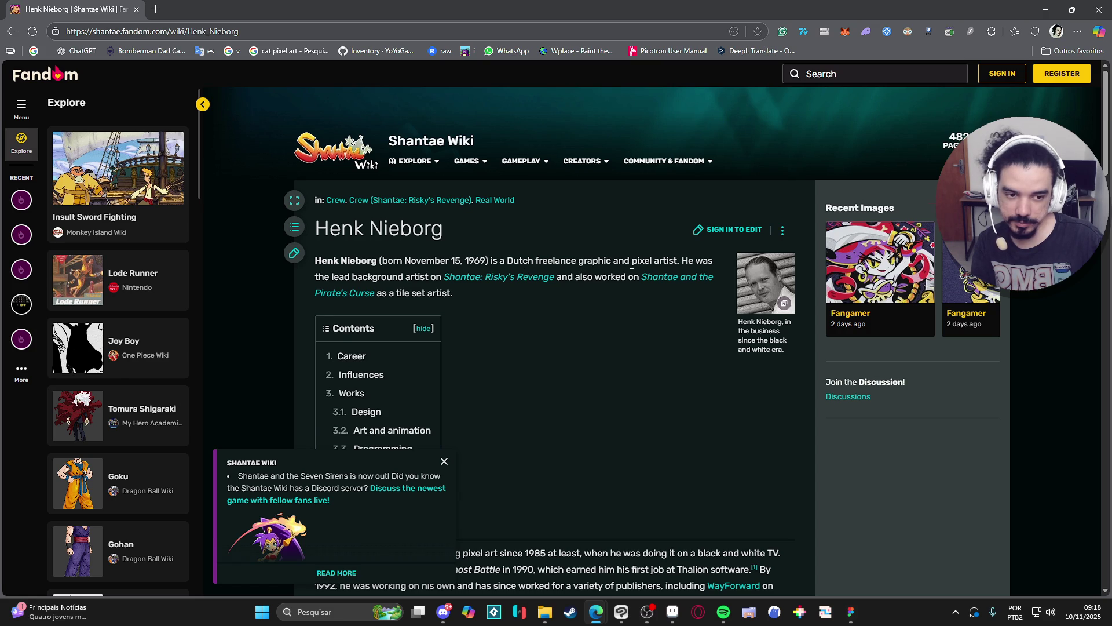
Copy the artist's name from the article title and open his X media posts
scroll(631, 264, down, 5)
scroll(522, 243, up, 5)
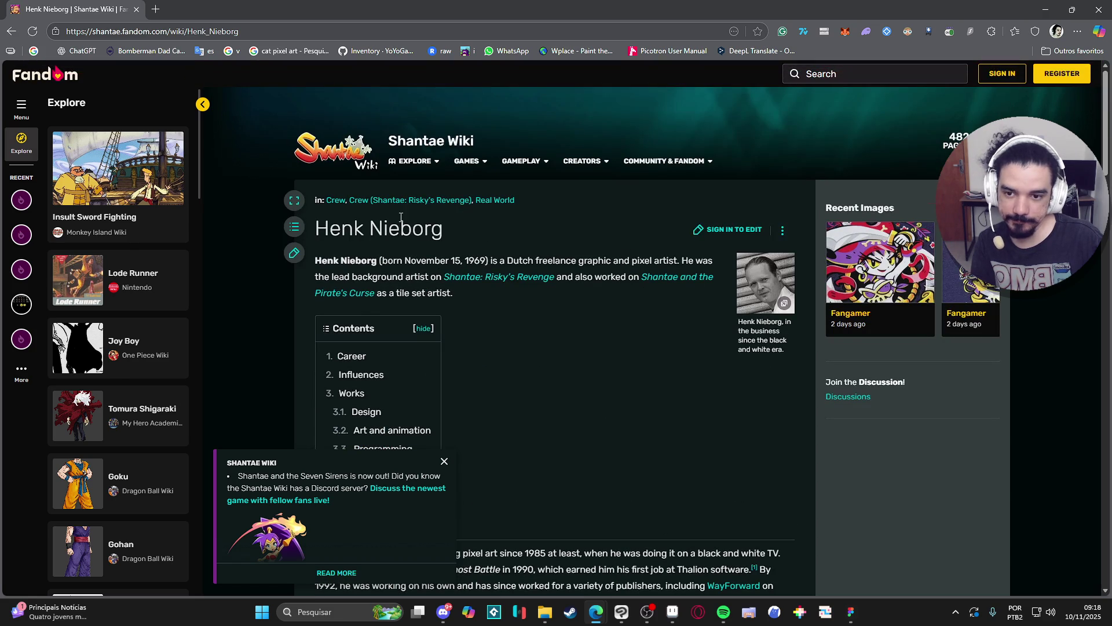
double_click(368, 229)
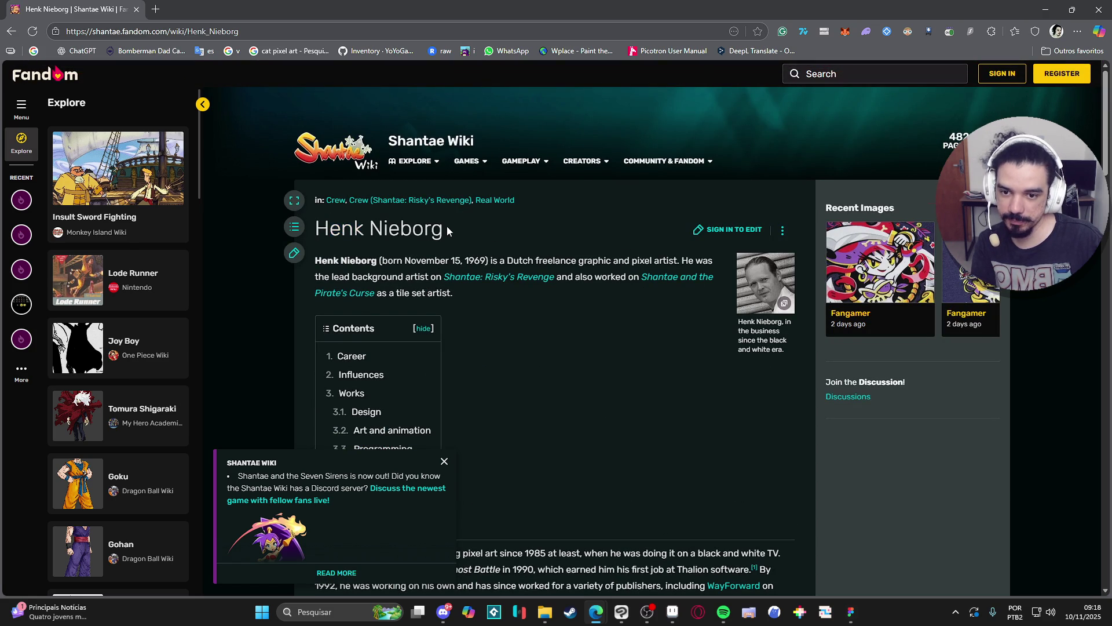
drag(450, 231, 319, 224)
key(alt+Tab)
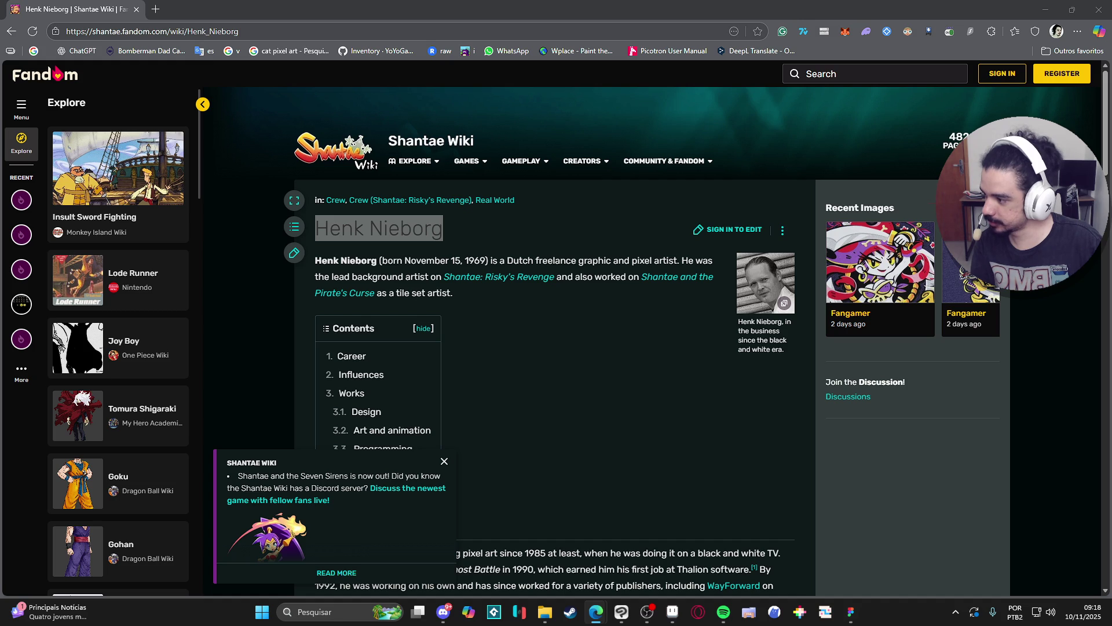
key(ctrl+shift+t)
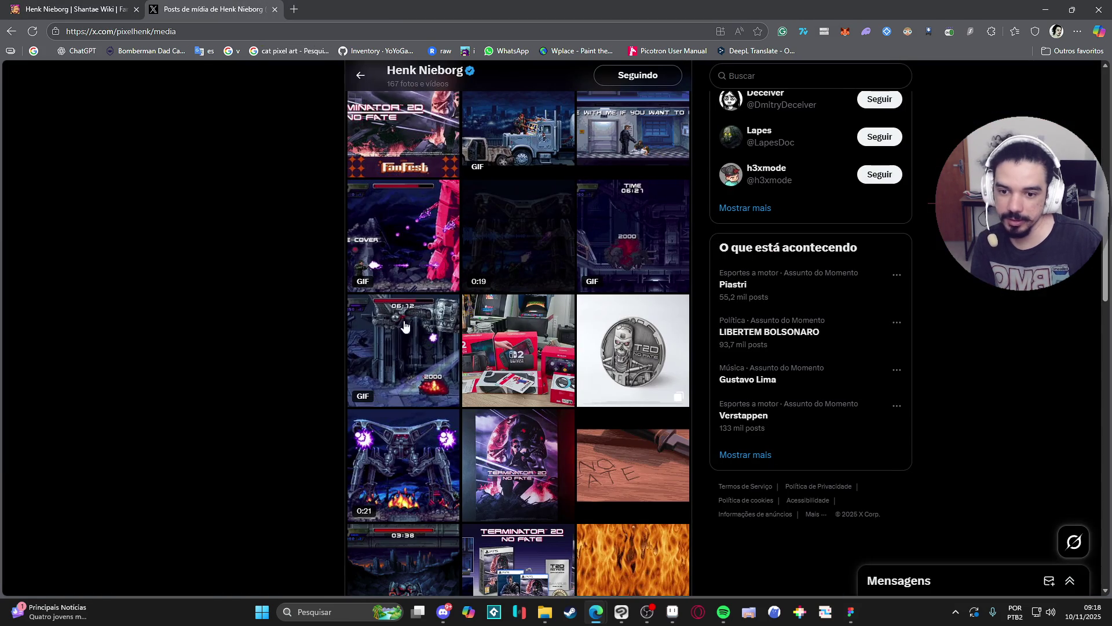
View the Terminator boss screenshot enlarged without post details, then close it
scroll(609, 342, down, 4)
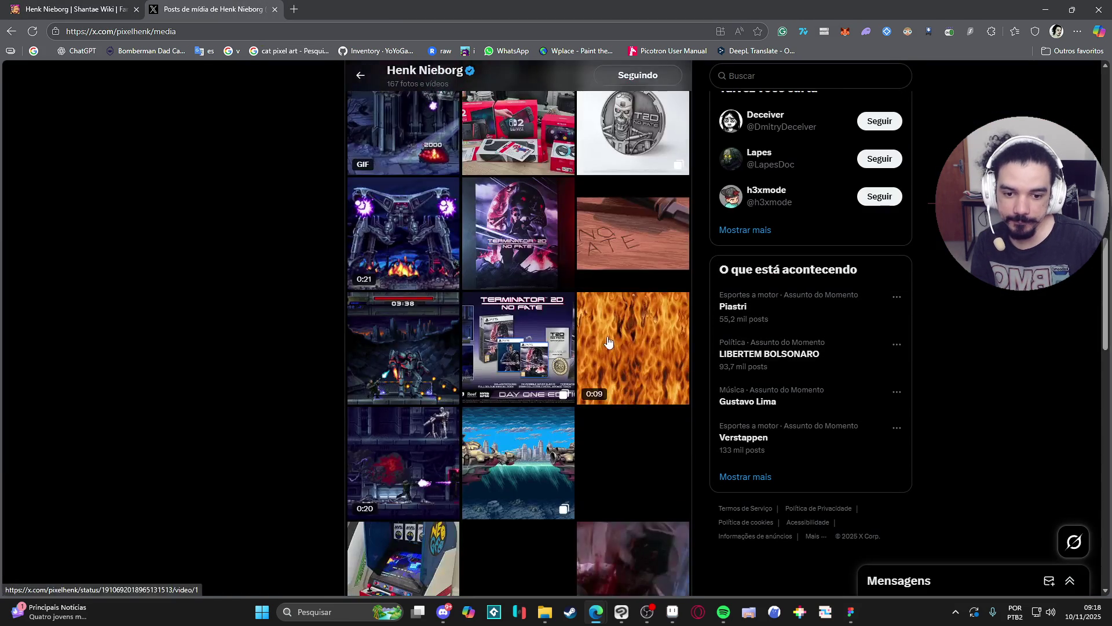
click(384, 346)
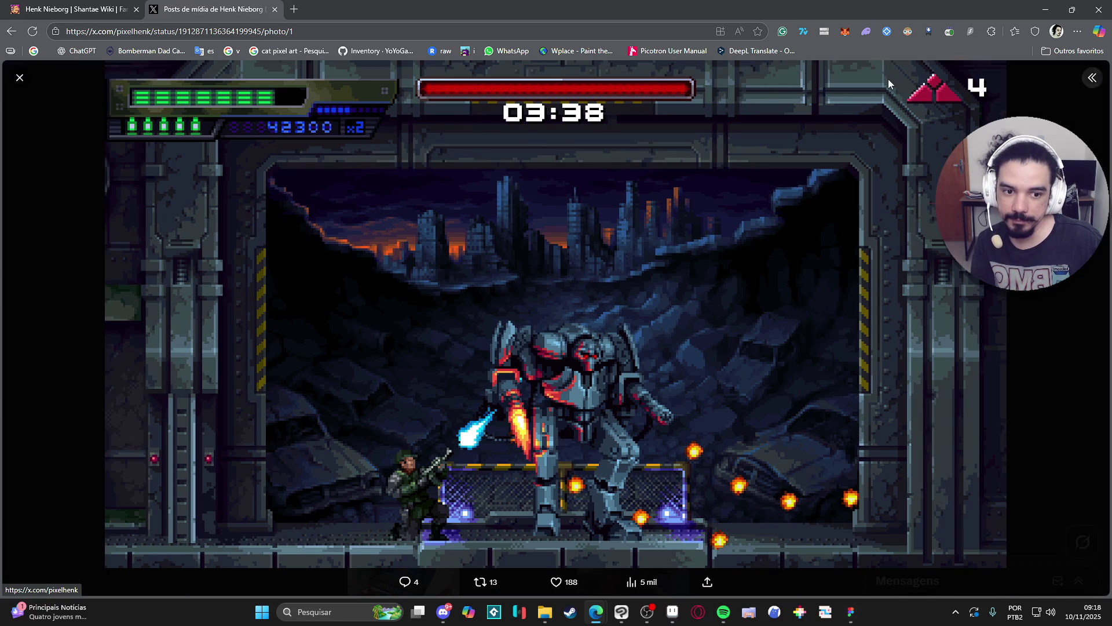
click(889, 79)
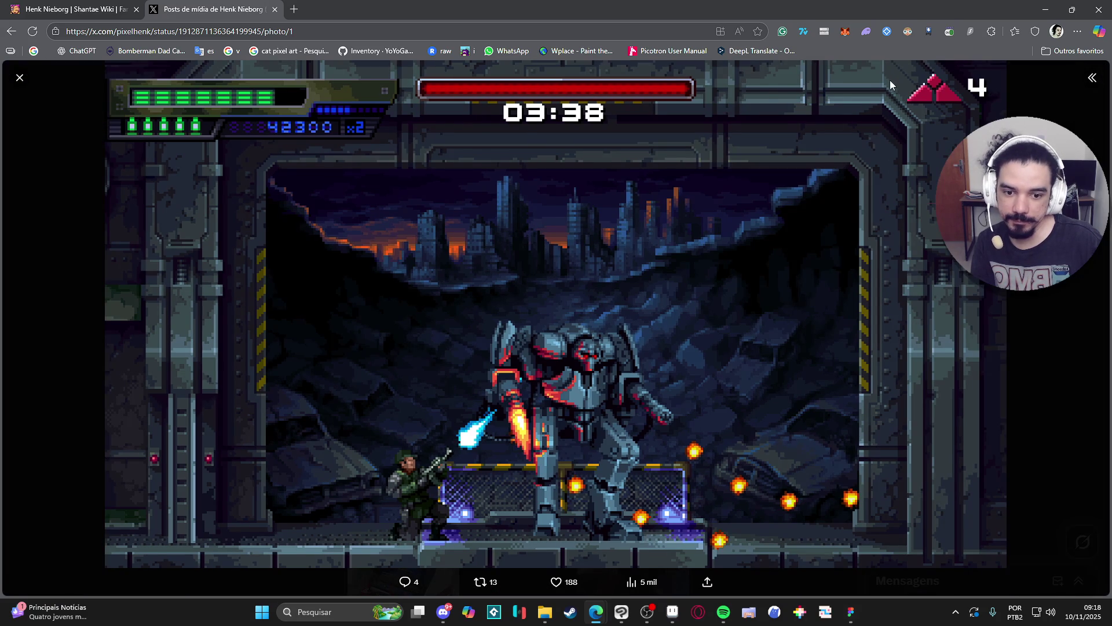
click(19, 77)
Scroll the media grid and open the forest action-game image full screen
scroll(323, 323, down, 4)
scroll(531, 364, up, 10)
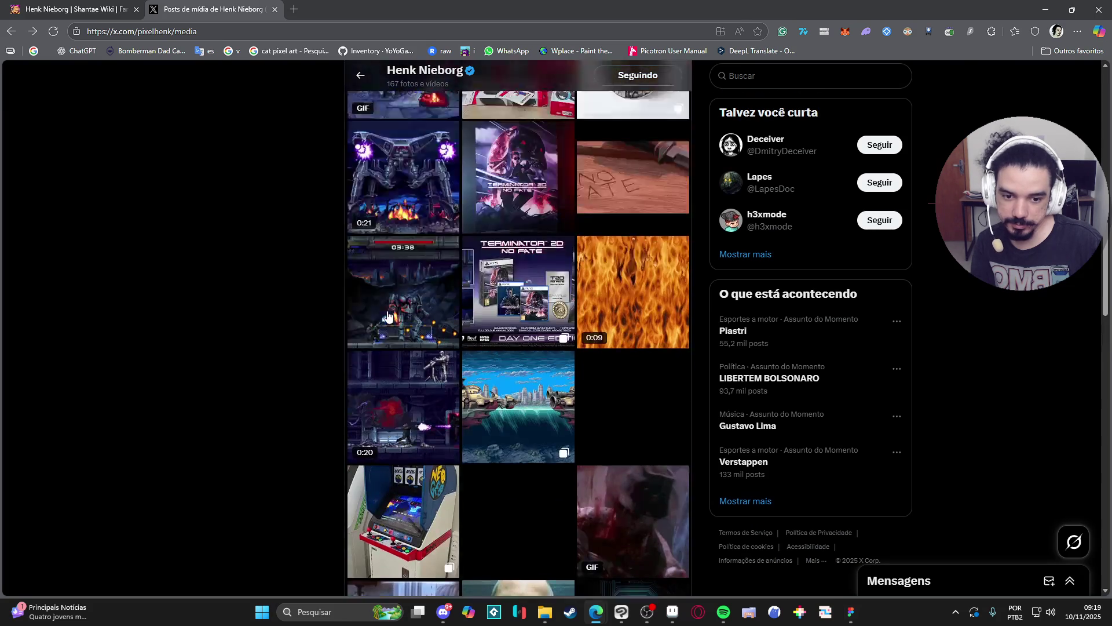
scroll(531, 365, up, 4)
scroll(572, 385, down, 5)
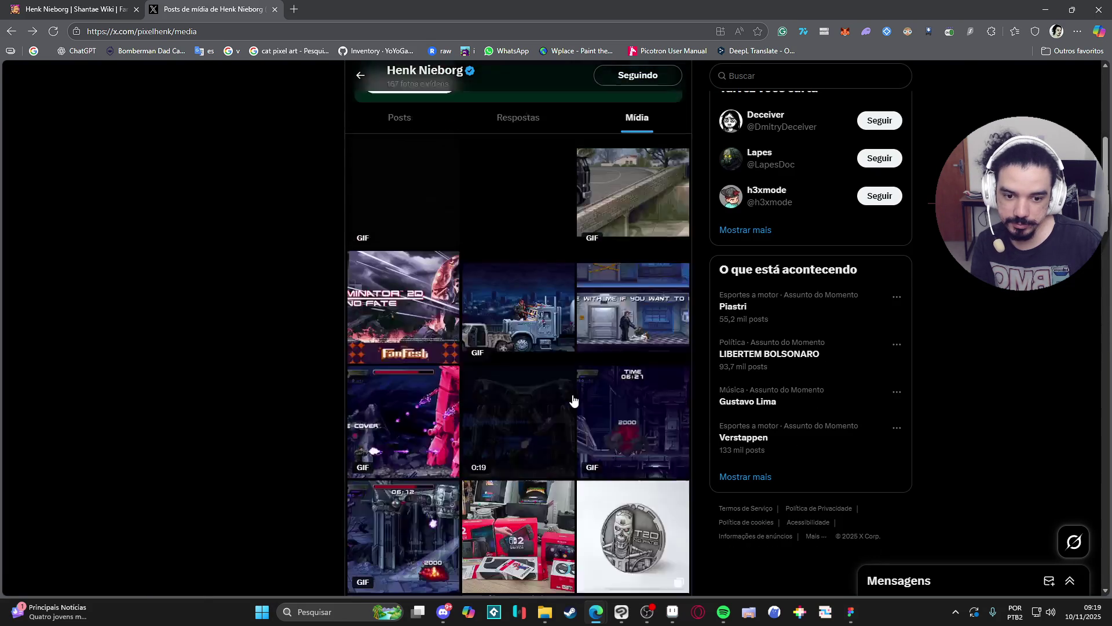
scroll(573, 393, down, 15)
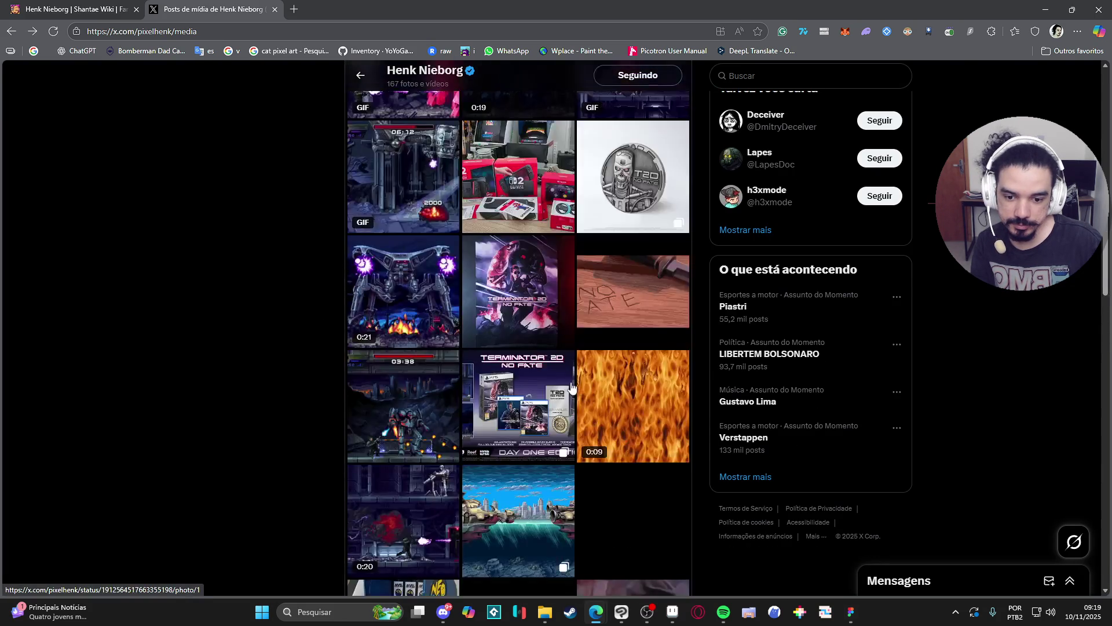
click(657, 255)
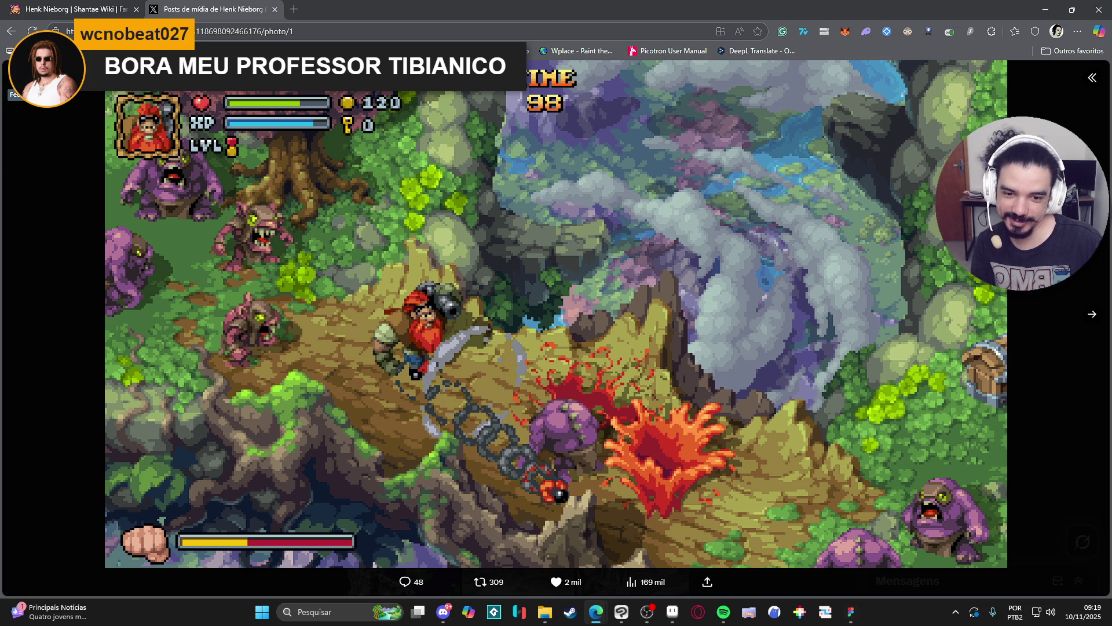
View the castle tileset and jungle level images in turn
key(Escape)
scroll(179, 174, down, 4)
click(391, 424)
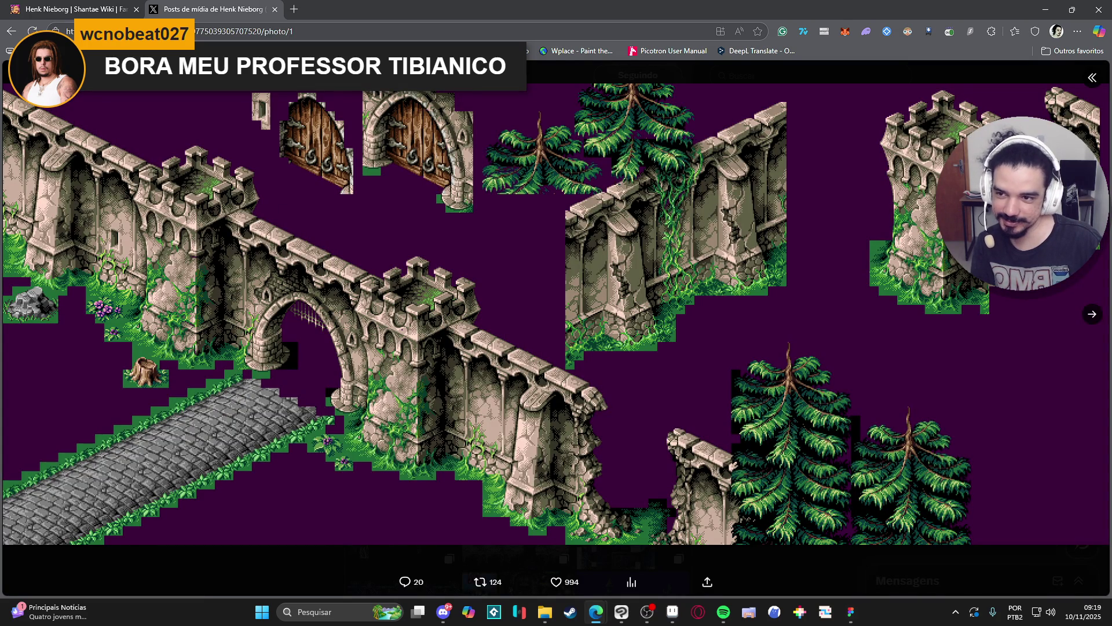
key(Escape)
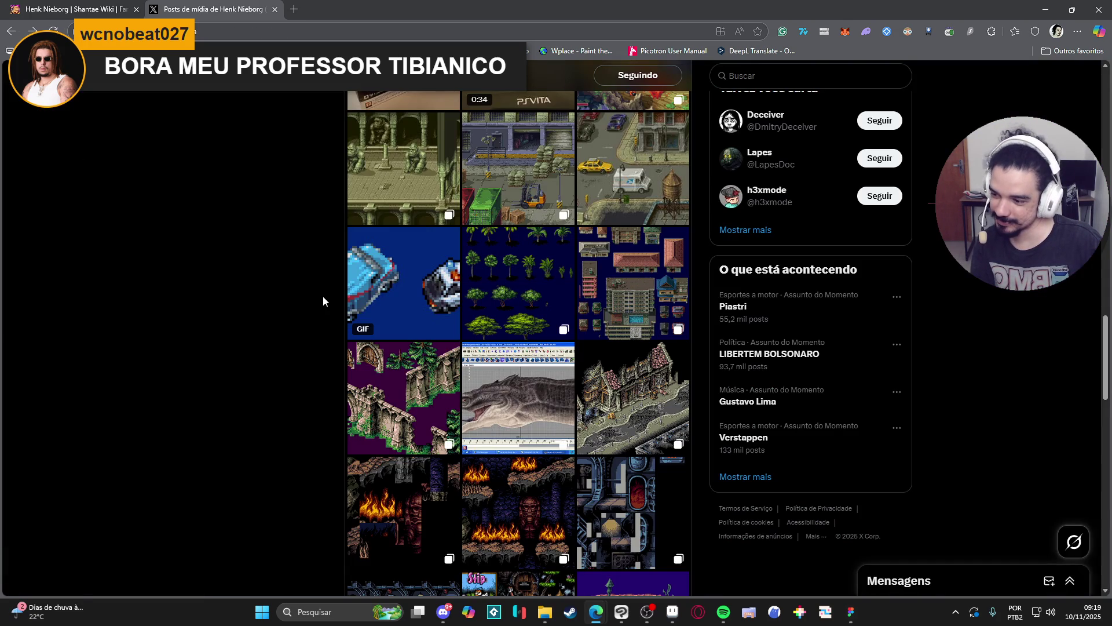
scroll(321, 290, down, 3)
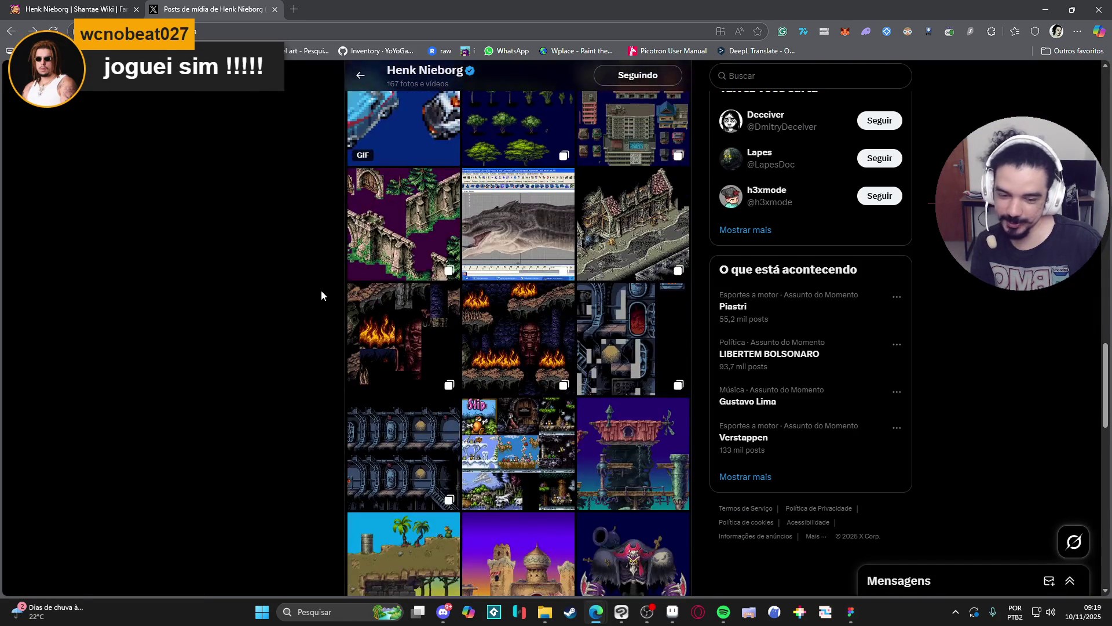
scroll(321, 295, down, 3)
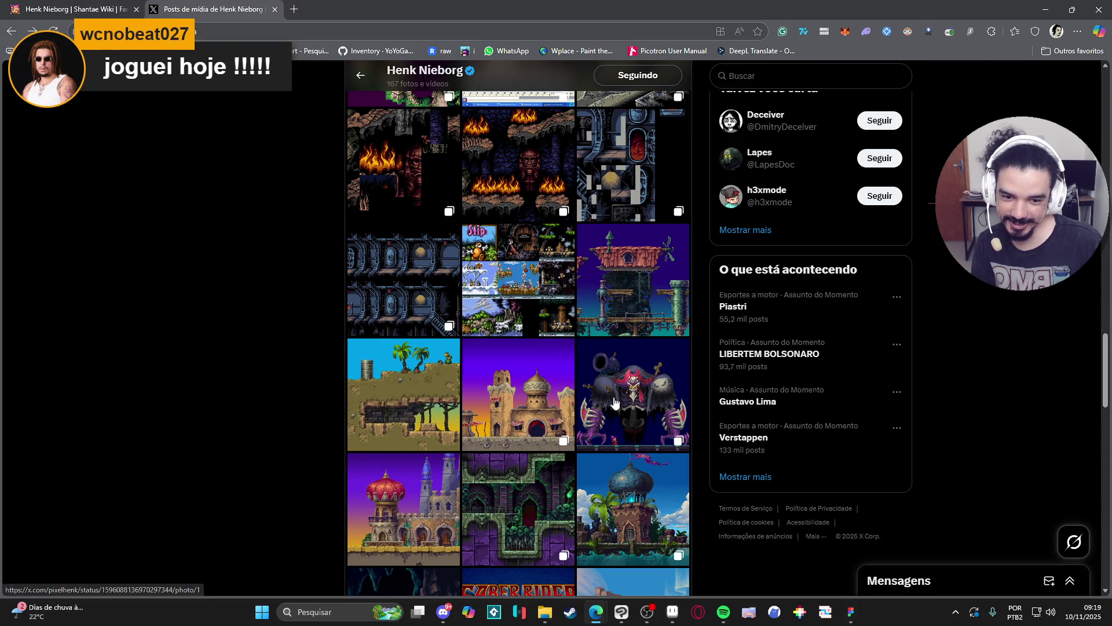
click(427, 384)
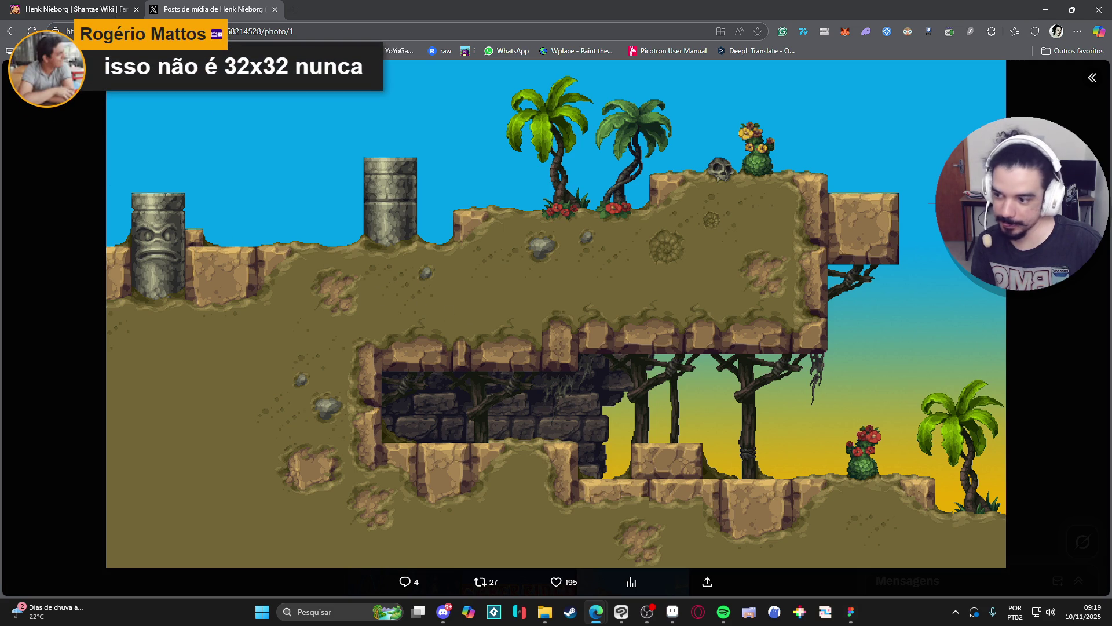
click(94, 214)
View the purple palace, cave and lighthouse island images, then return to Aseprite
scroll(347, 289, down, 3)
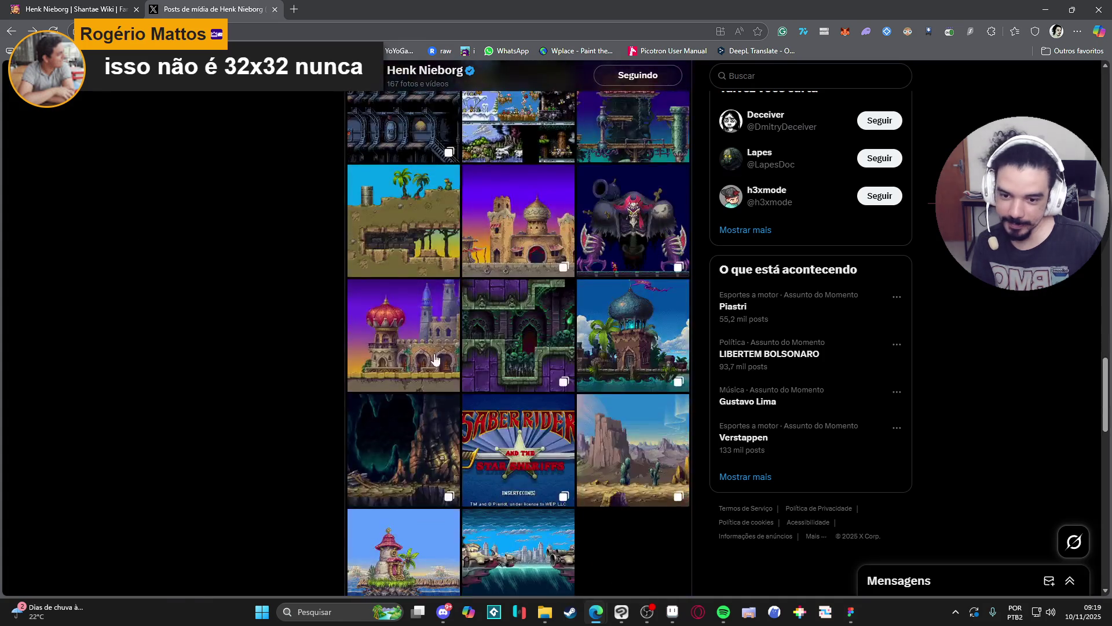
click(418, 382)
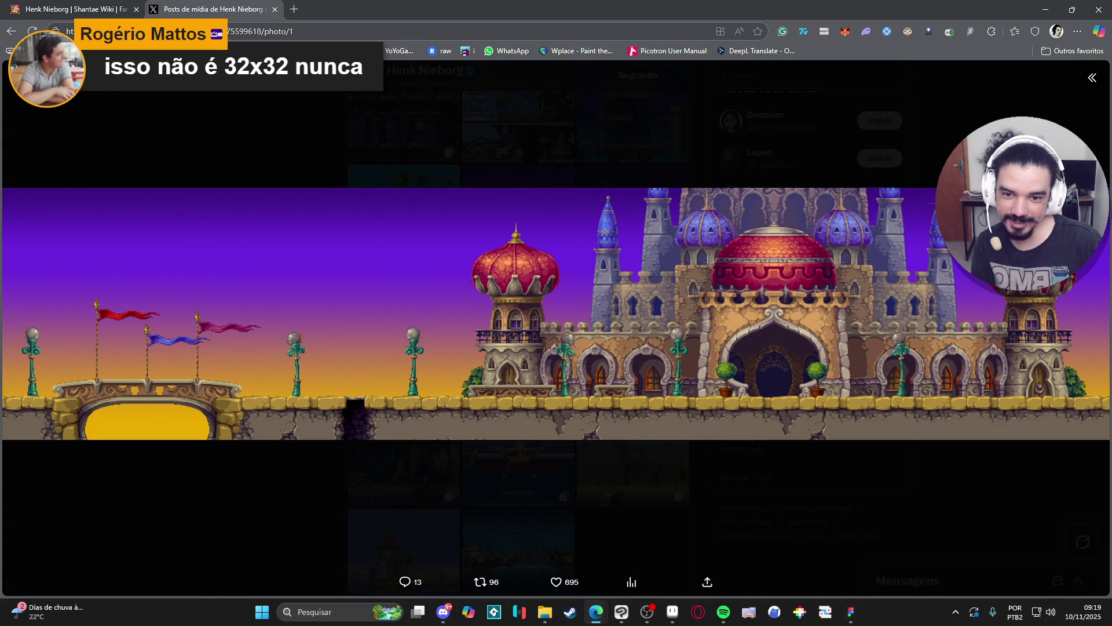
click(70, 104)
click(406, 446)
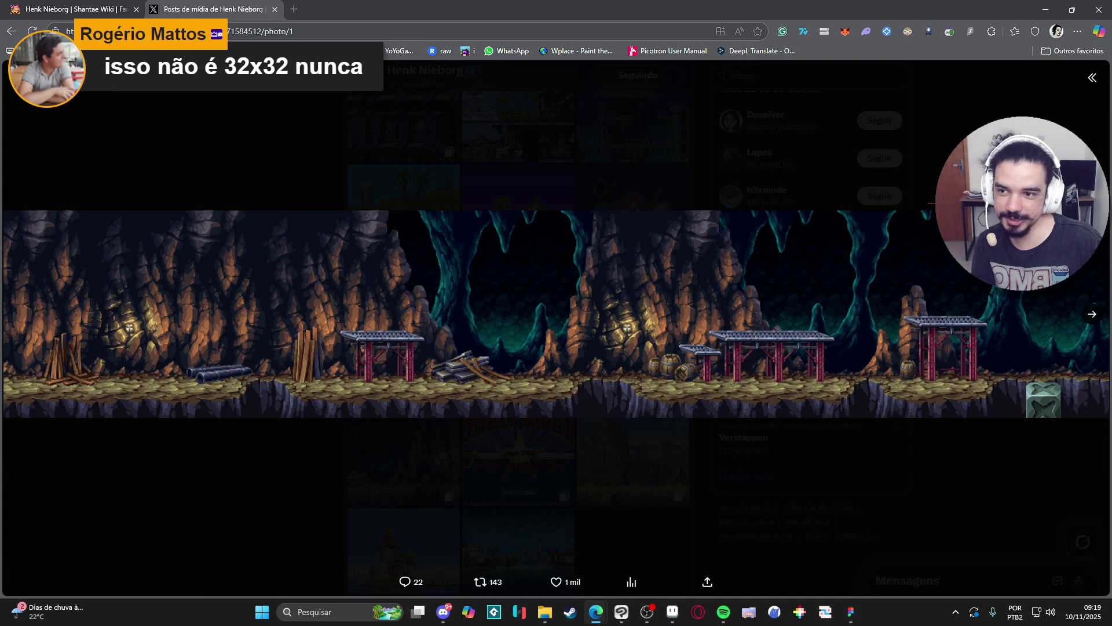
key(Escape)
scroll(206, 188, down, 3)
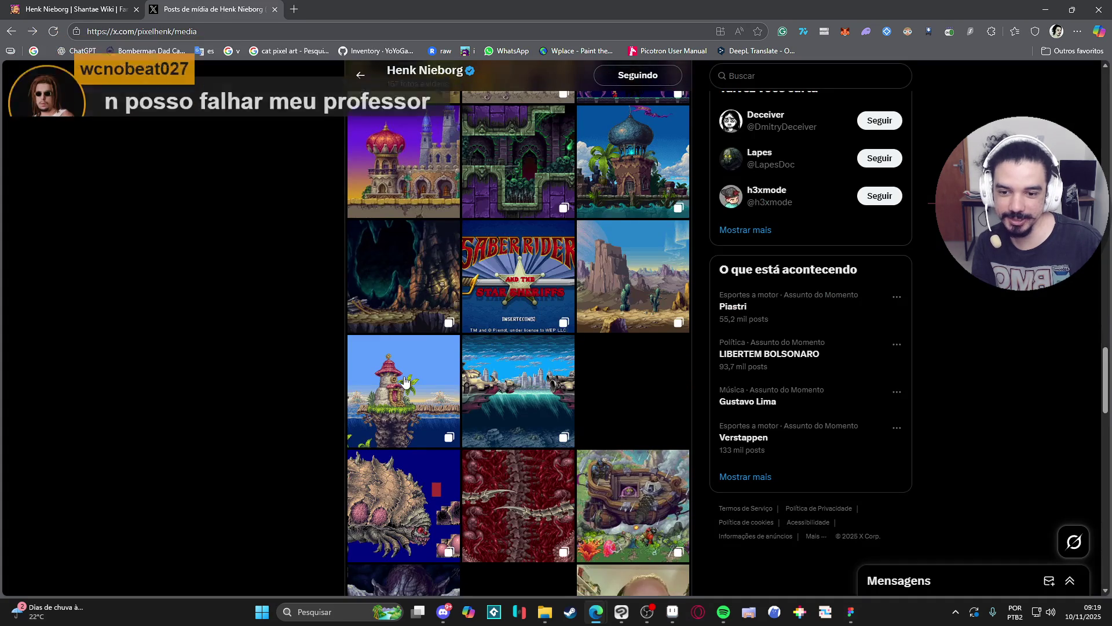
click(404, 393)
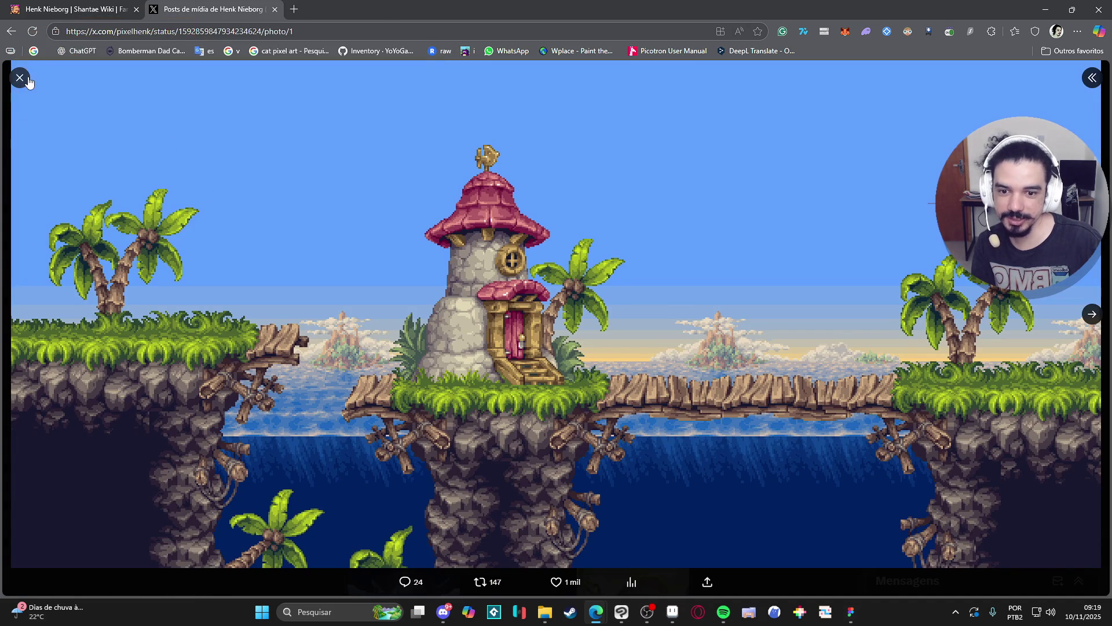
key(Escape)
key(alt+Tab)
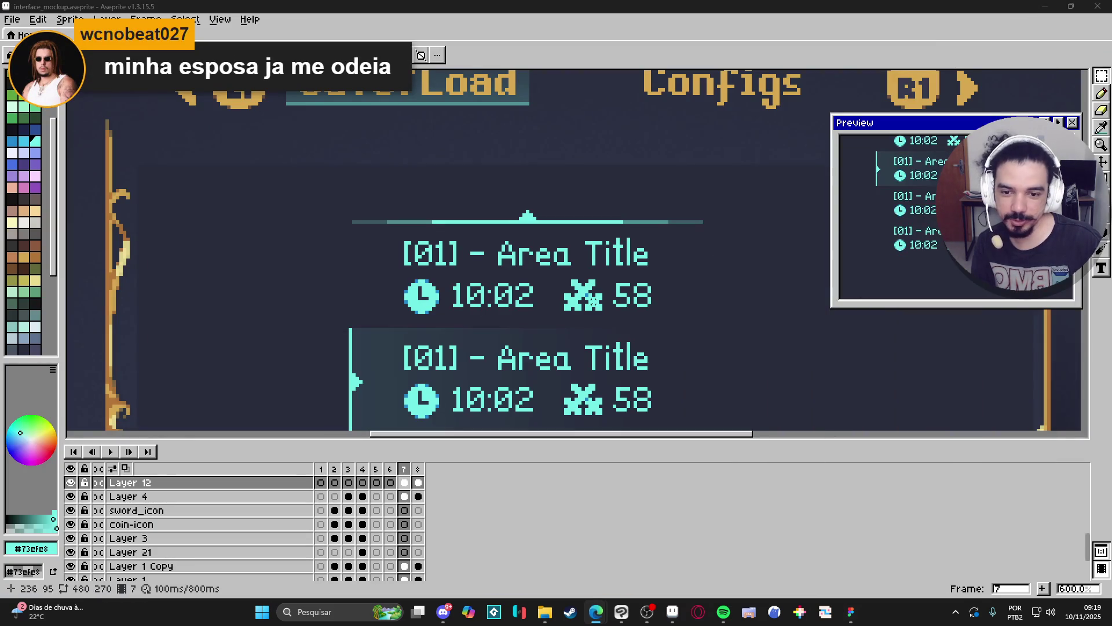
scroll(537, 238, down, 3)
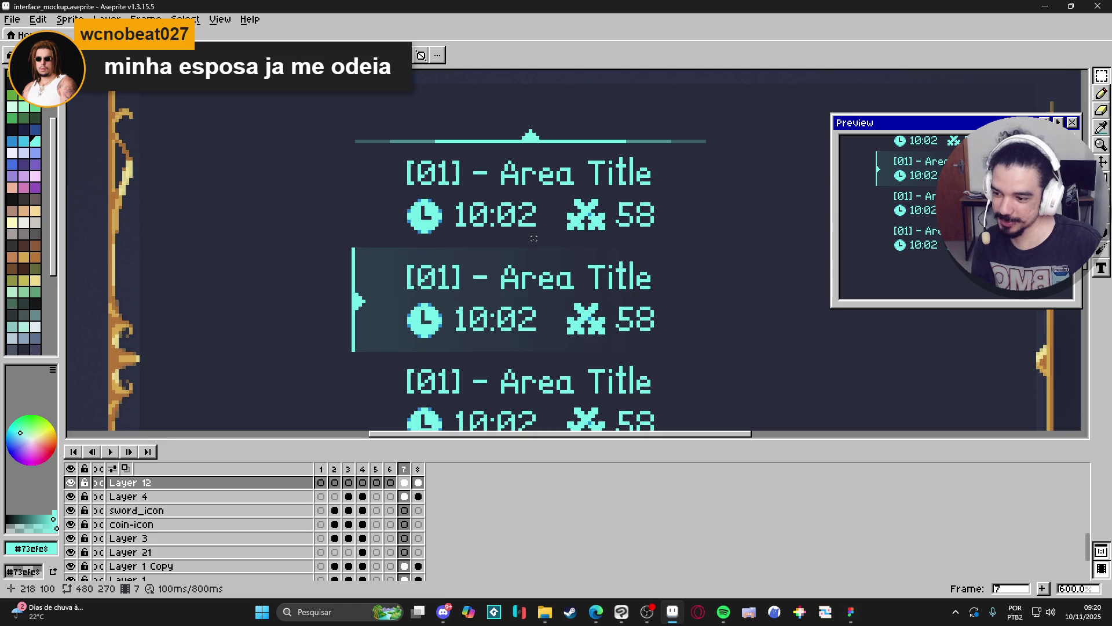
scroll(529, 266, down, 1)
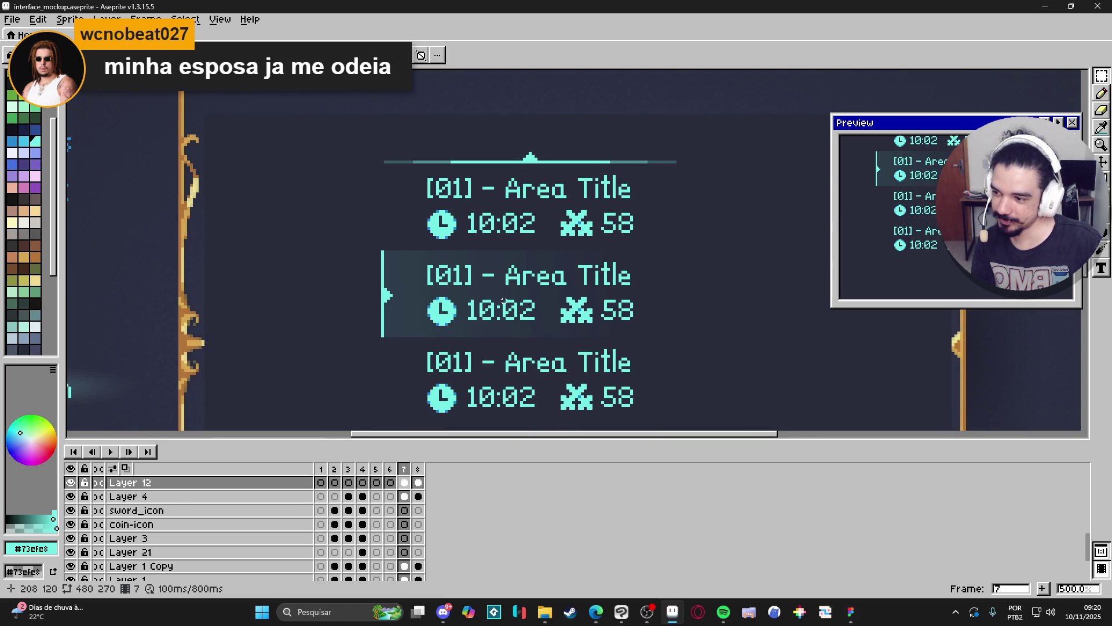
key(alt+Tab)
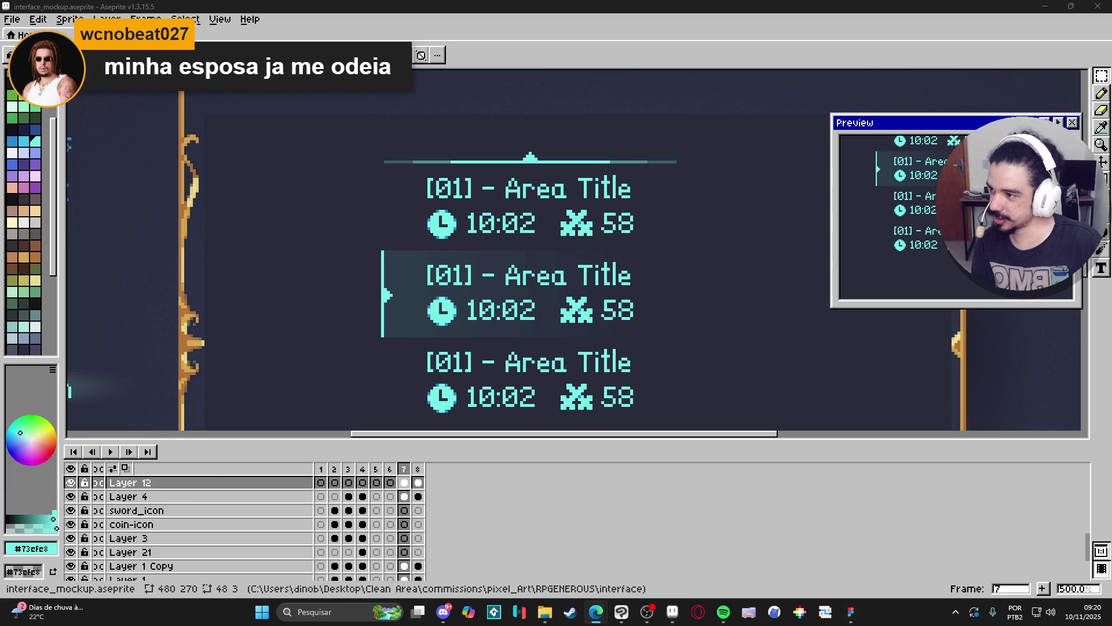
mouse_move(594, 611)
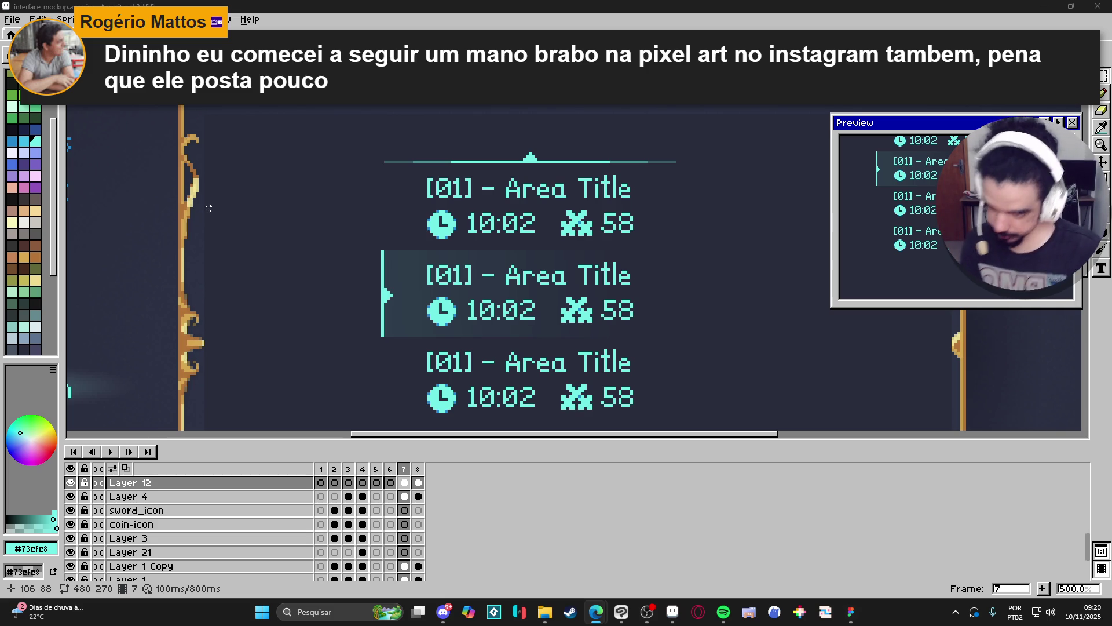
scroll(339, 300, down, 3)
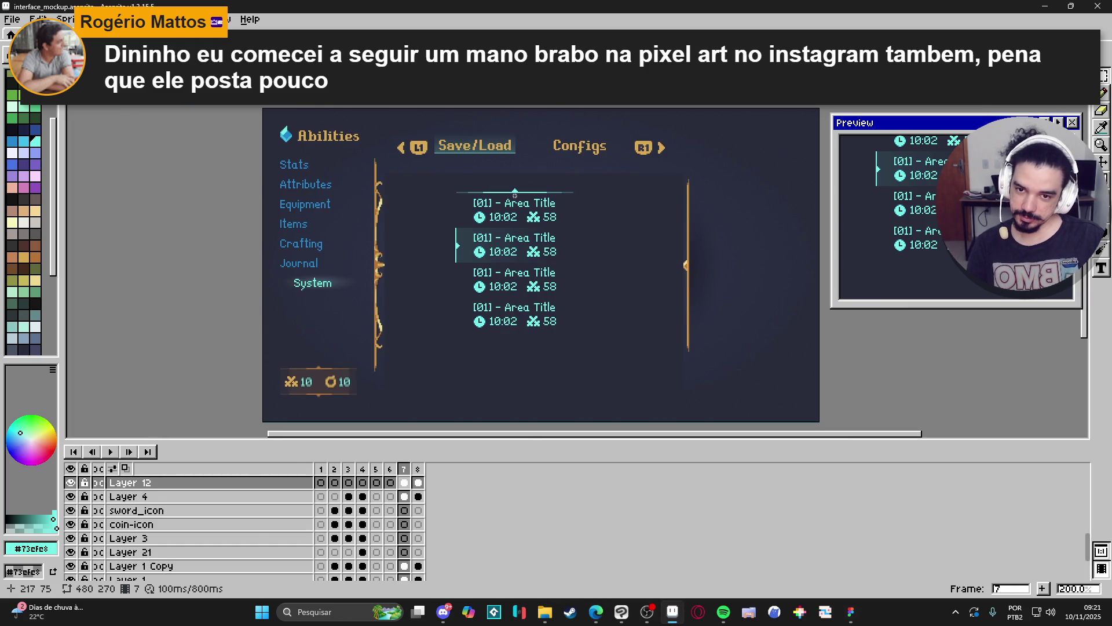
drag(506, 306, 503, 280)
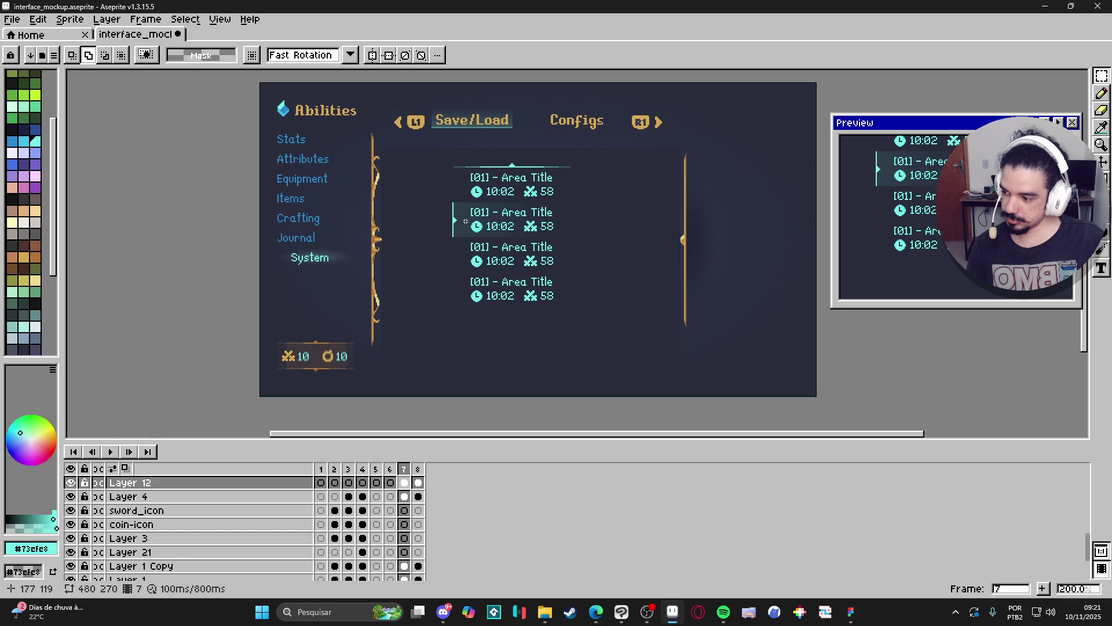
Add cyan pixels to widen the second slot's arrow marker into a diamond
scroll(465, 221, up, 7)
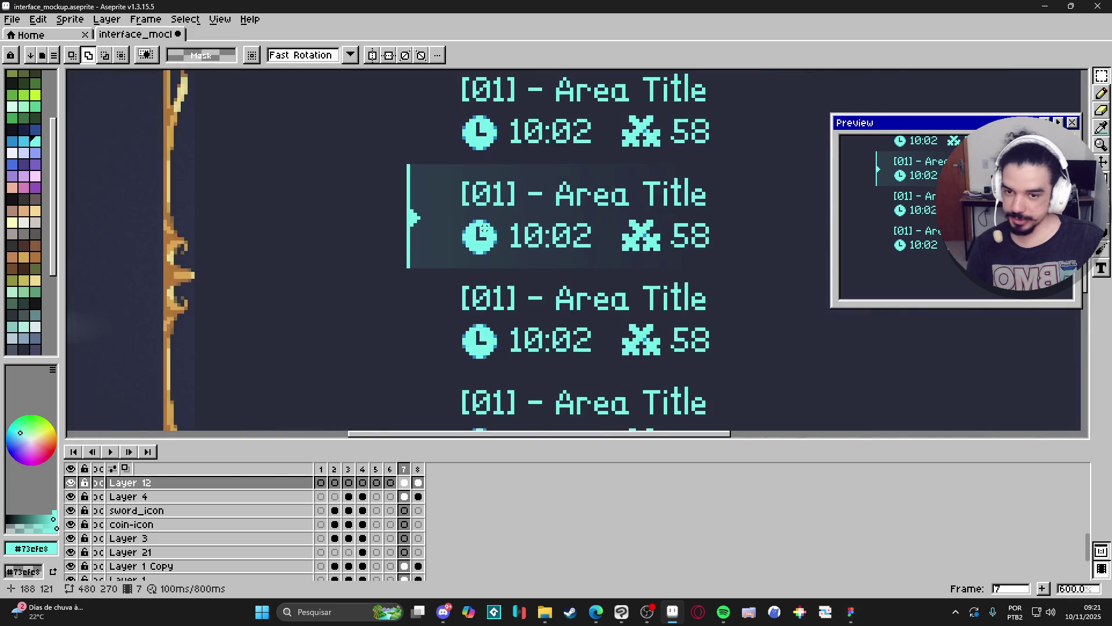
key(b)
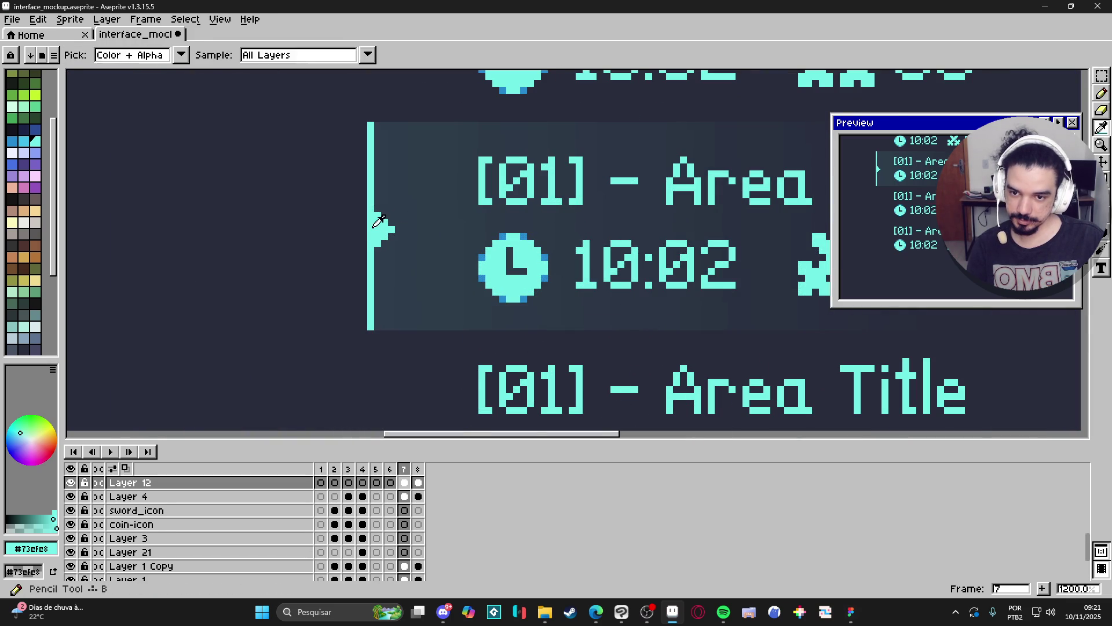
click(363, 229)
click(357, 229)
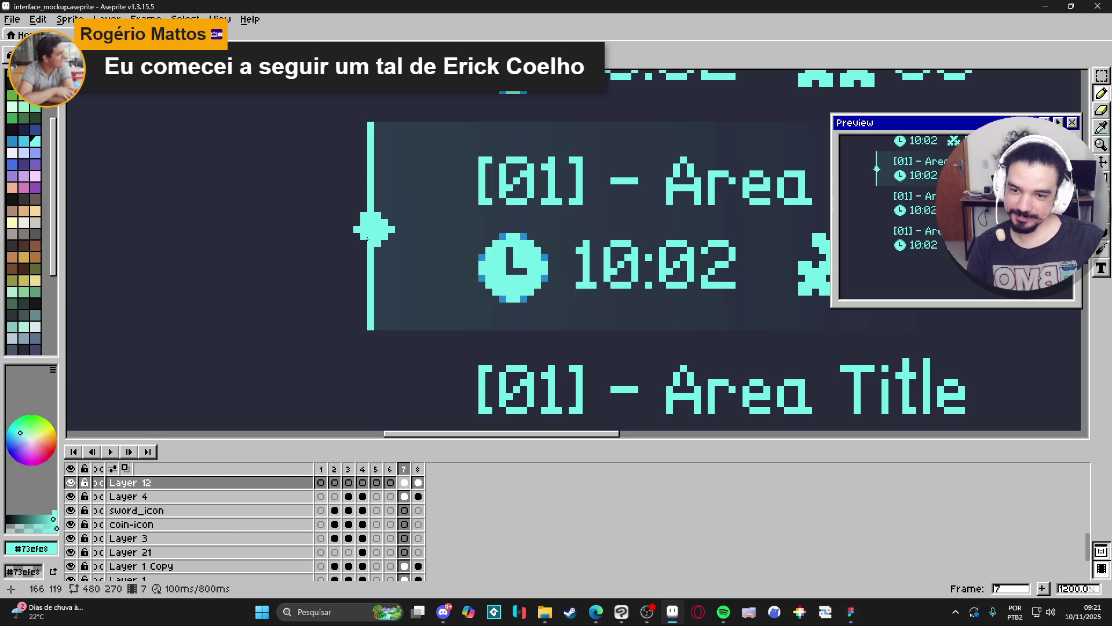
click(354, 227)
click(350, 229)
Undo the diamond pixels to restore the original arrow marker
key(e)
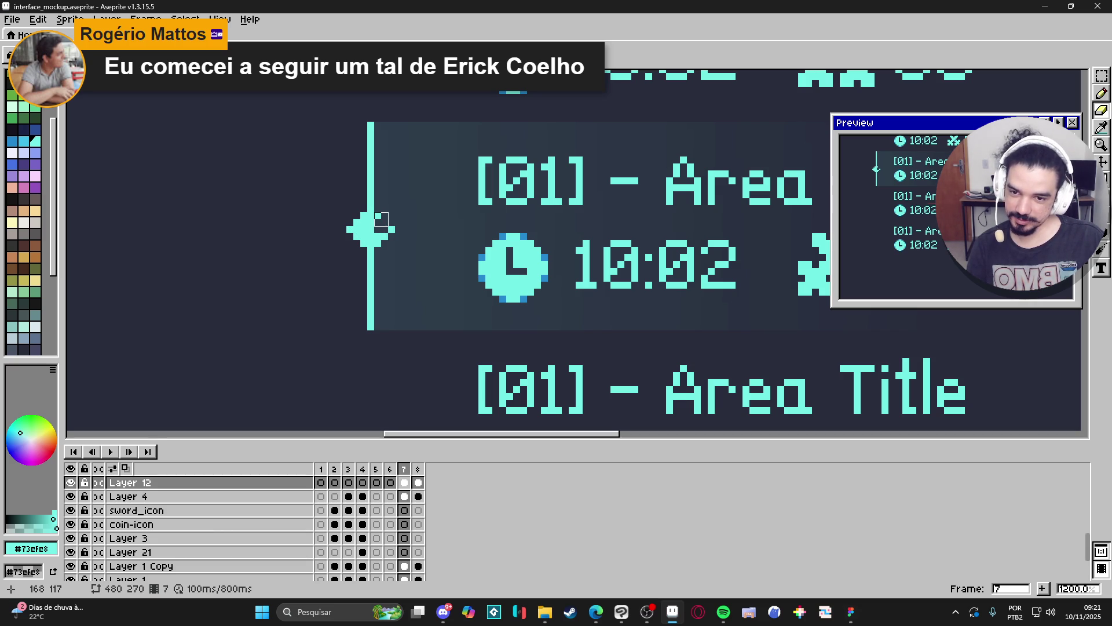
scroll(392, 231, down, 5)
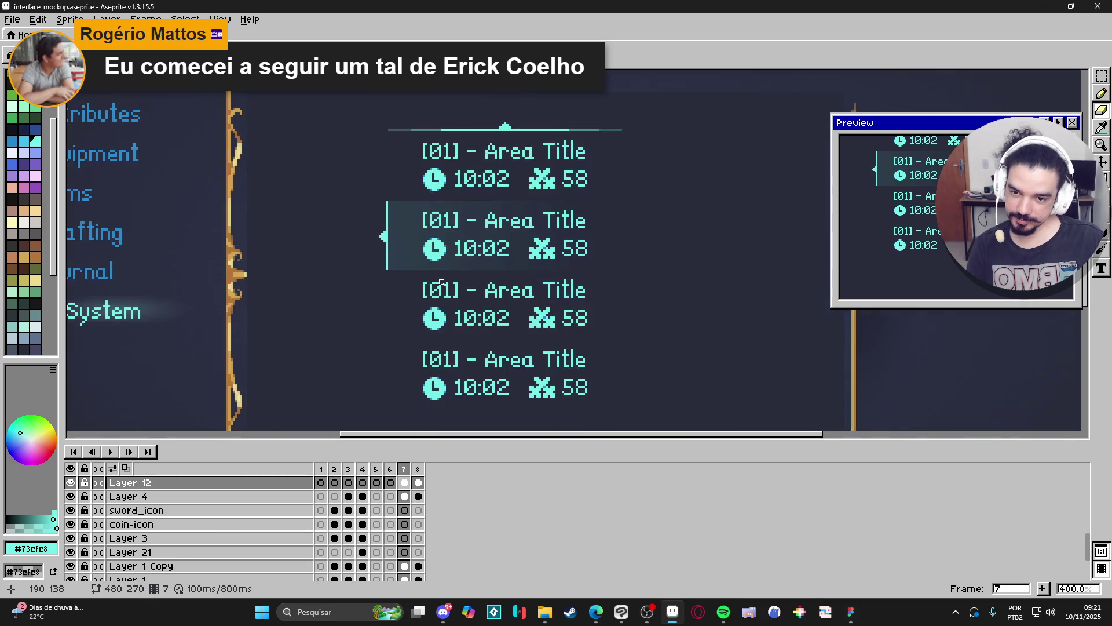
scroll(473, 289, down, 1)
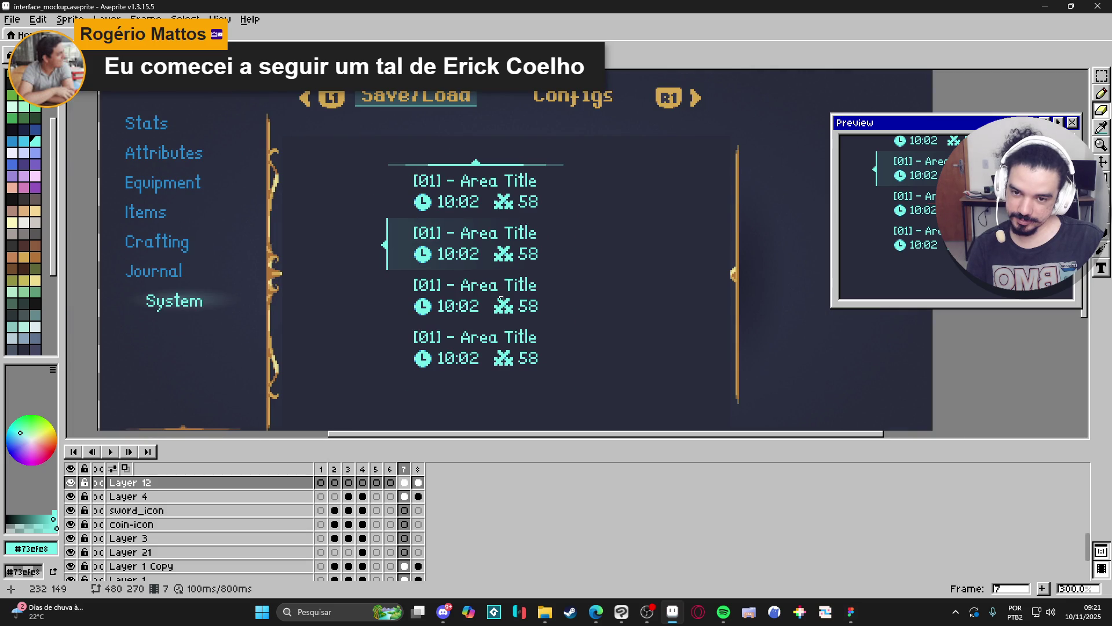
key(ctrl+z)
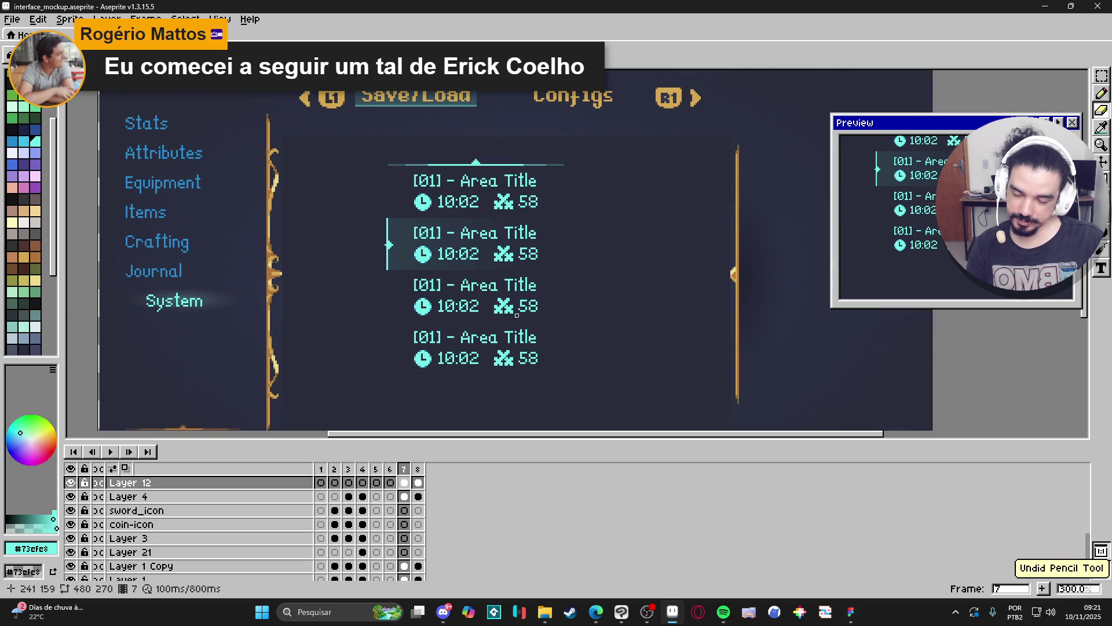
scroll(400, 223, up, 3)
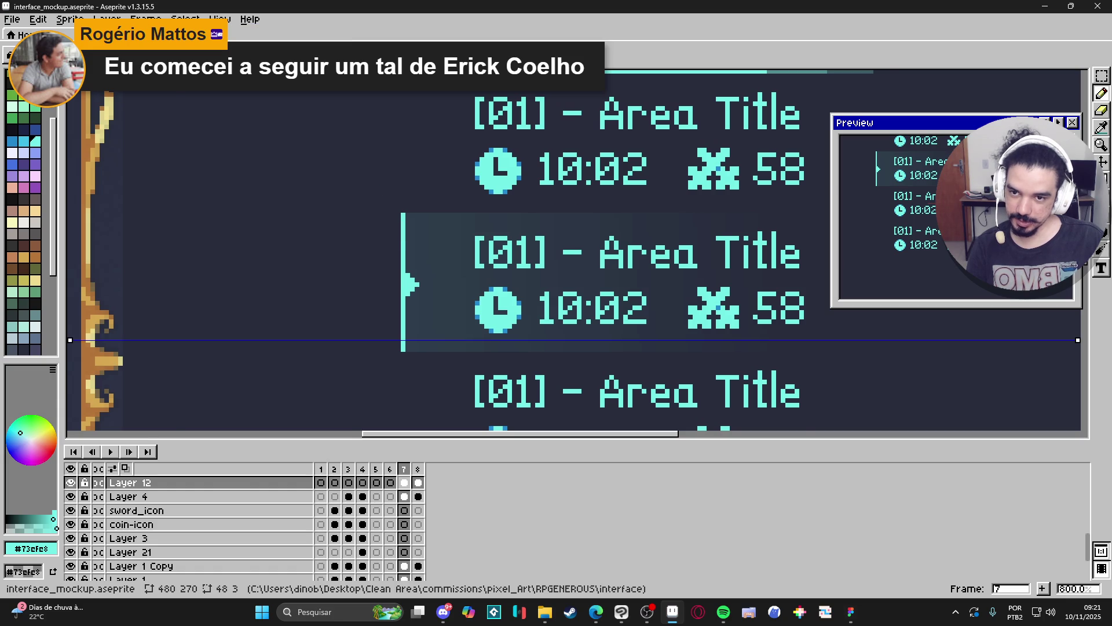
scroll(266, 258, down, 1)
scroll(104, 303, up, 1)
Align the symmetry axis with the arrow and darken the slot's left bar symmetrically
drag(85, 298, 85, 249)
drag(503, 217, 444, 197)
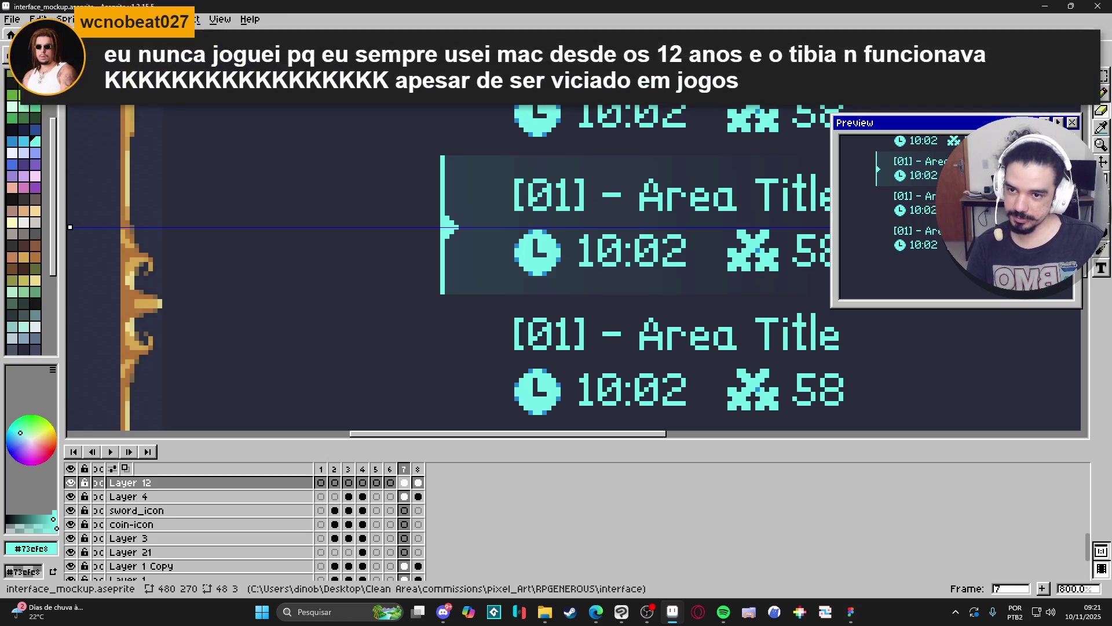
drag(427, 238, 417, 243)
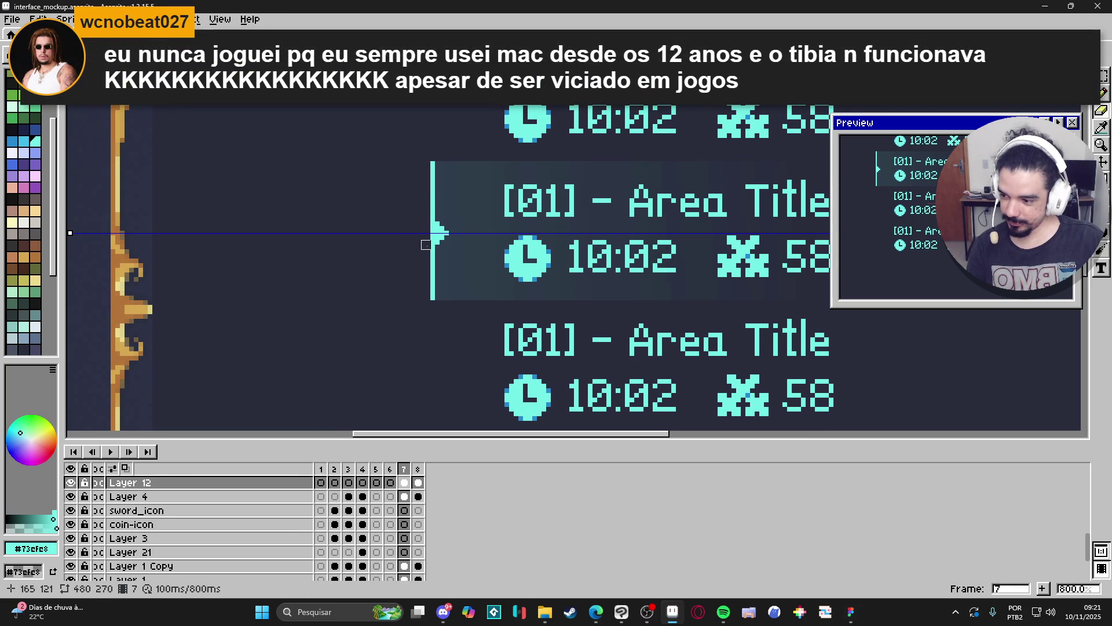
scroll(435, 193, up, 1)
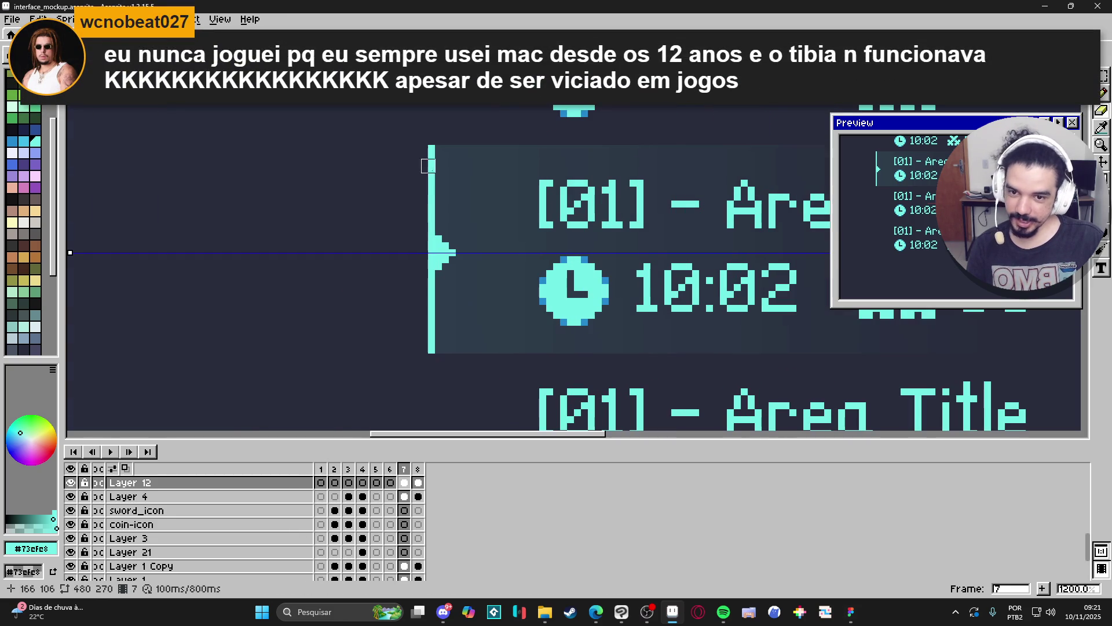
drag(431, 148, 431, 197)
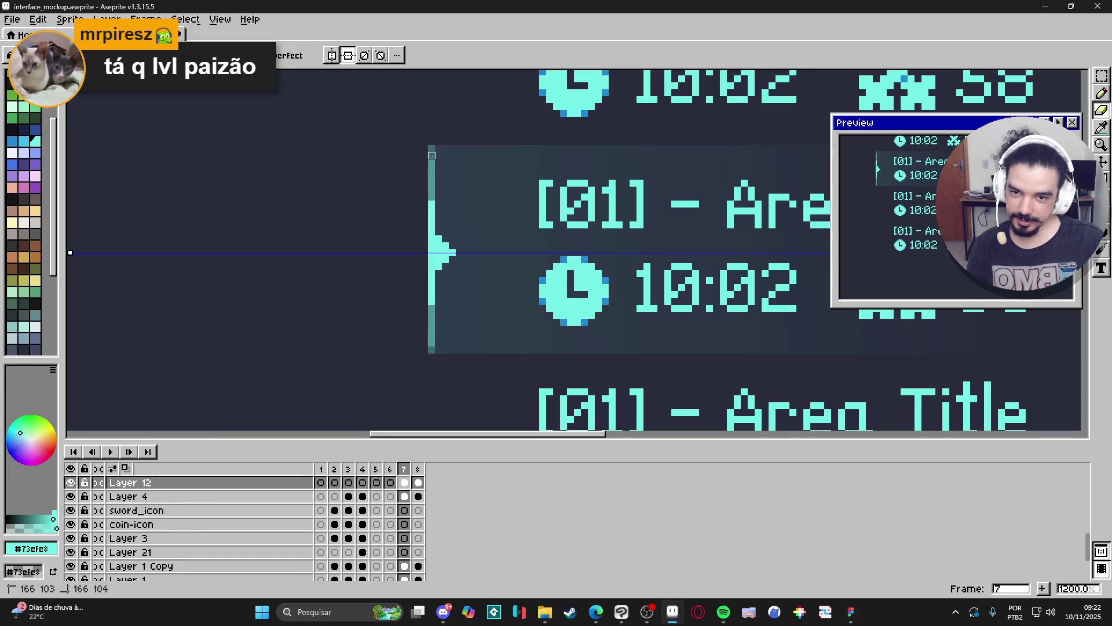
scroll(444, 212, down, 1)
scroll(443, 214, down, 1)
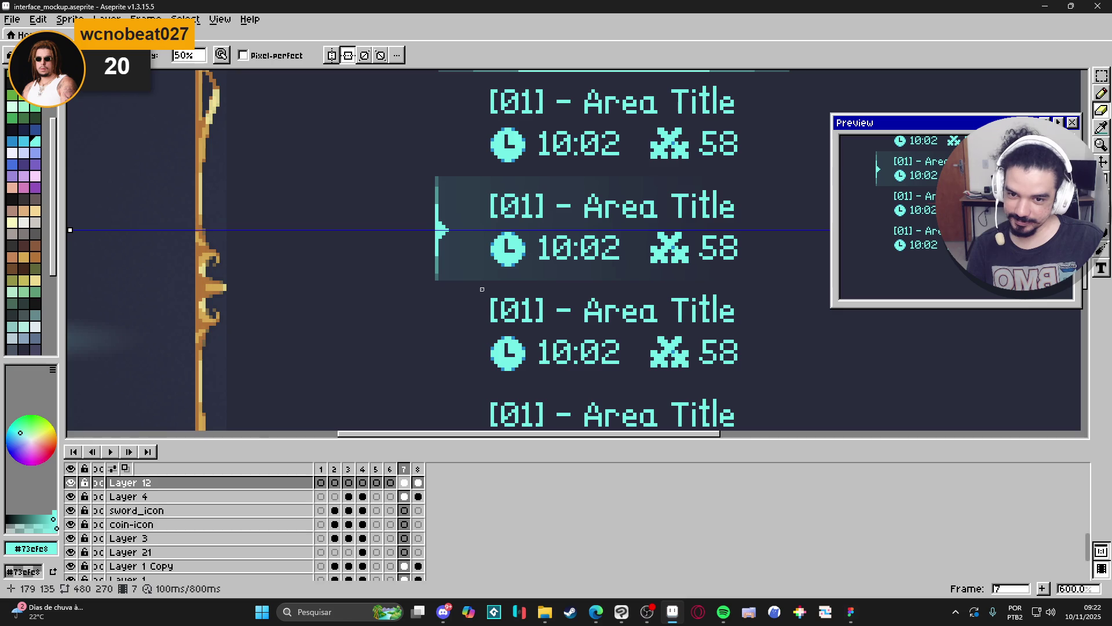
scroll(489, 294, down, 1)
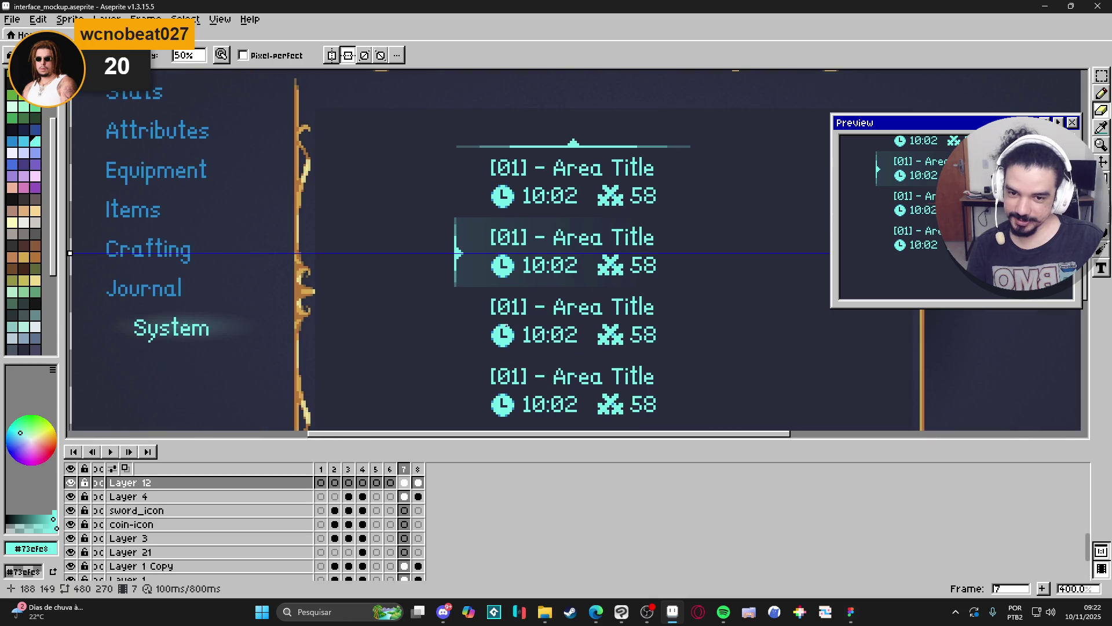
scroll(505, 323, down, 1)
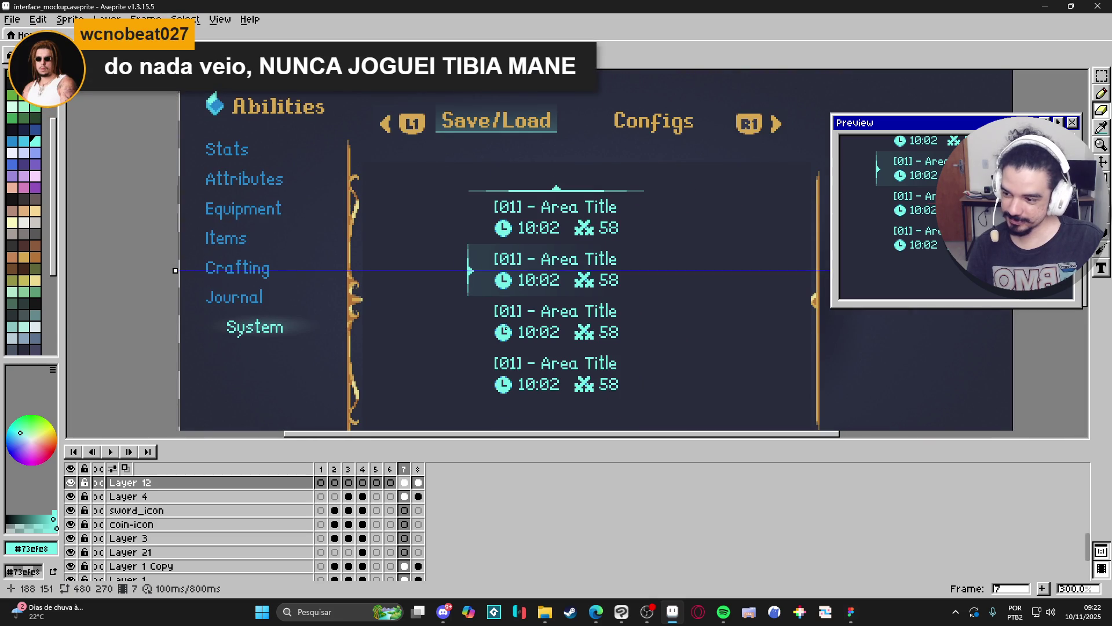
Turn off mirror symmetry, recentre on the save slots, and show the pixel grid
click(347, 55)
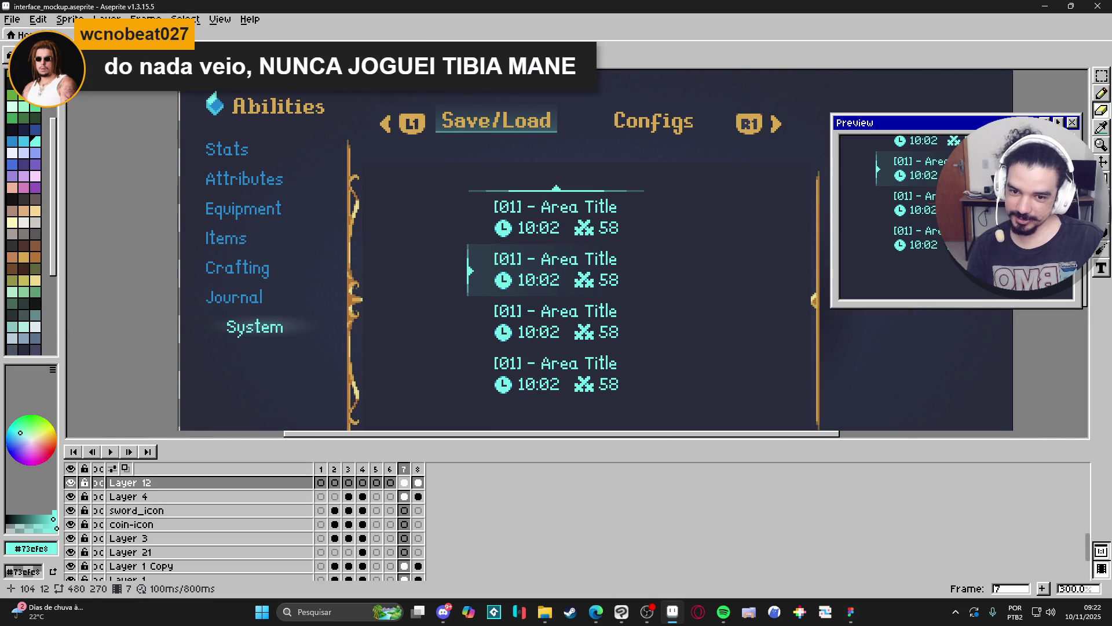
drag(503, 263, 475, 246)
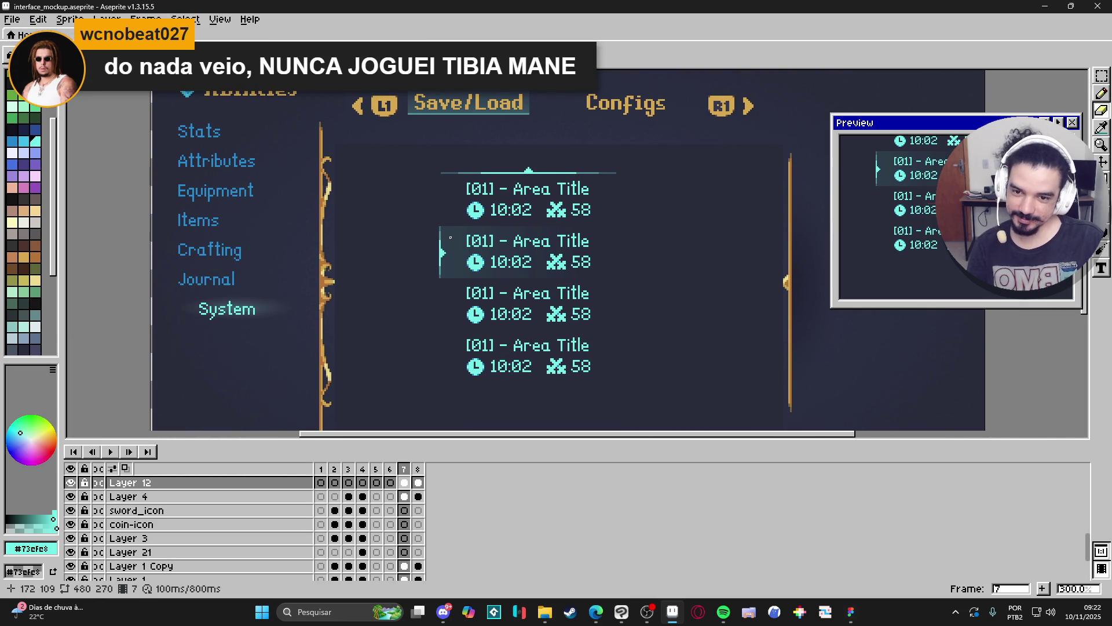
drag(477, 284, 447, 264)
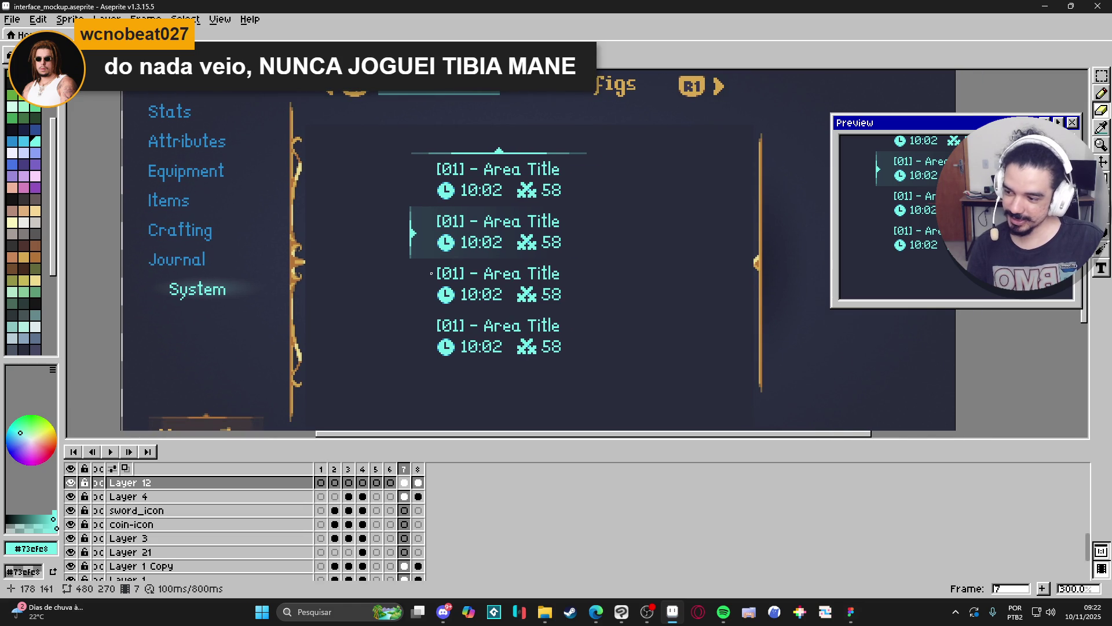
scroll(431, 274, up, 2)
scroll(450, 270, down, 2)
key(ctrl+apostrophe)
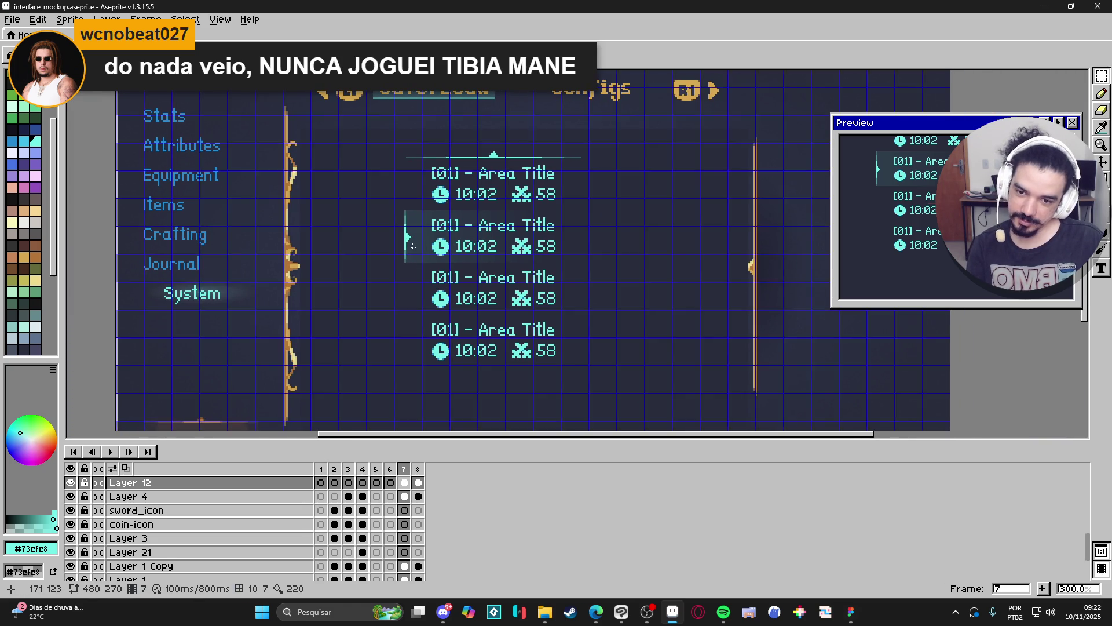
scroll(408, 255, up, 2)
mouse_move(406, 260)
mouse_down()
mouse_move(490, 206)
mouse_move(623, 172)
mouse_move(693, 176)
mouse_up()
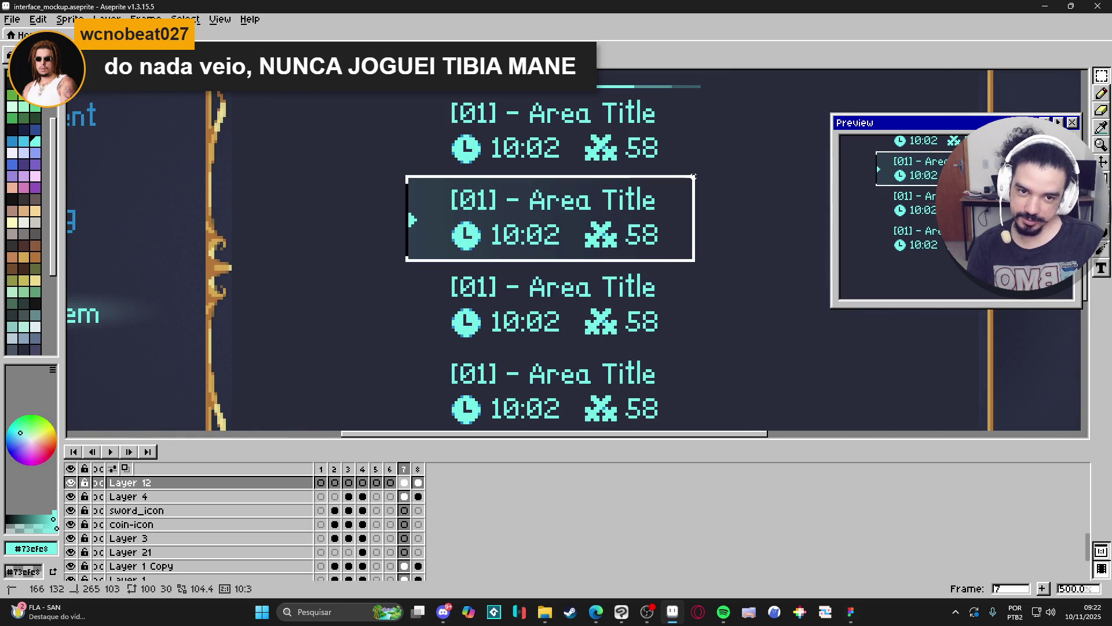
drag(696, 176, 697, 176)
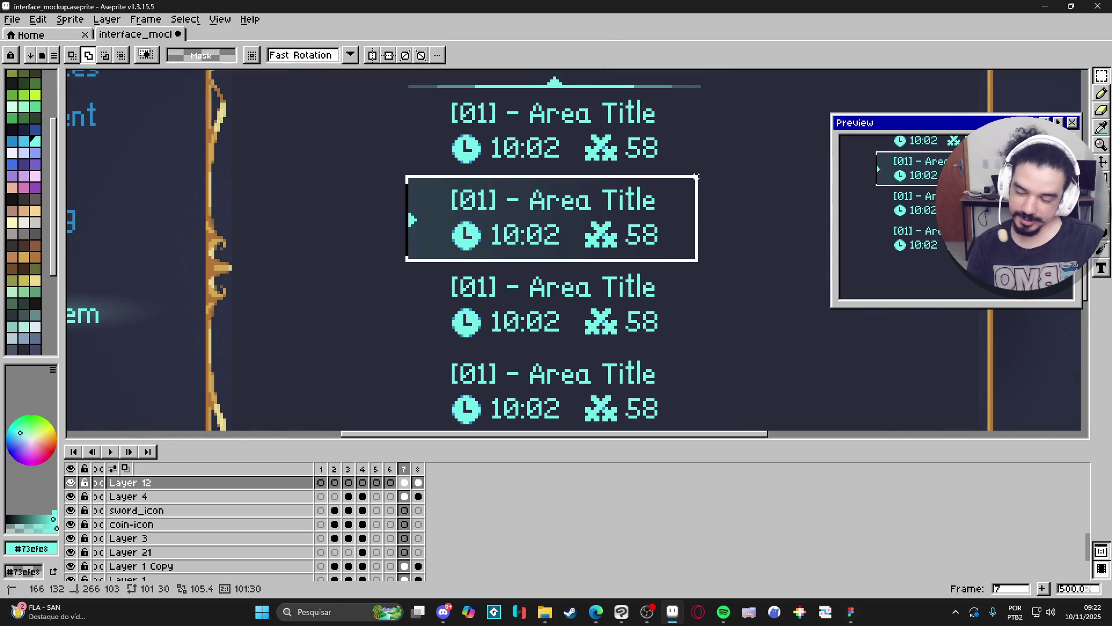
mouse_move(696, 176)
mouse_down()
mouse_move(707, 84)
mouse_move(697, 177)
mouse_up()
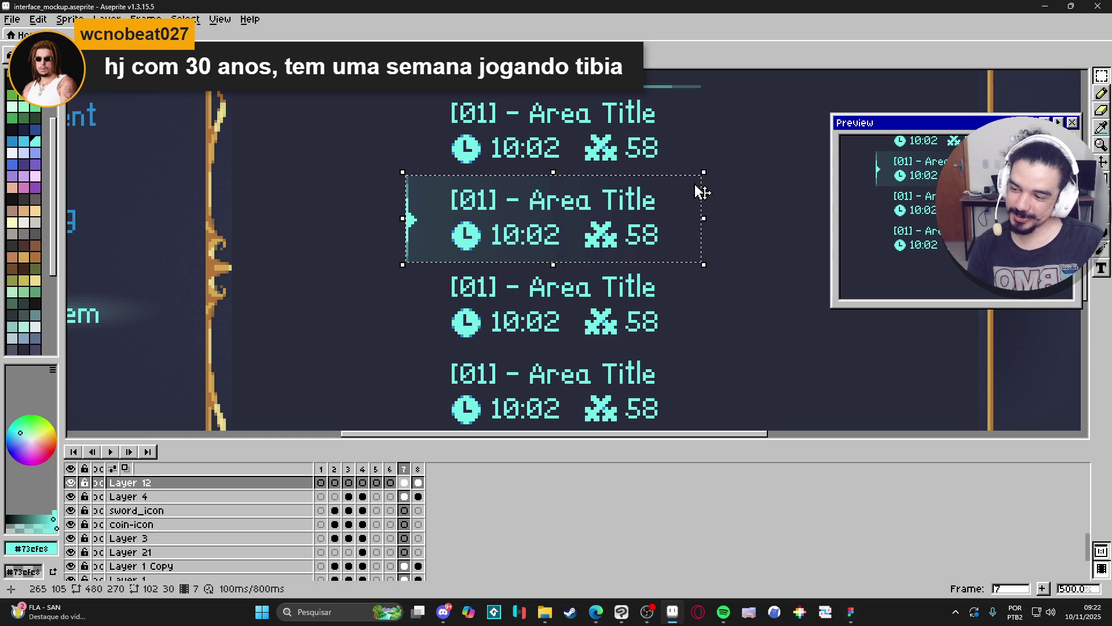
key(ctrl+d)
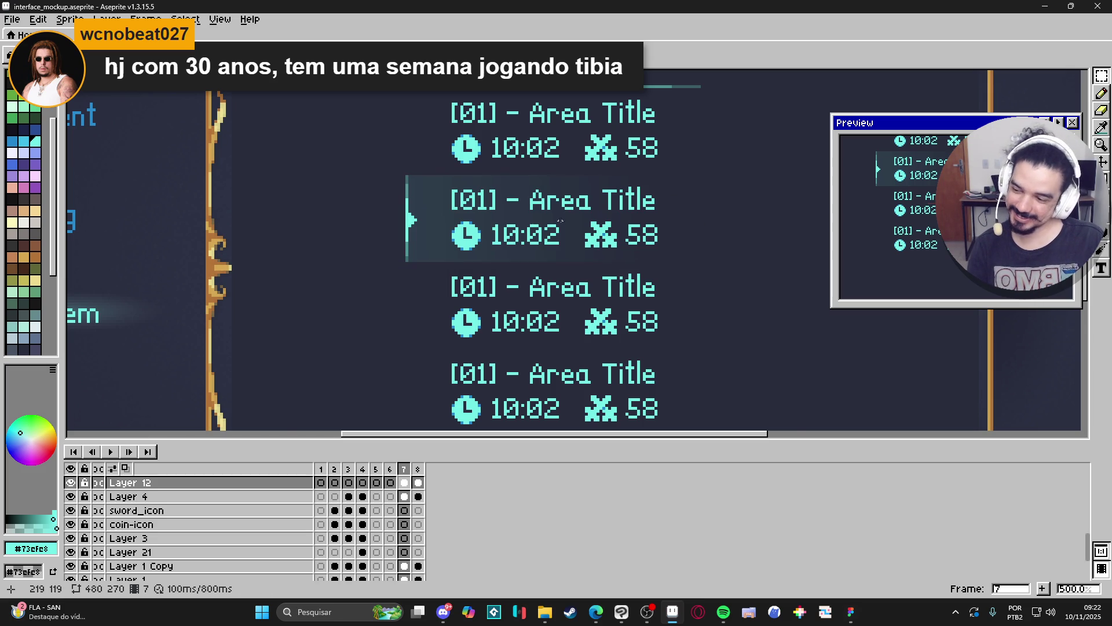
scroll(552, 236, down, 1)
scroll(552, 236, down, 1)
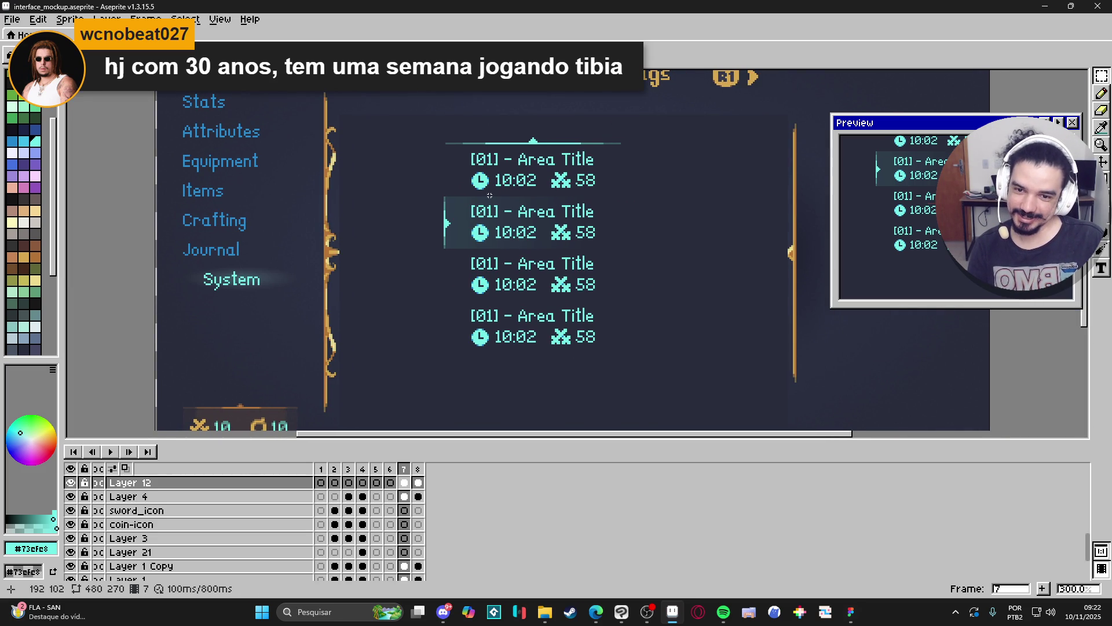
scroll(523, 184, down, 1)
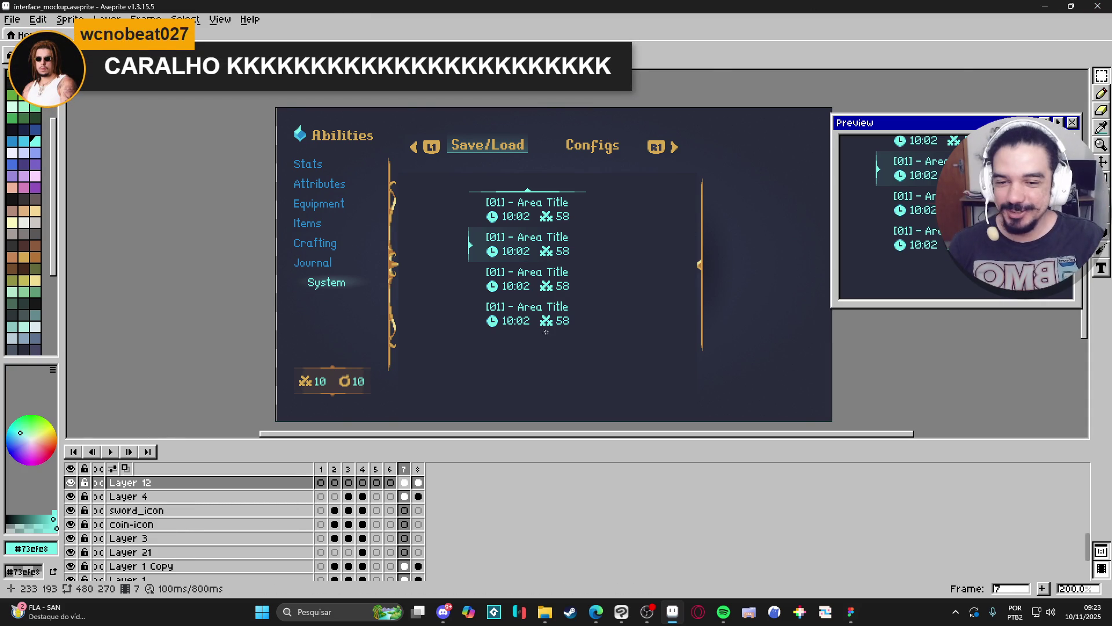
scroll(571, 293, up, 1)
mouse_move(570, 293)
mouse_down()
mouse_move(561, 323)
mouse_move(575, 360)
mouse_move(578, 325)
mouse_move(586, 344)
mouse_up()
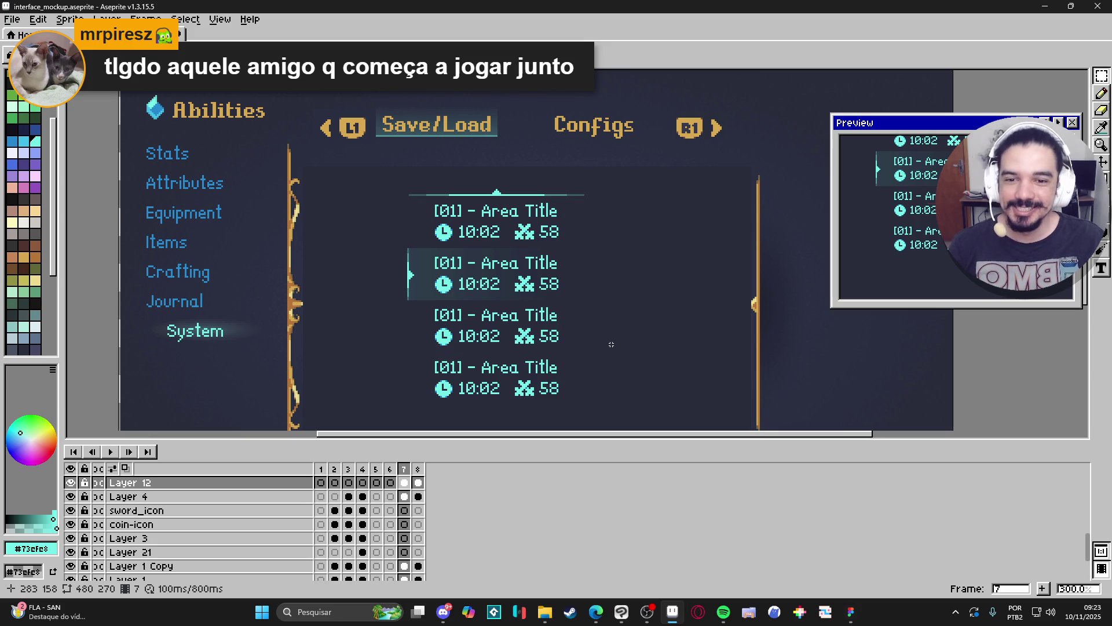
scroll(460, 221, up, 2)
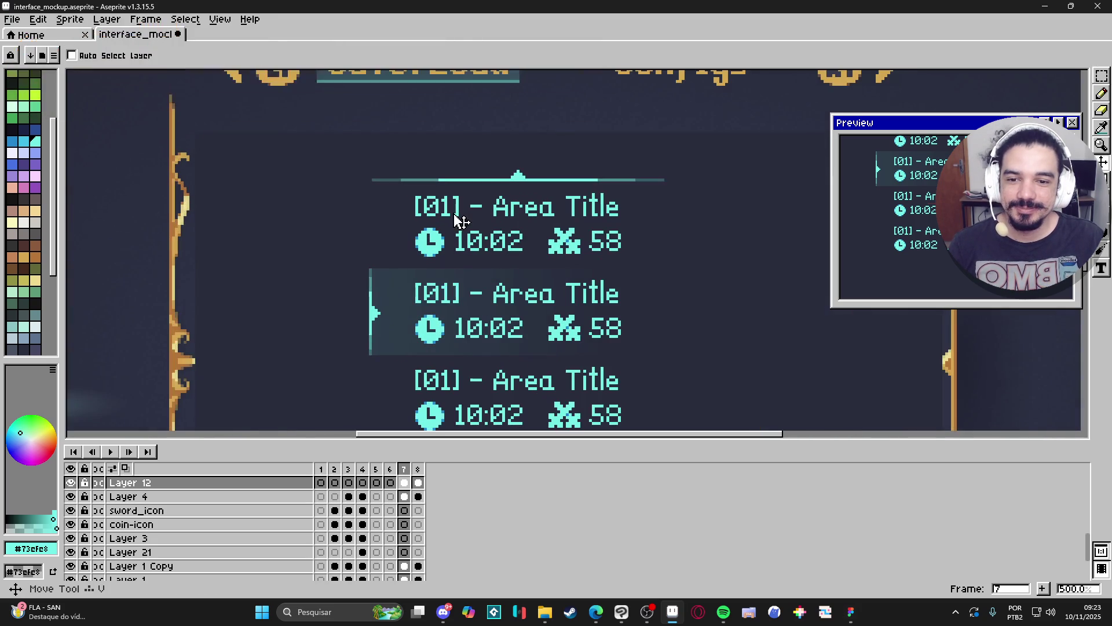
scroll(508, 286, down, 1)
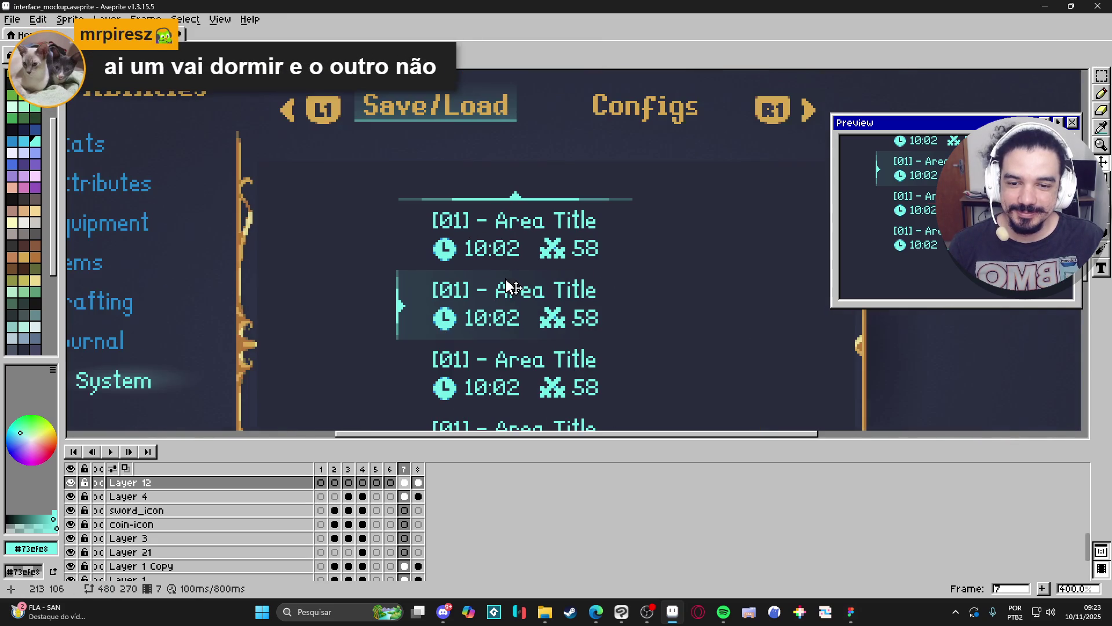
scroll(509, 288, down, 1)
scroll(528, 296, down, 1)
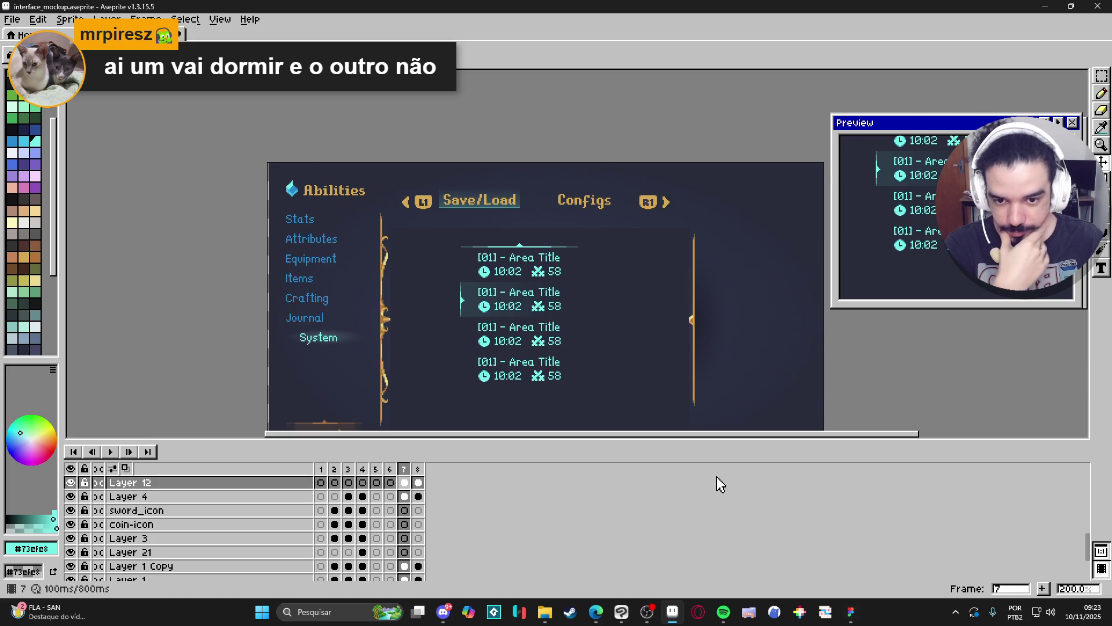
click(850, 612)
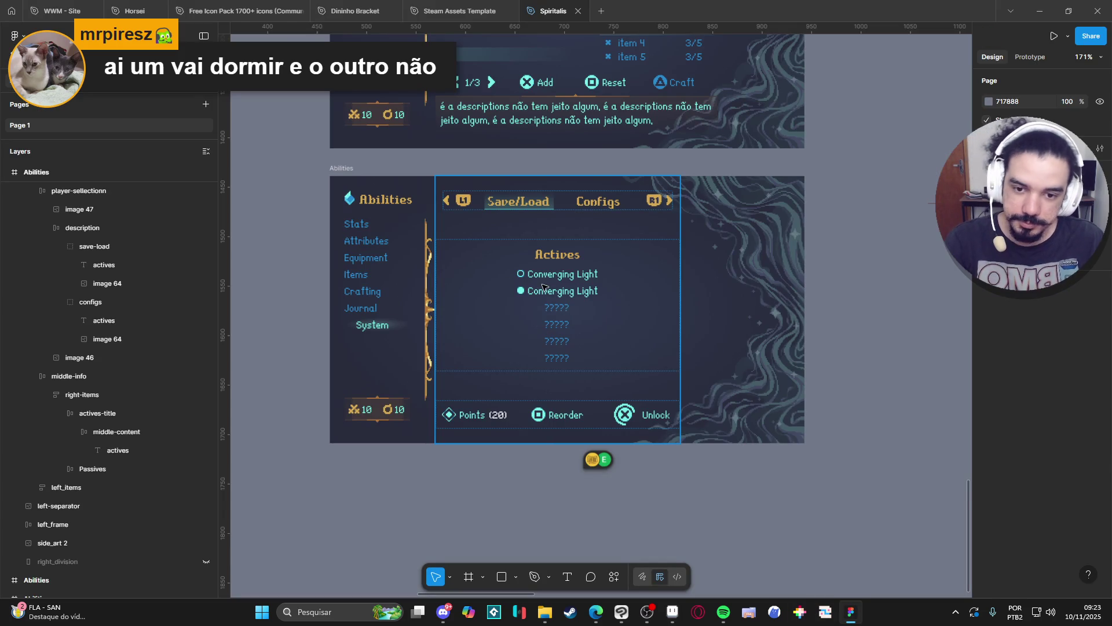
Delete the Actives title text and the emptied middle-content frame
click(543, 286)
click(550, 285)
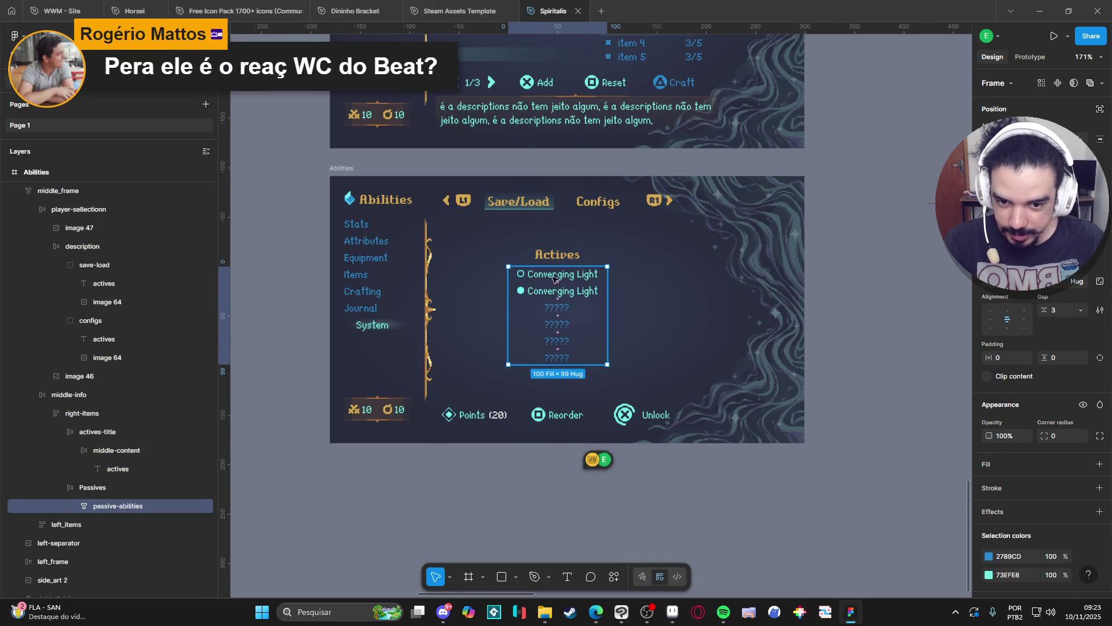
click(556, 255)
drag(178, 468, 140, 444)
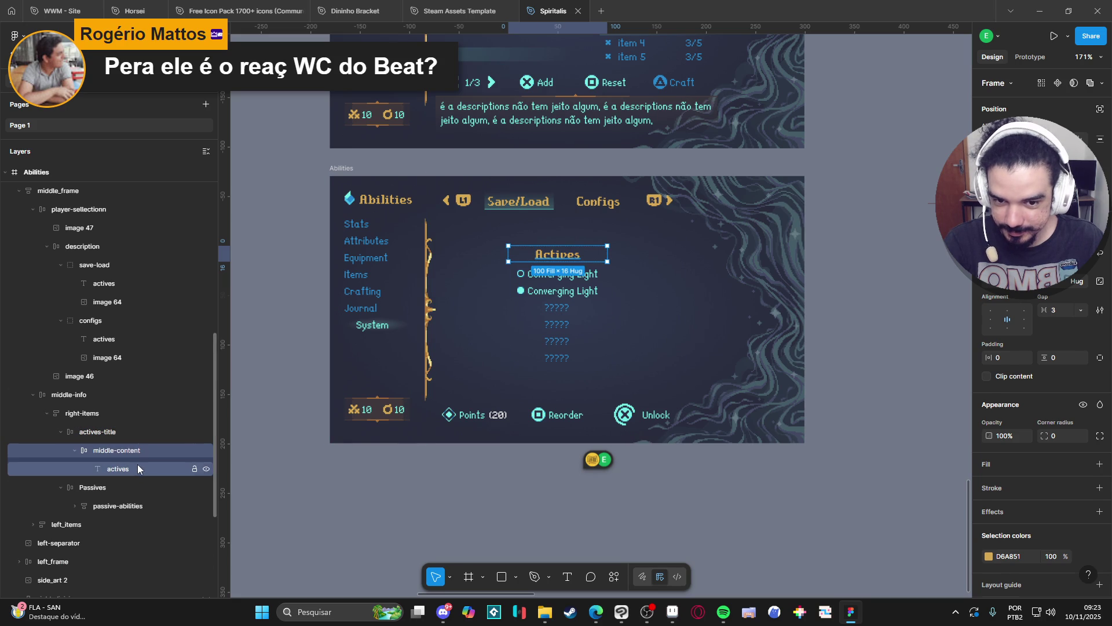
click(137, 468)
key(Delete)
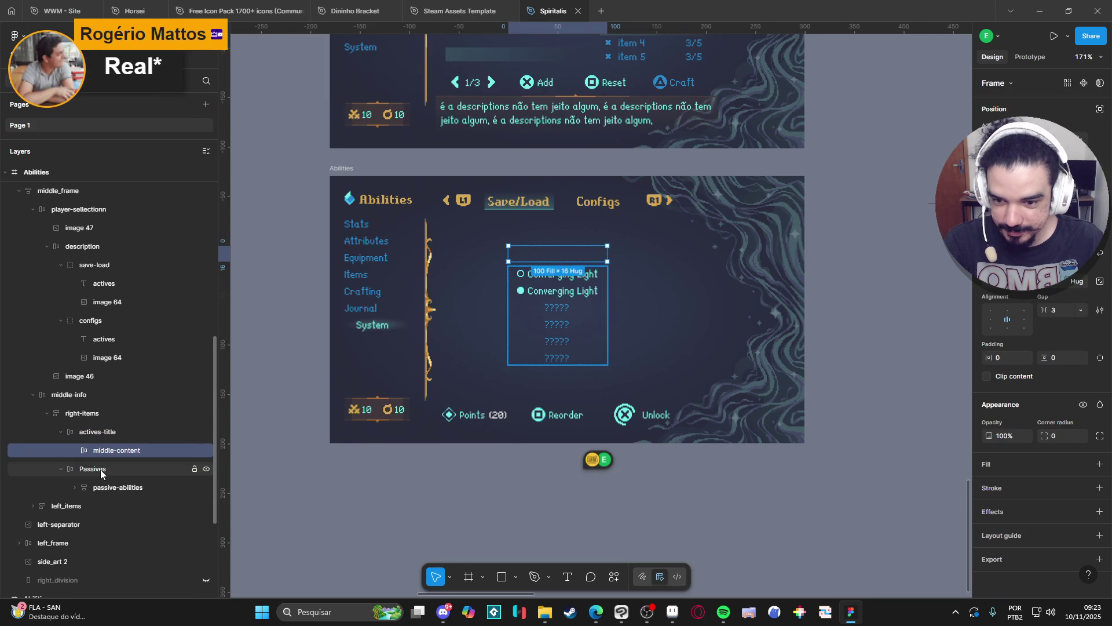
key(Delete)
Delete the passive-abilities Converging Light list from the right-items container
click(554, 287)
click(554, 288)
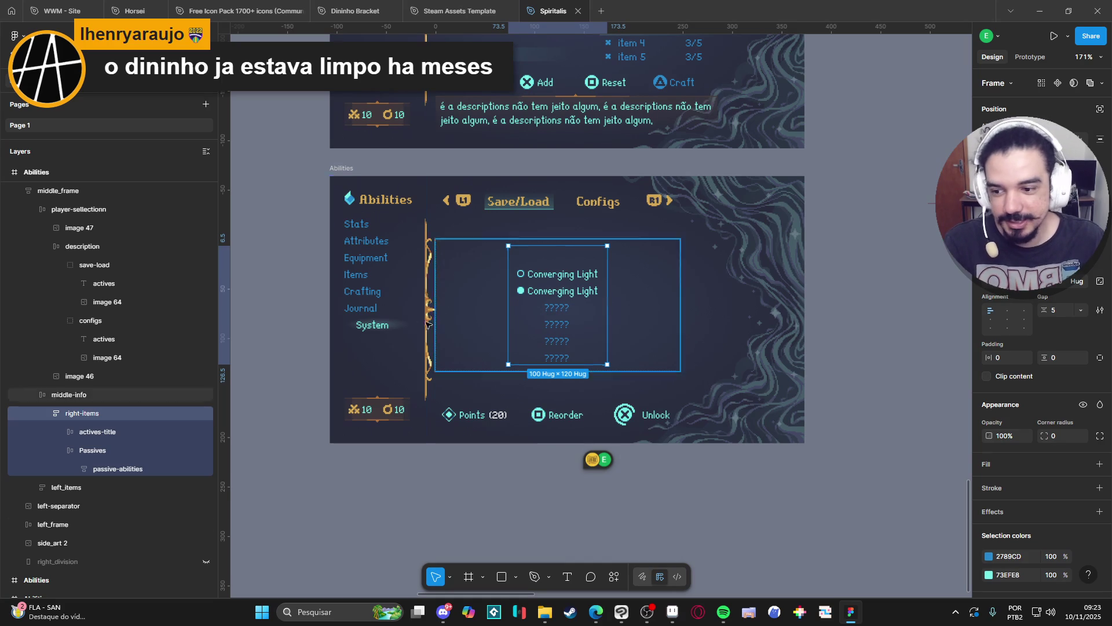
click(110, 469)
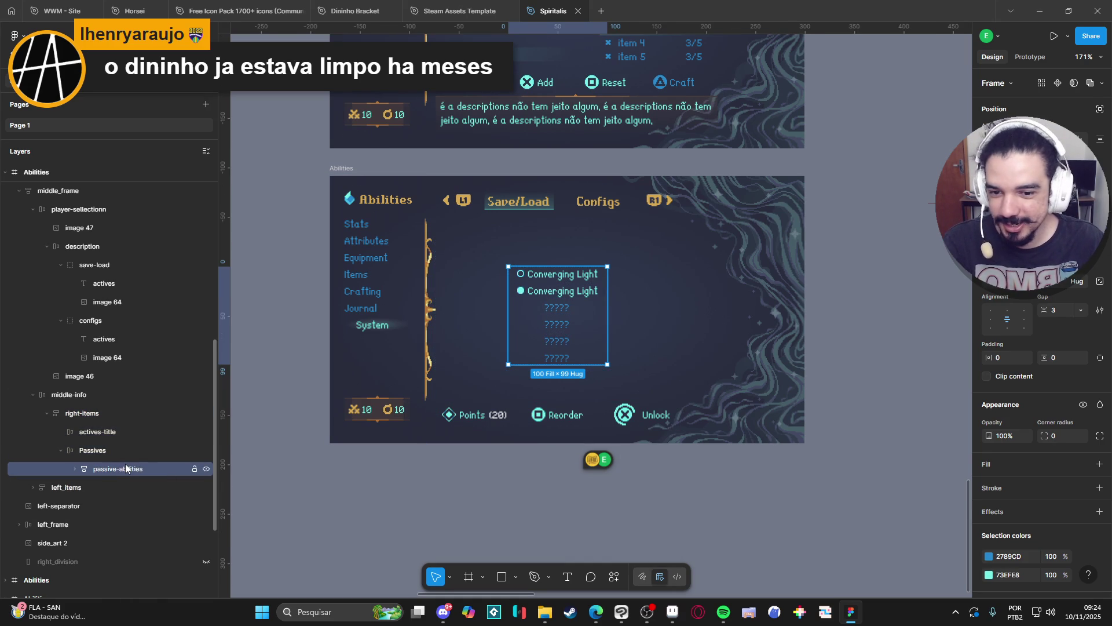
key(Delete)
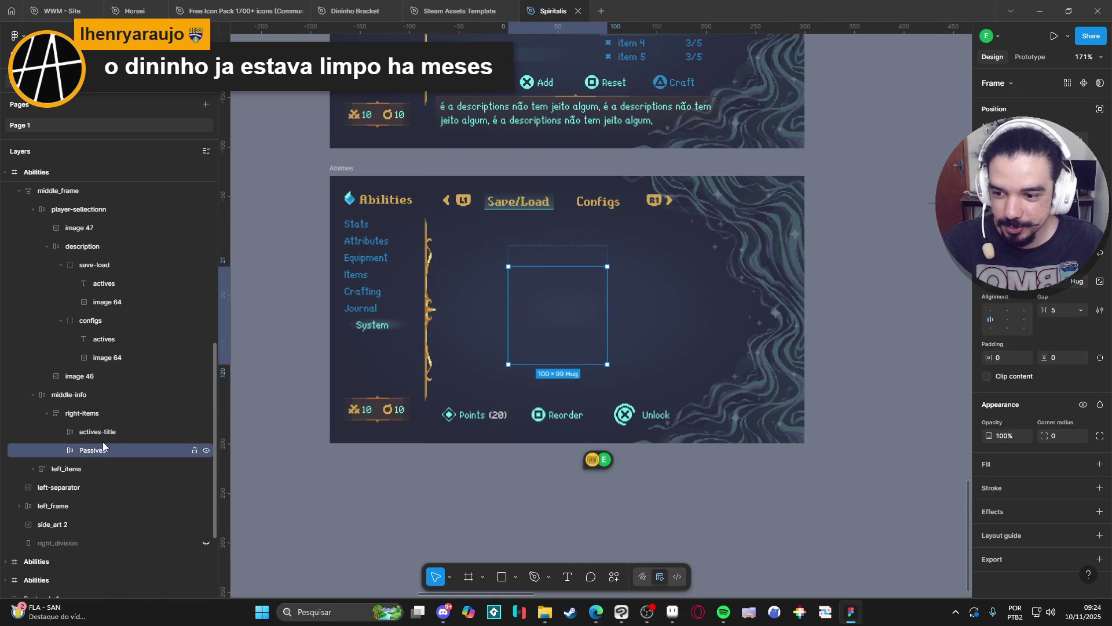
Select the actives-title frame in Layers and delete it
click(104, 432)
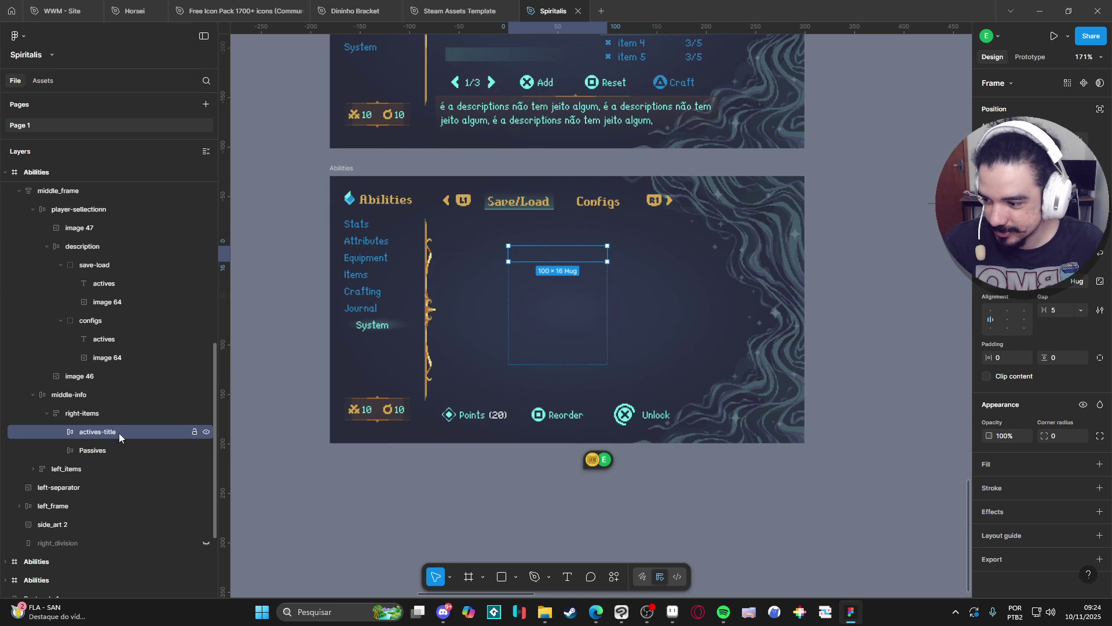
click(649, 616)
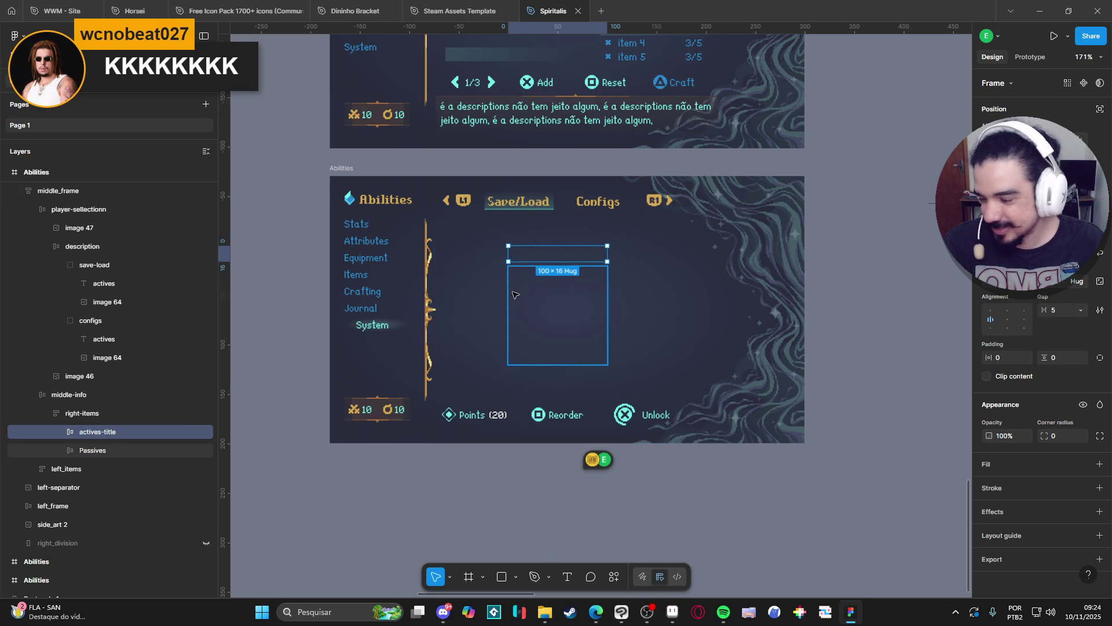
click(100, 452)
click(102, 437)
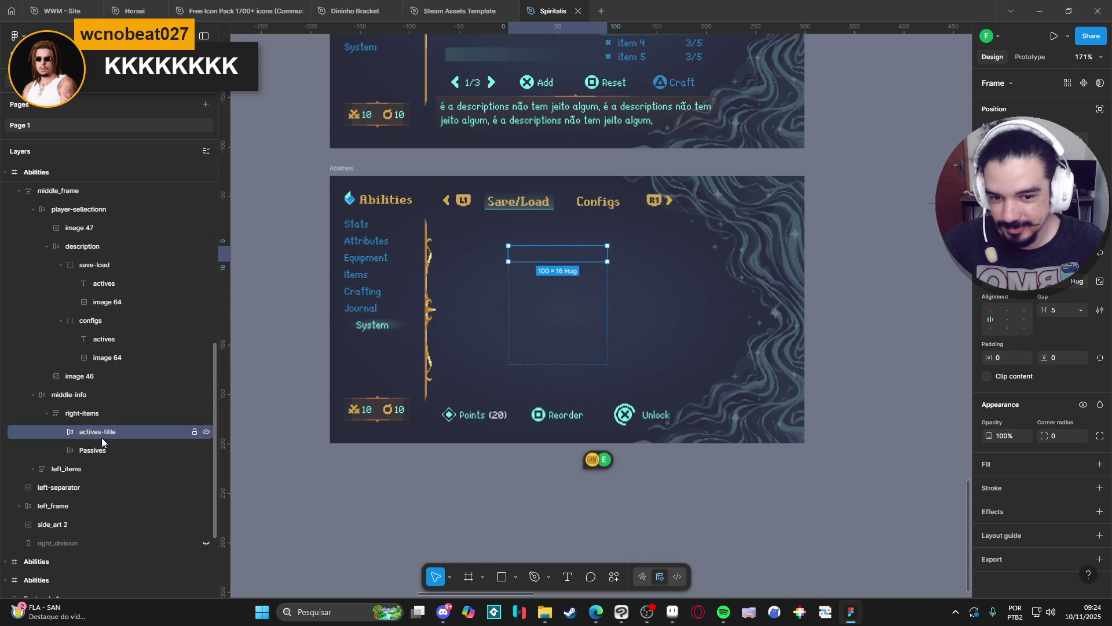
key(Delete)
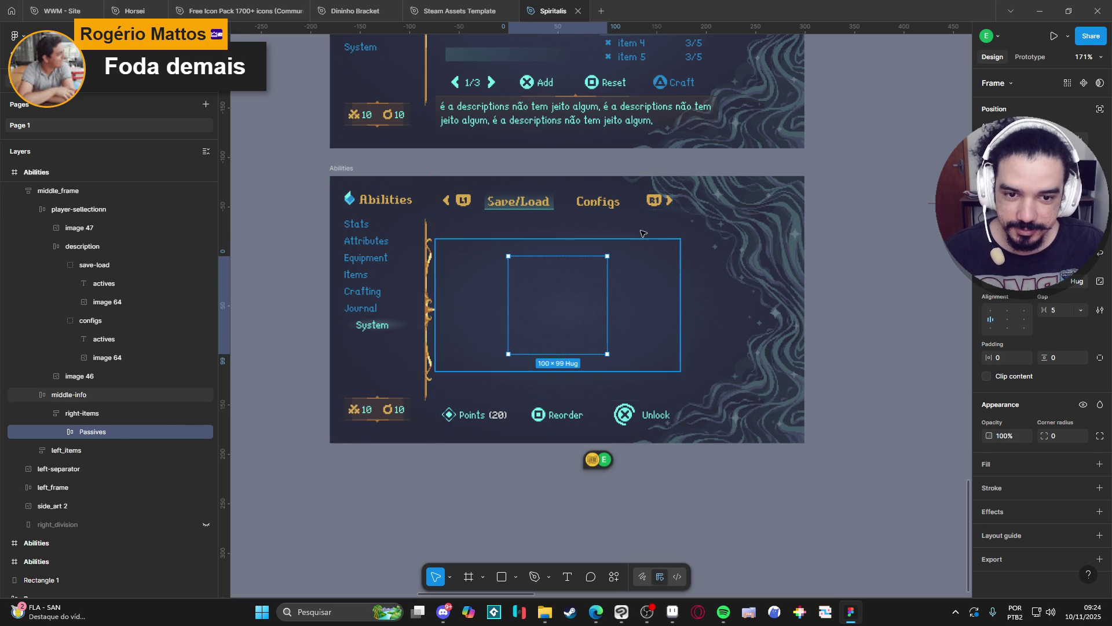
Pan the canvas to the Passives frame and pick the Text tool
scroll(571, 334, right, 1)
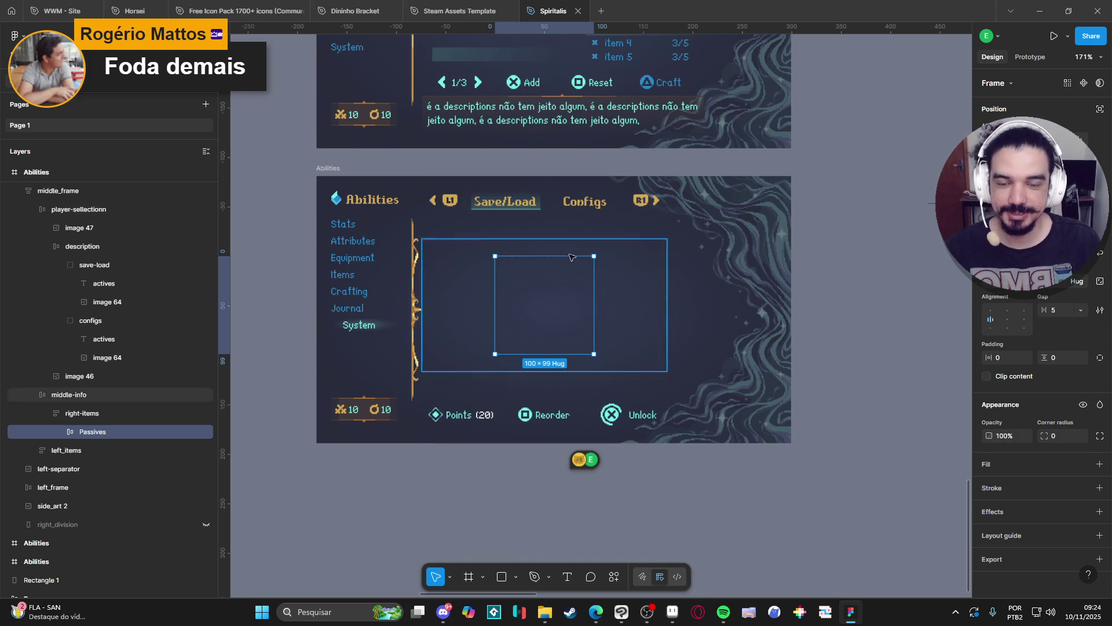
scroll(524, 354, up, 2)
scroll(524, 354, right, 1)
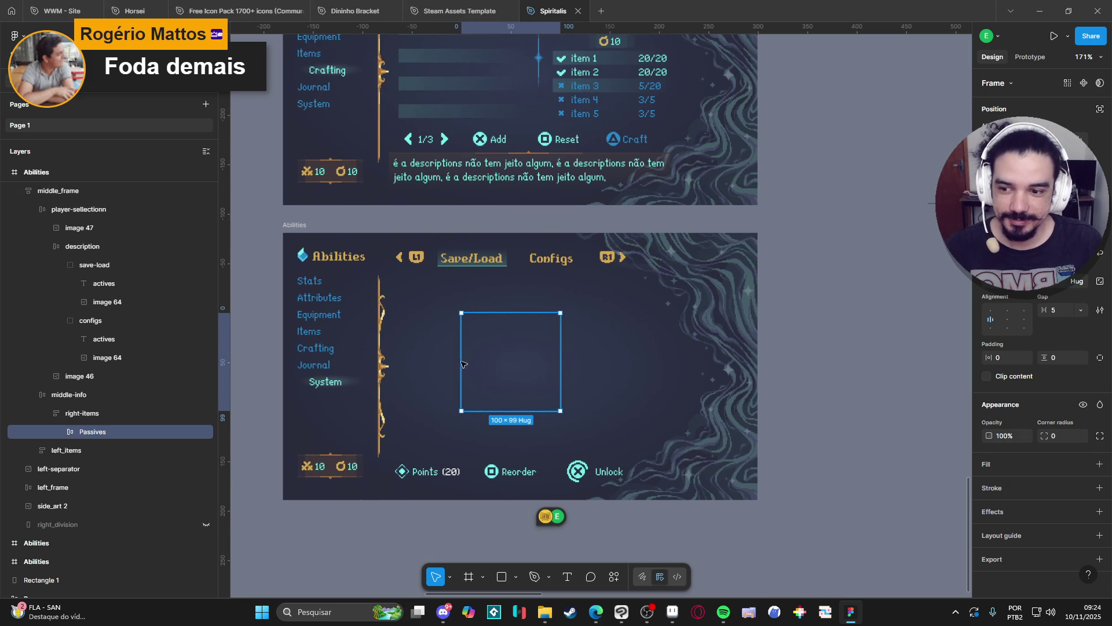
click(567, 577)
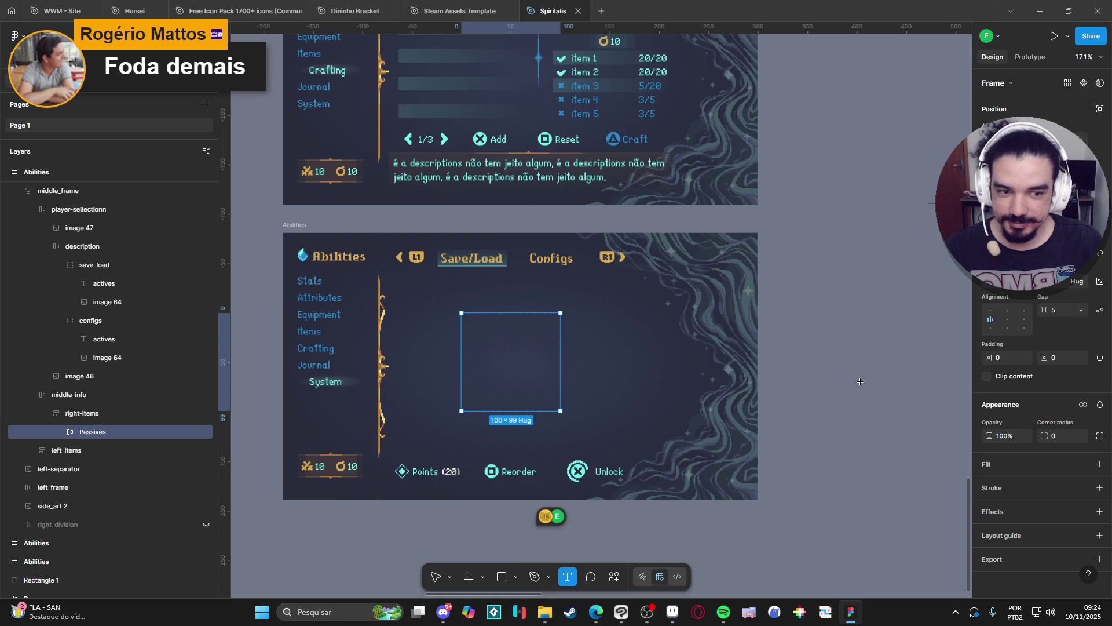
Place an empty text layer inside Passives and open TibiaPal's Hunting Places page
click(528, 368)
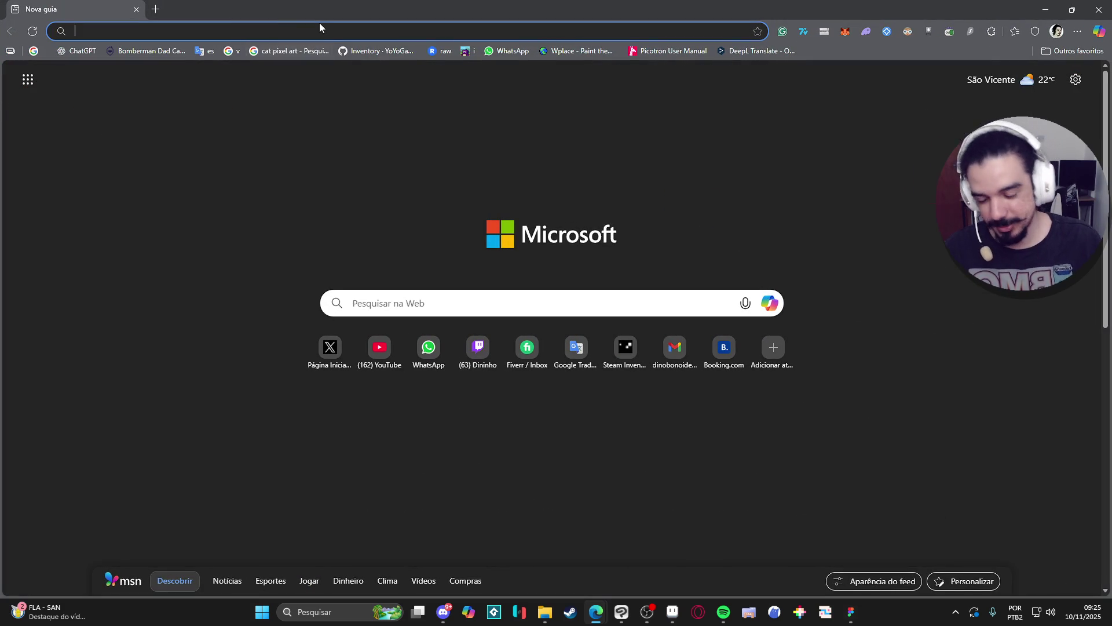
text(tibiapal)
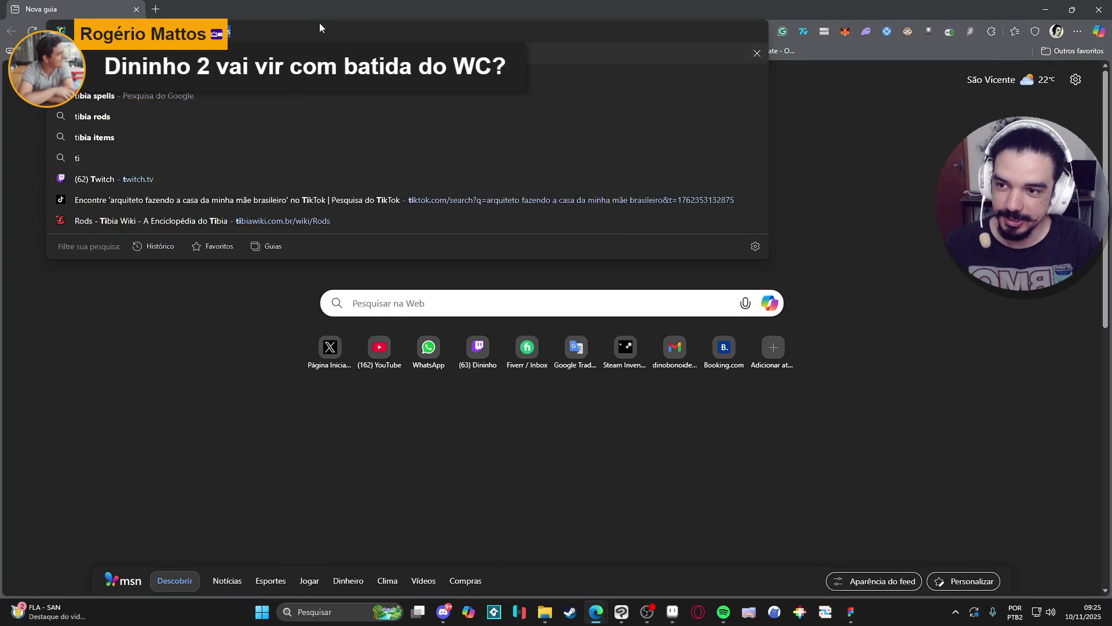
key(Down)
key(Down)
key(Down)
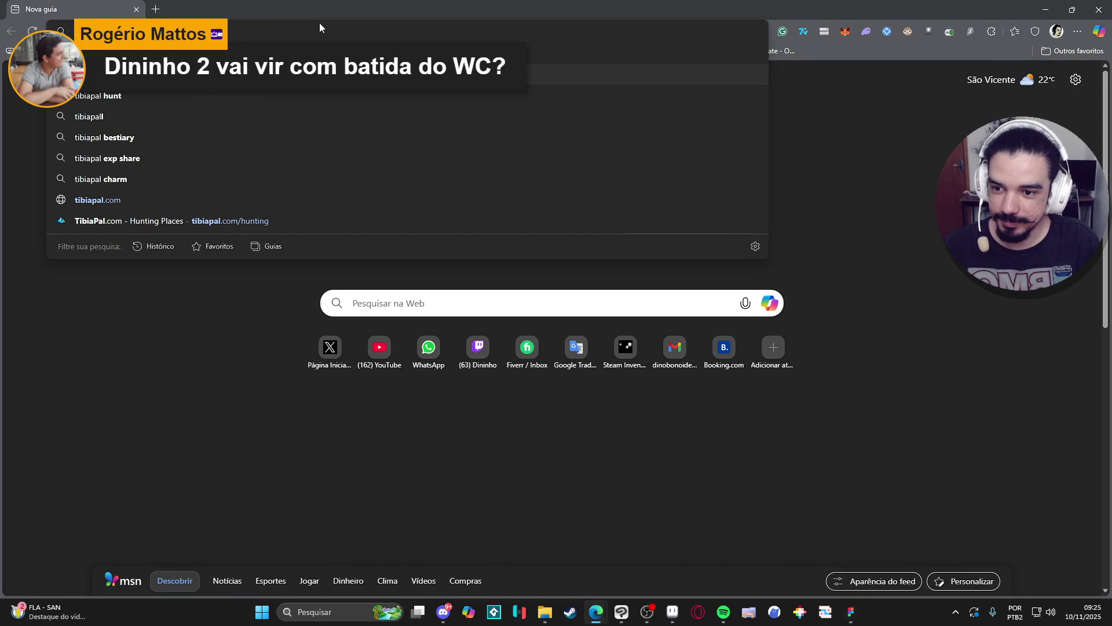
key(Return)
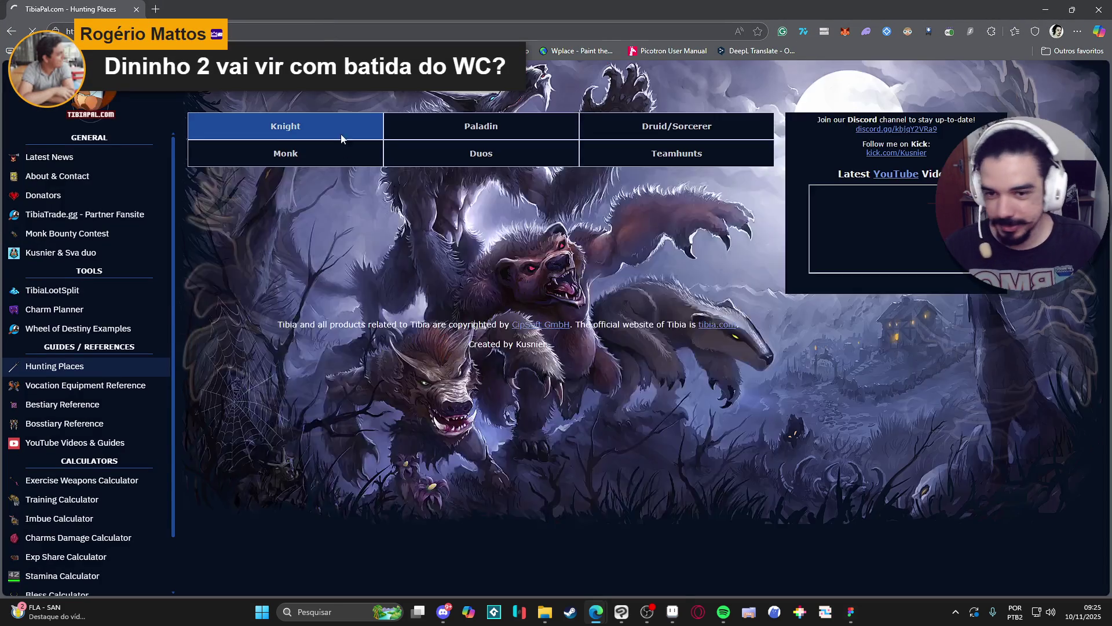
Browse the hunting table, select the Mutated Humans Yalahar row, then resume editing the Figma text layer
scroll(238, 277, down, 2)
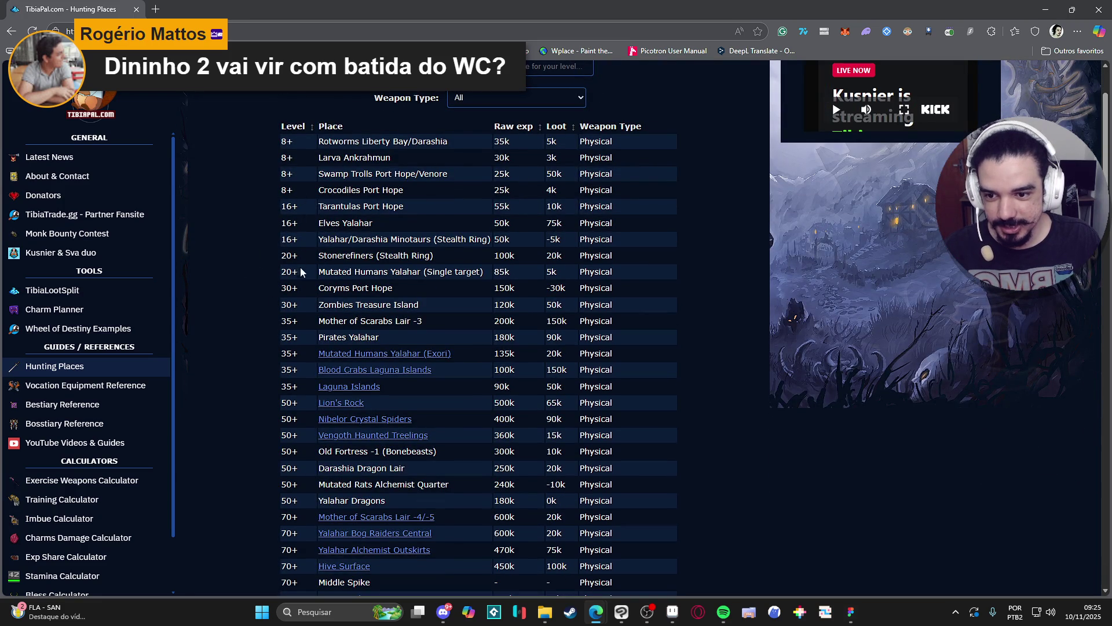
scroll(294, 256, up, 1)
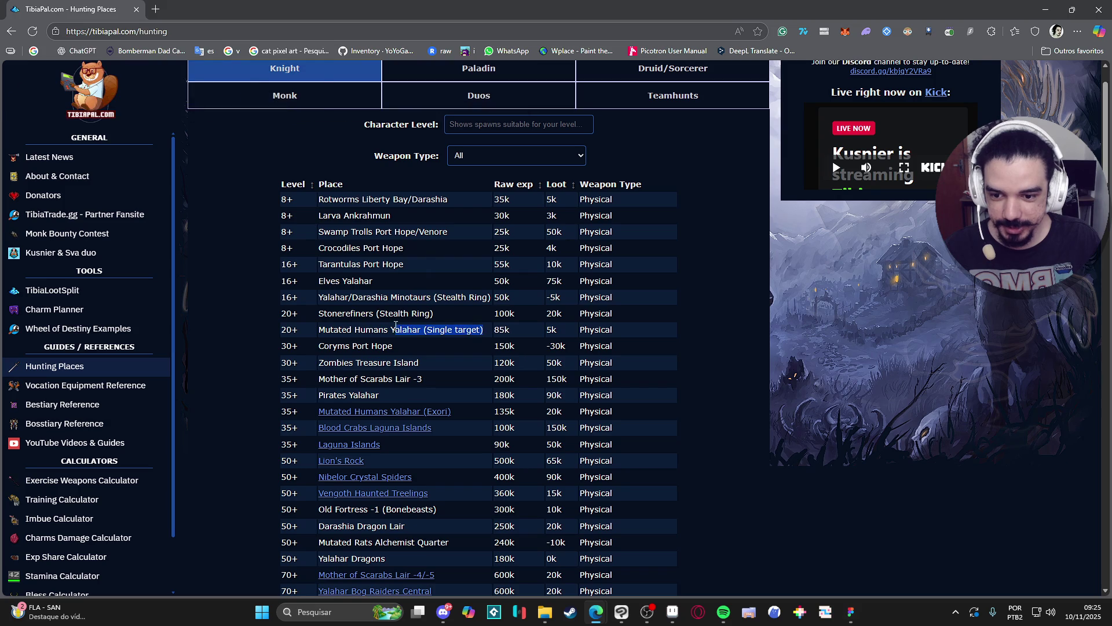
scroll(348, 266, down, 2)
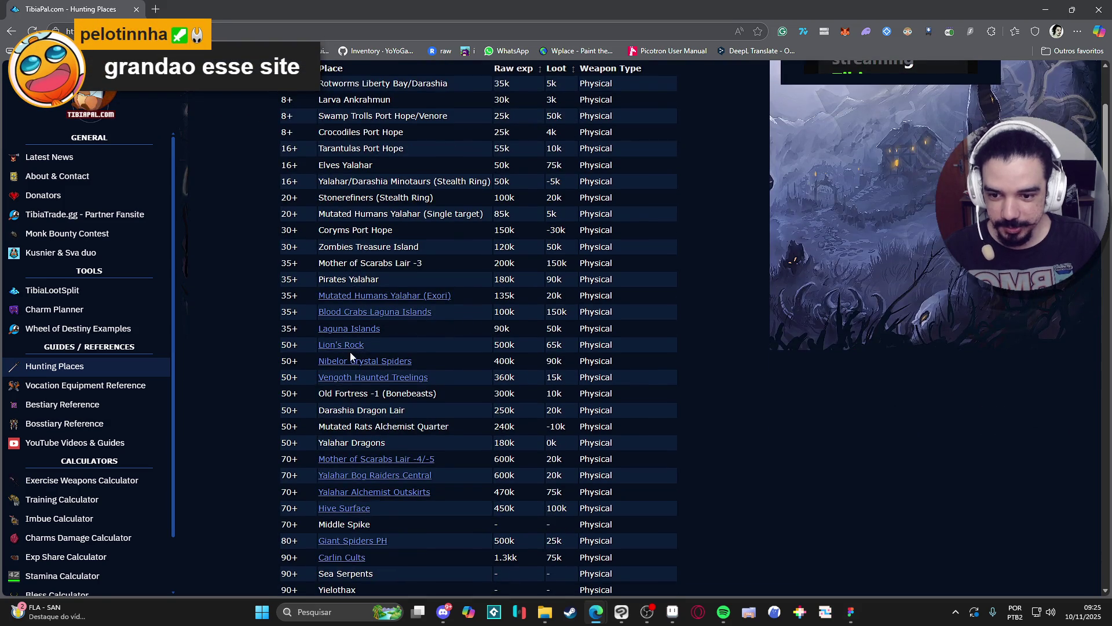
scroll(331, 291, up, 3)
scroll(331, 290, down, 1)
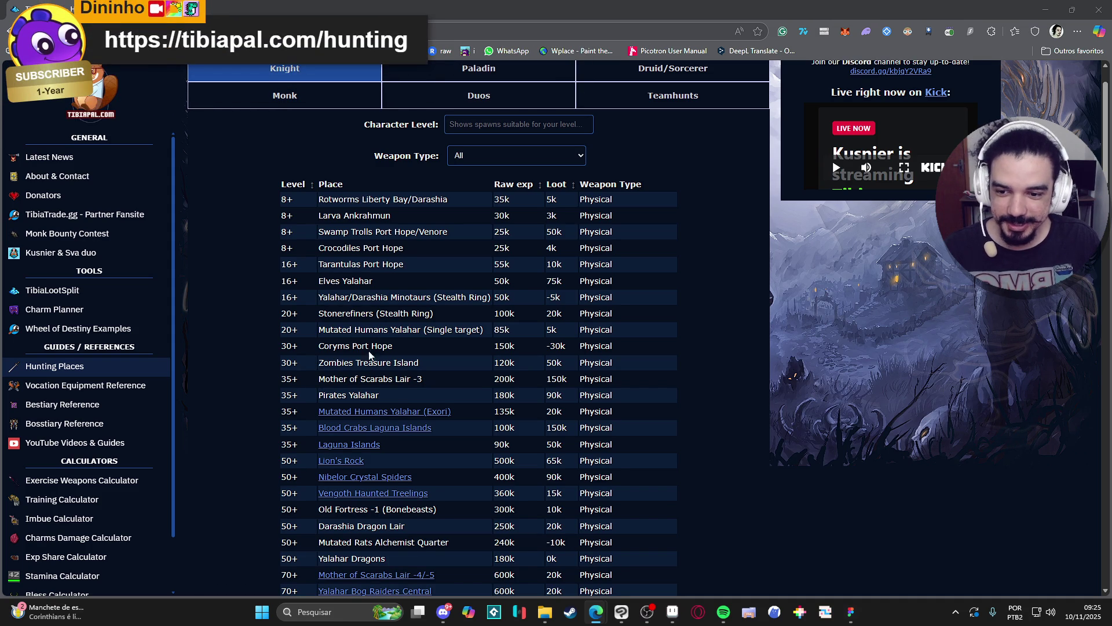
drag(421, 329, 320, 330)
click(365, 331)
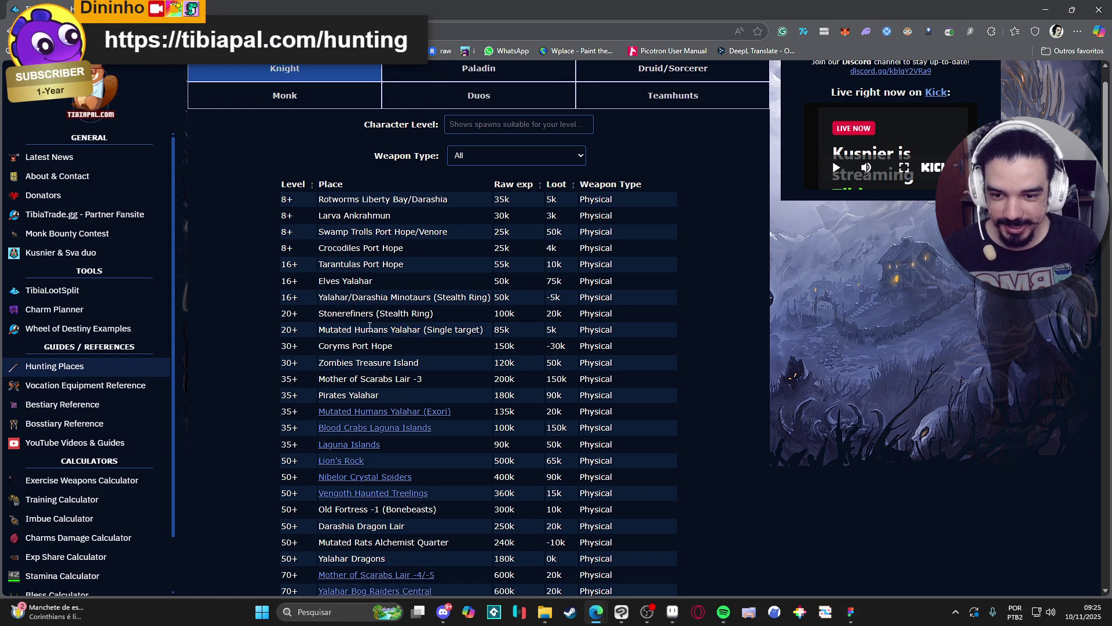
triple_click(424, 331)
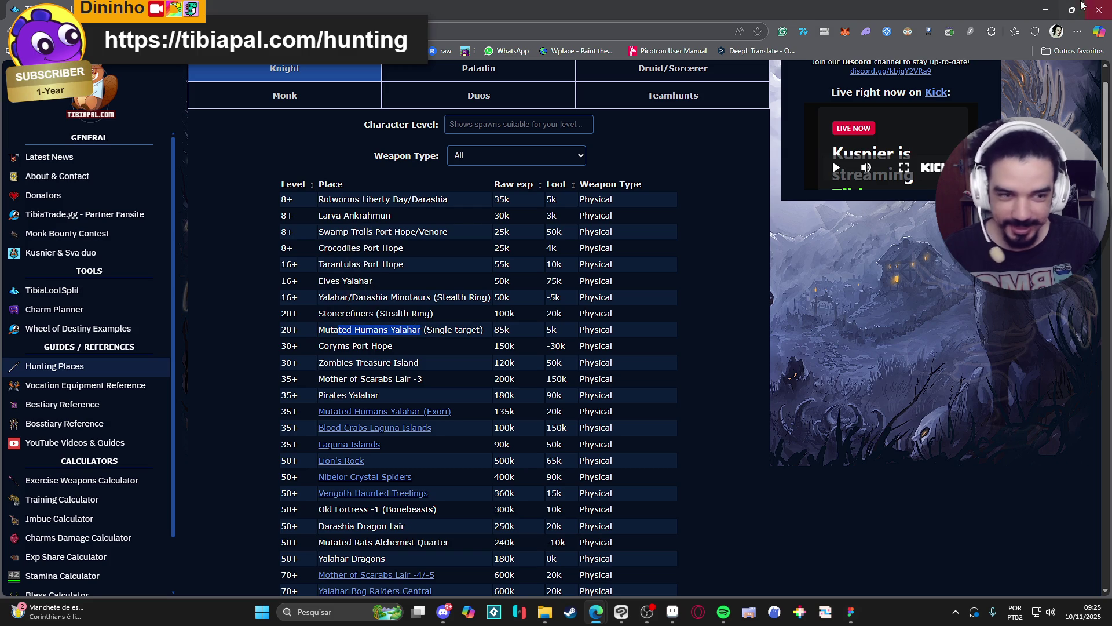
click(1045, 10)
double_click(539, 334)
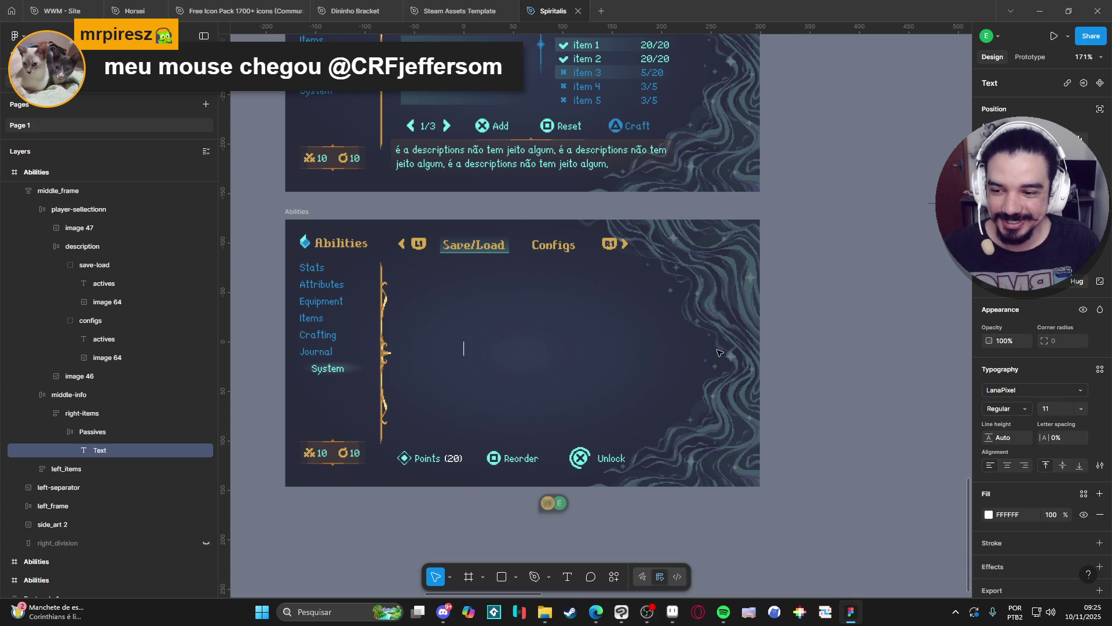
Replace the Passives placeholder text with '[01] - Area Title', then bring up the Aseprite mockup
text(sdasd)
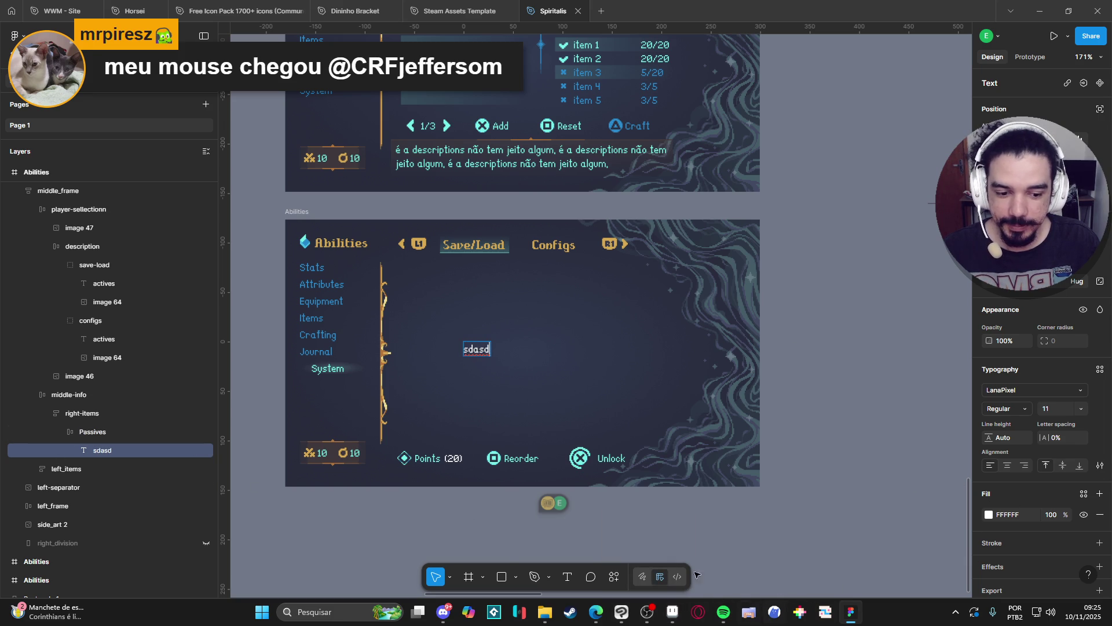
key(ctrl+a)
text([)
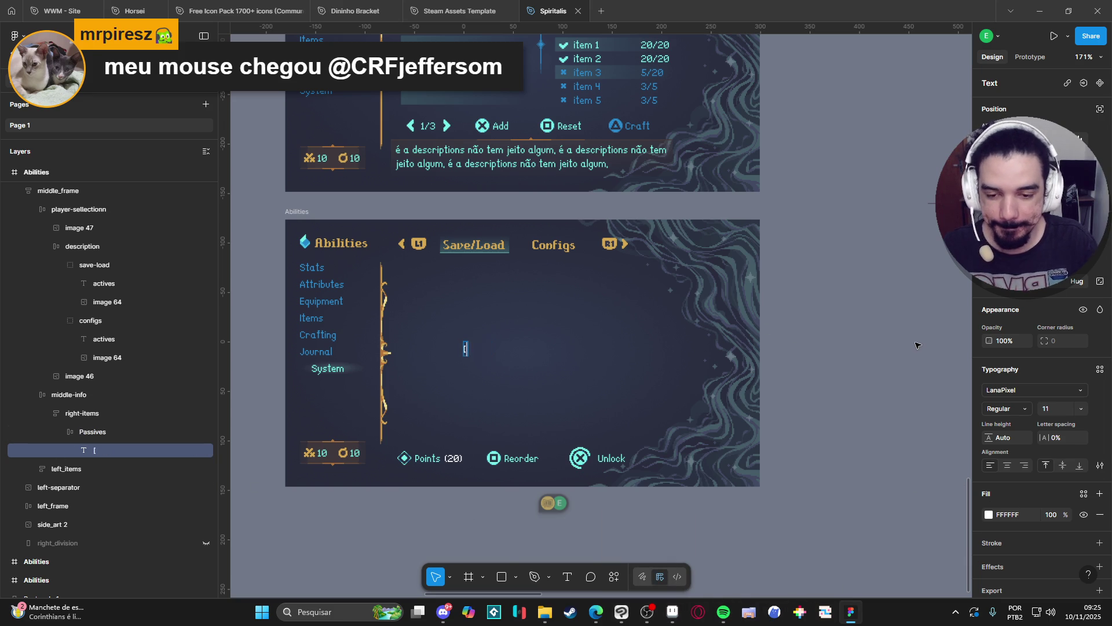
text(01])
key(ctrl+plus)
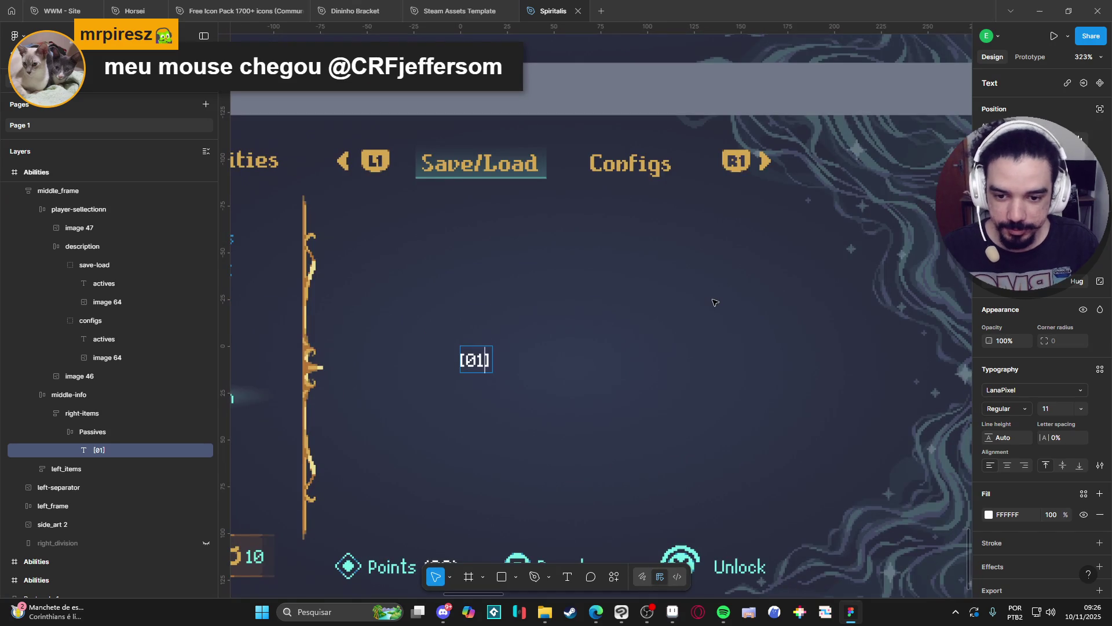
text( - T)
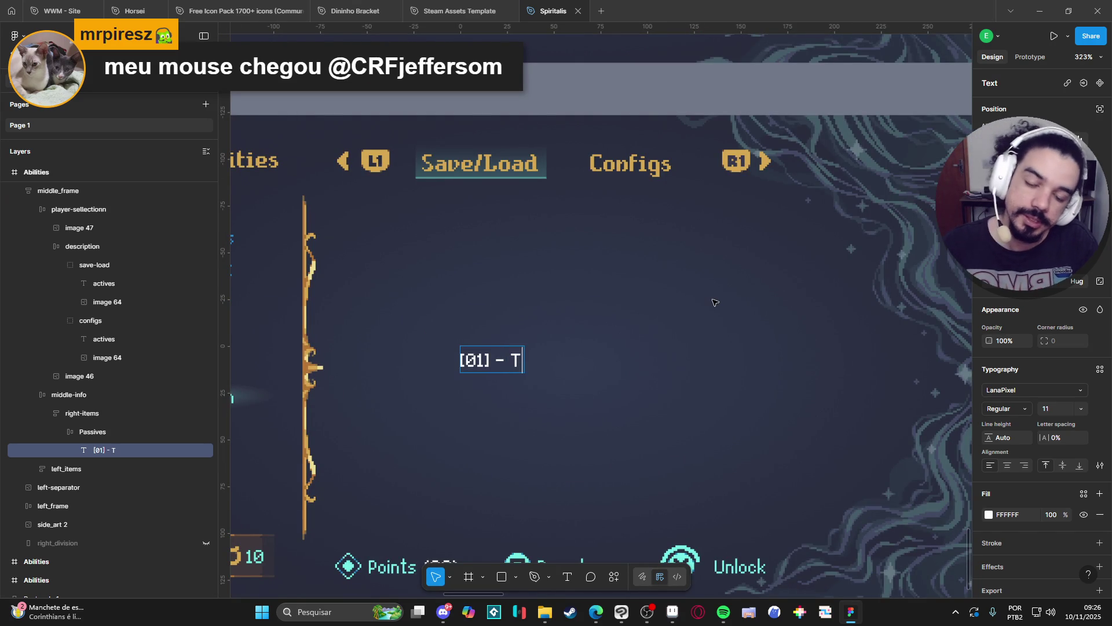
key(BackSpace)
text(Are)
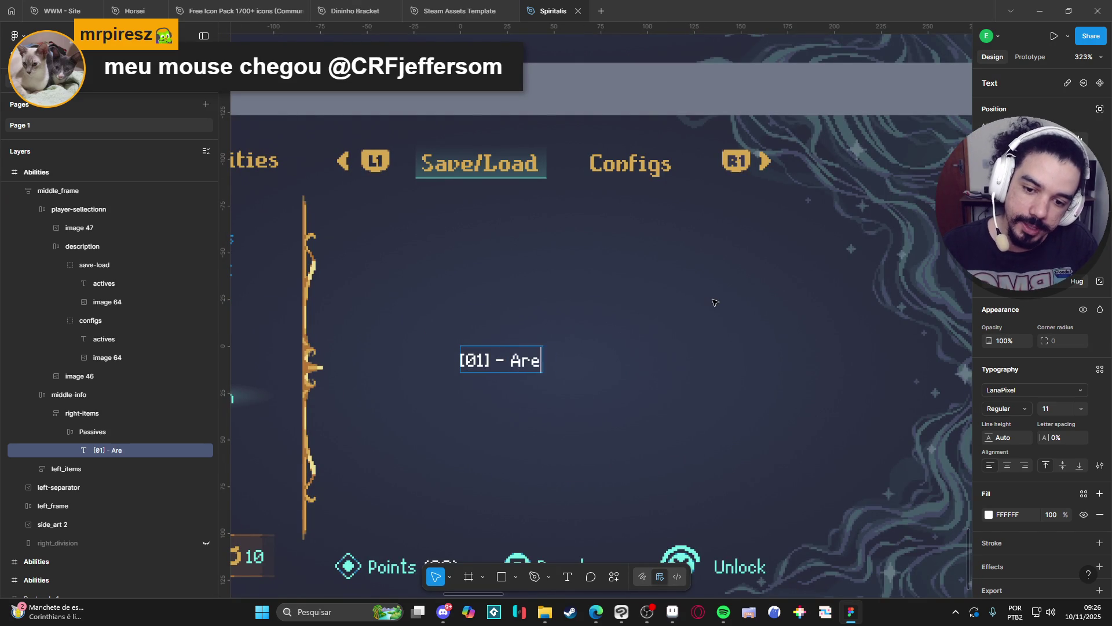
text(a Title)
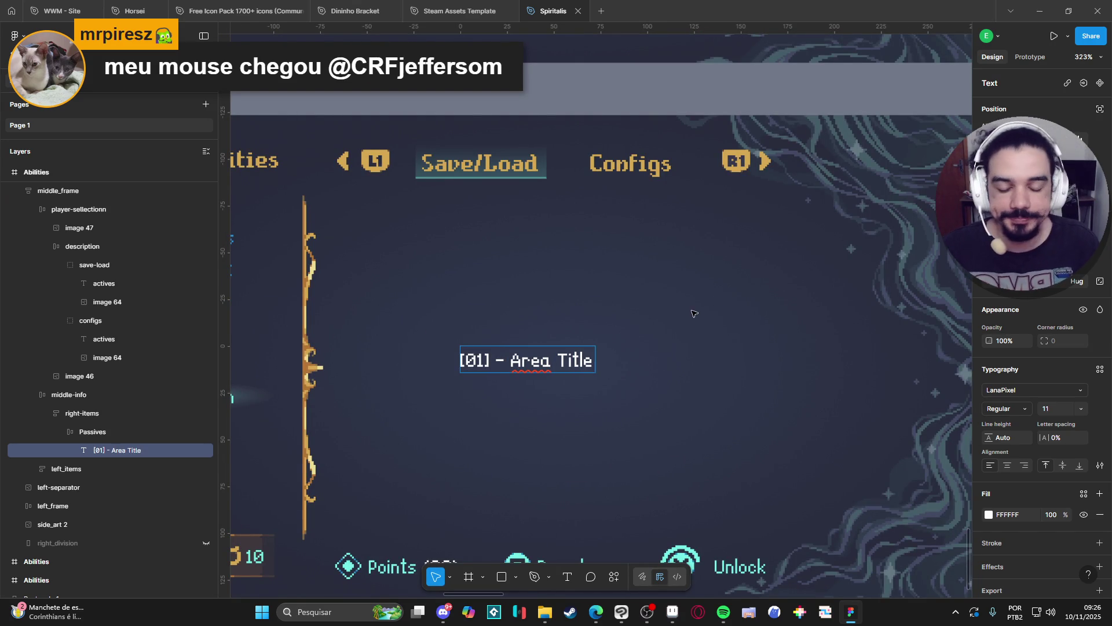
key(Escape)
click(673, 611)
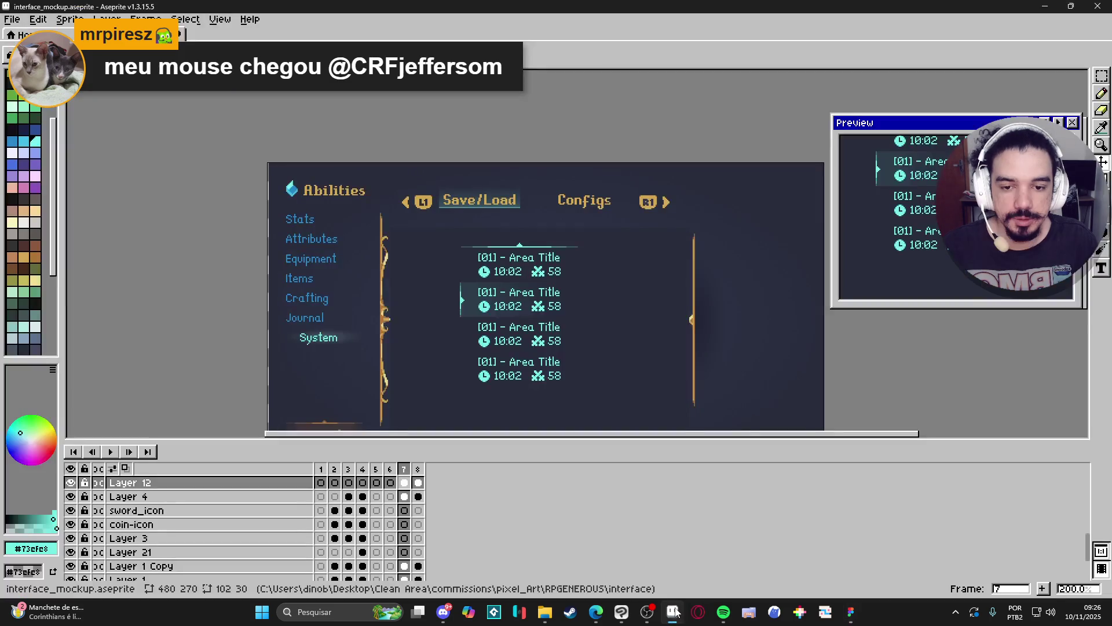
Back in Figma, center the area title within the Passives frame's auto layout
click(672, 613)
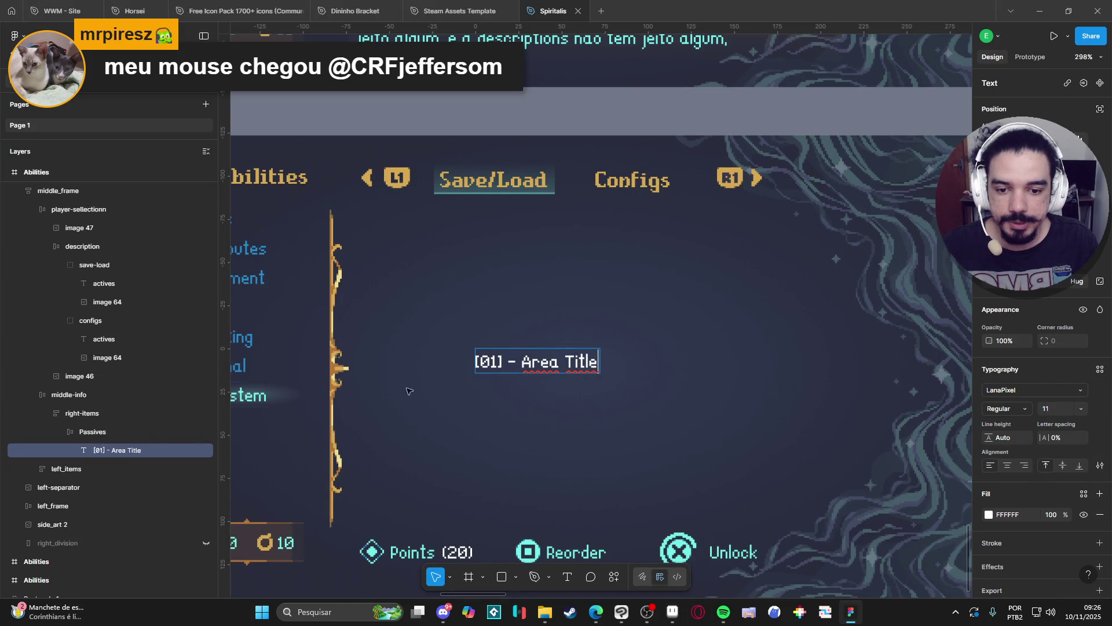
click(124, 432)
click(1010, 322)
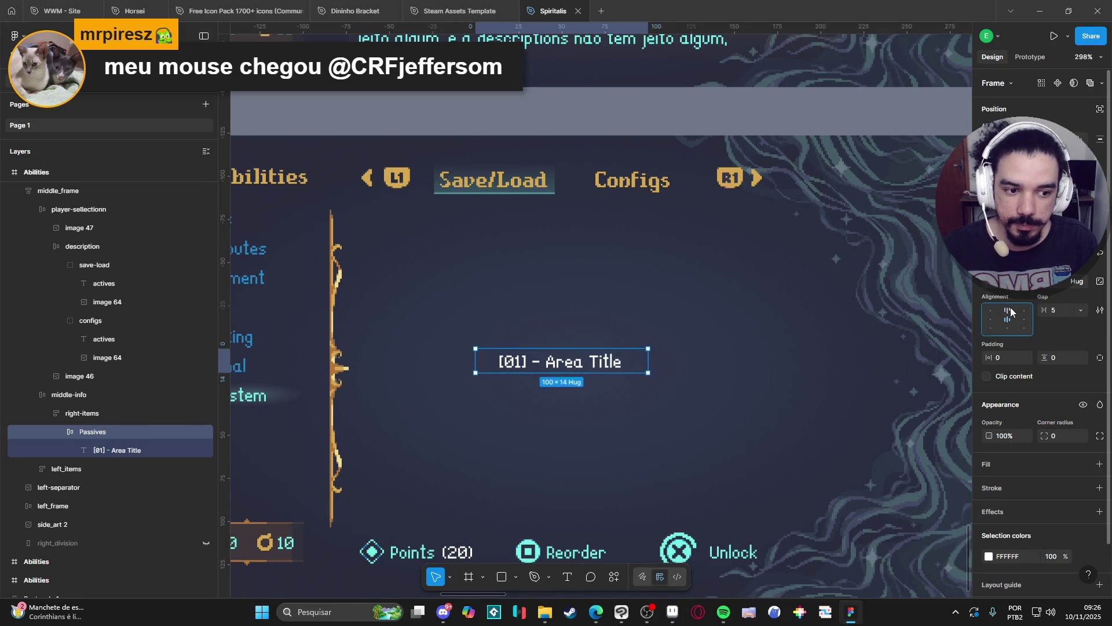
Duplicate the '[01] - Area Title' text and stack both copies vertically in Passives
click(144, 450)
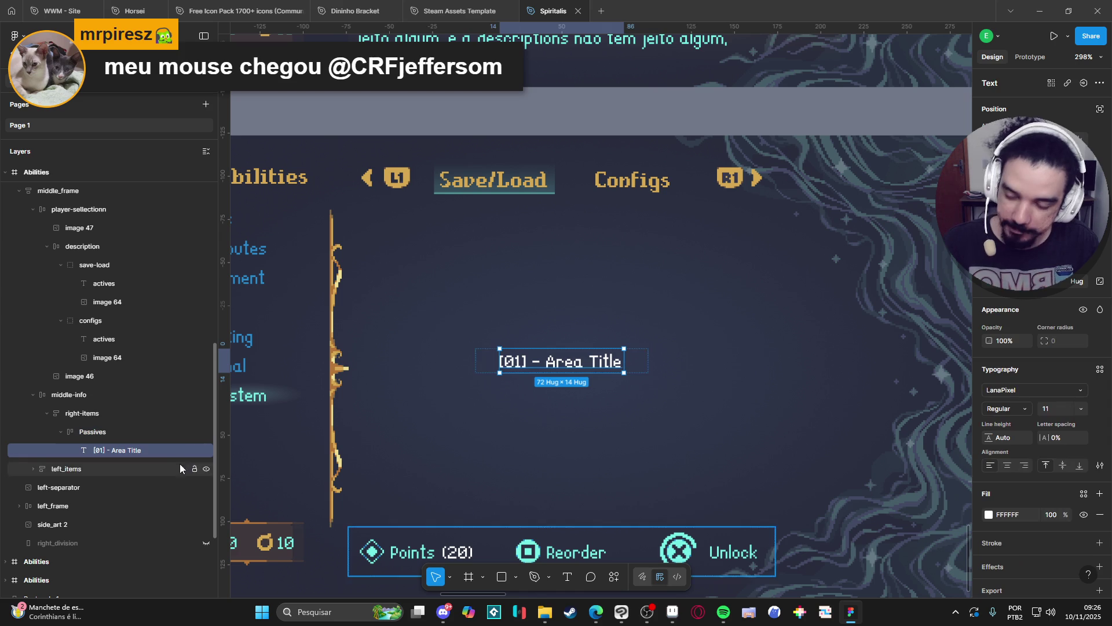
key(ctrl+d)
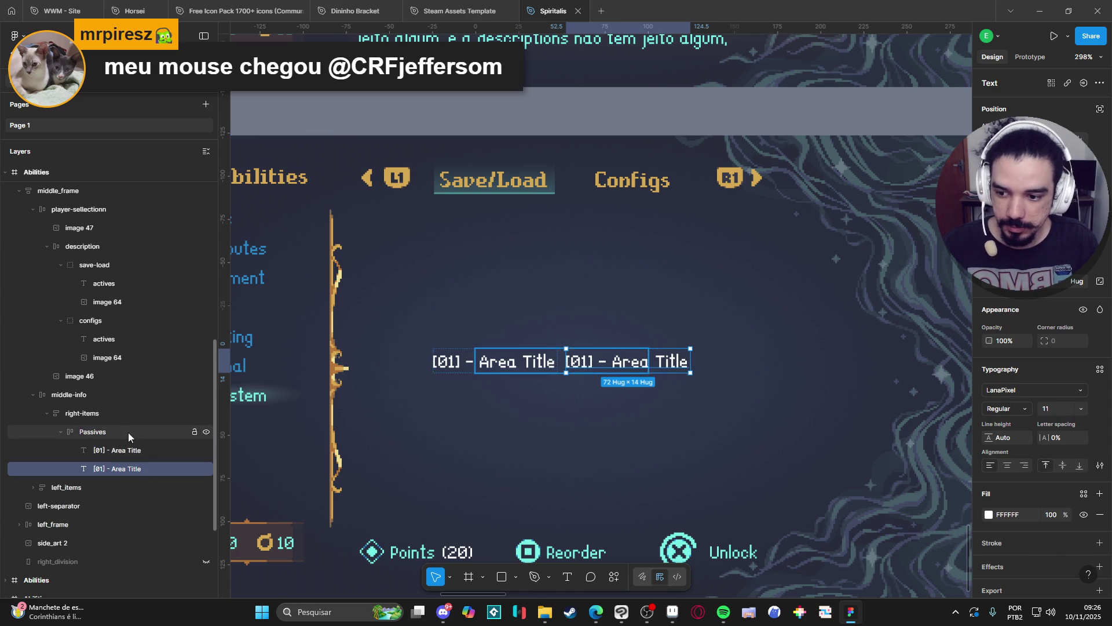
click(127, 432)
key(shift+v)
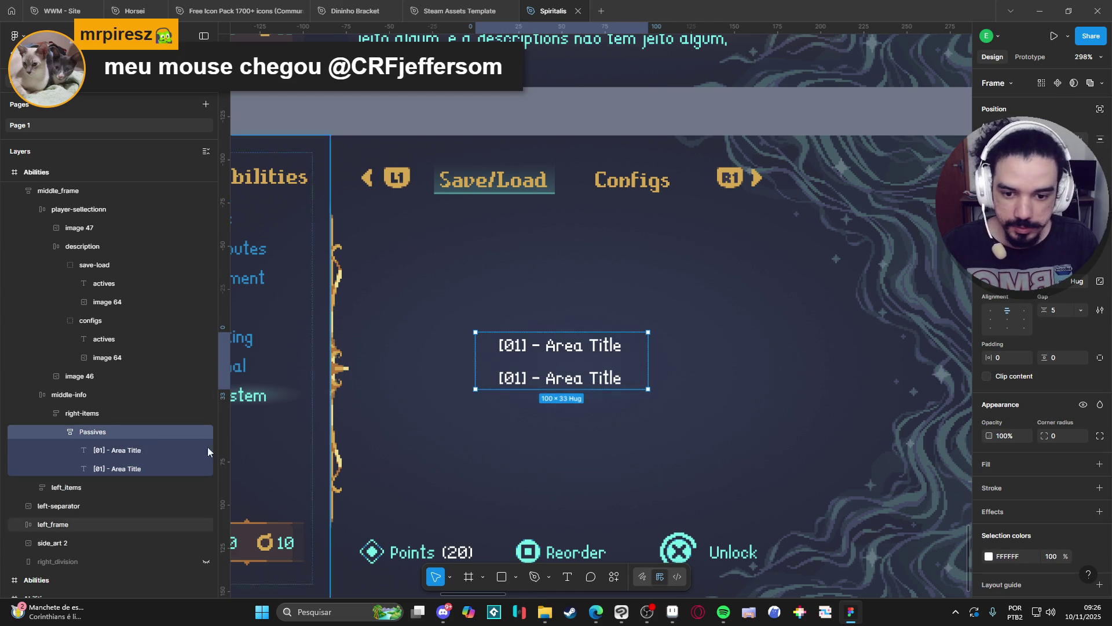
double_click(125, 470)
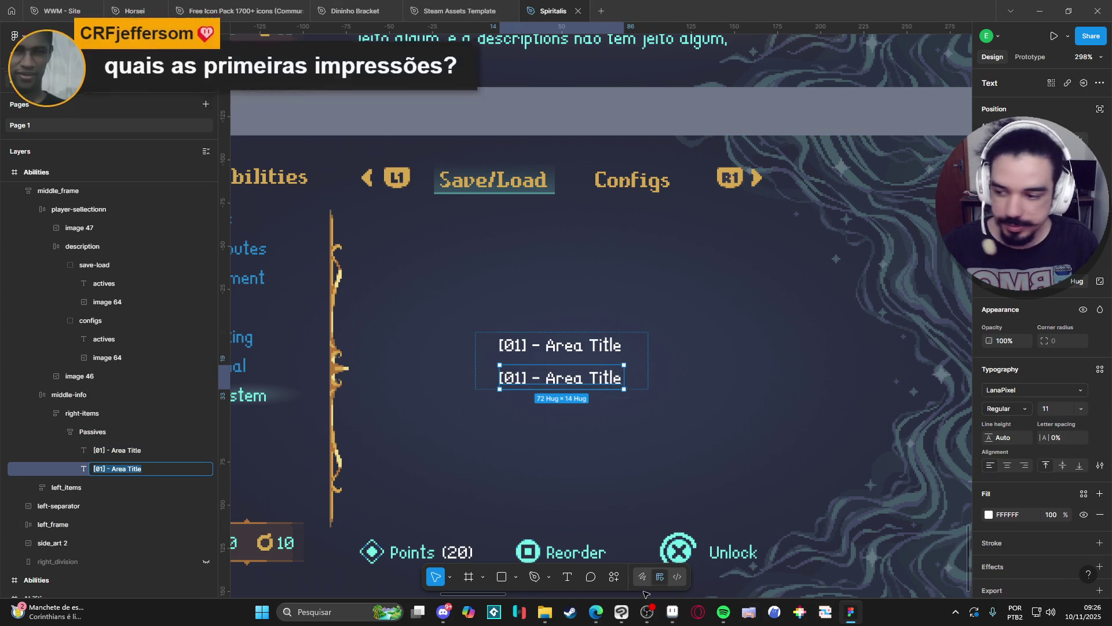
mouse_move(640, 615)
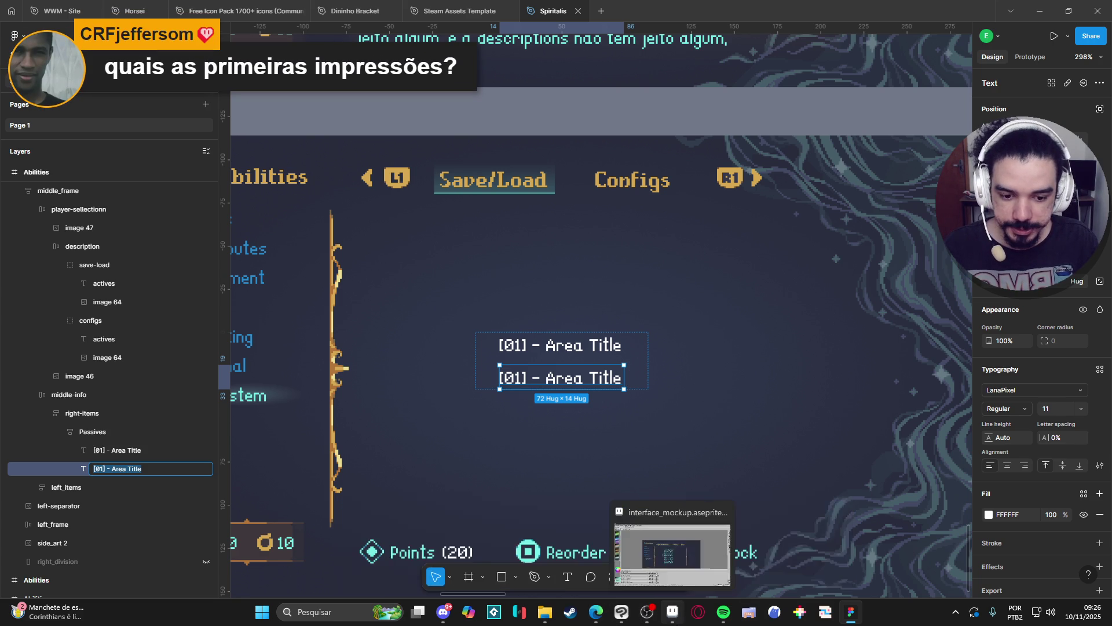
click(674, 590)
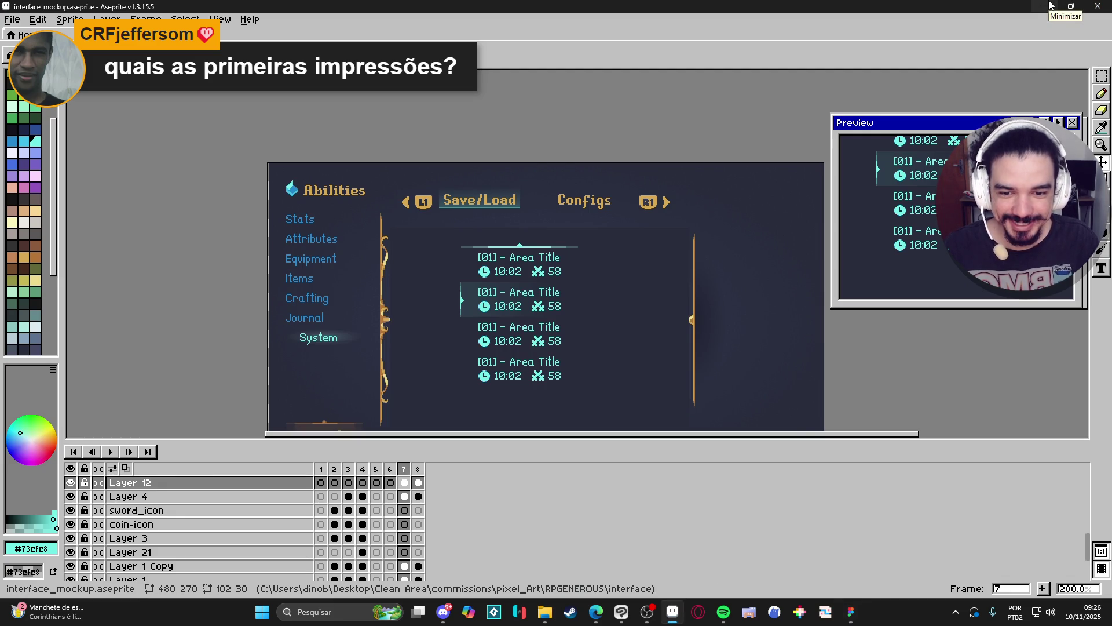
click(1054, 10)
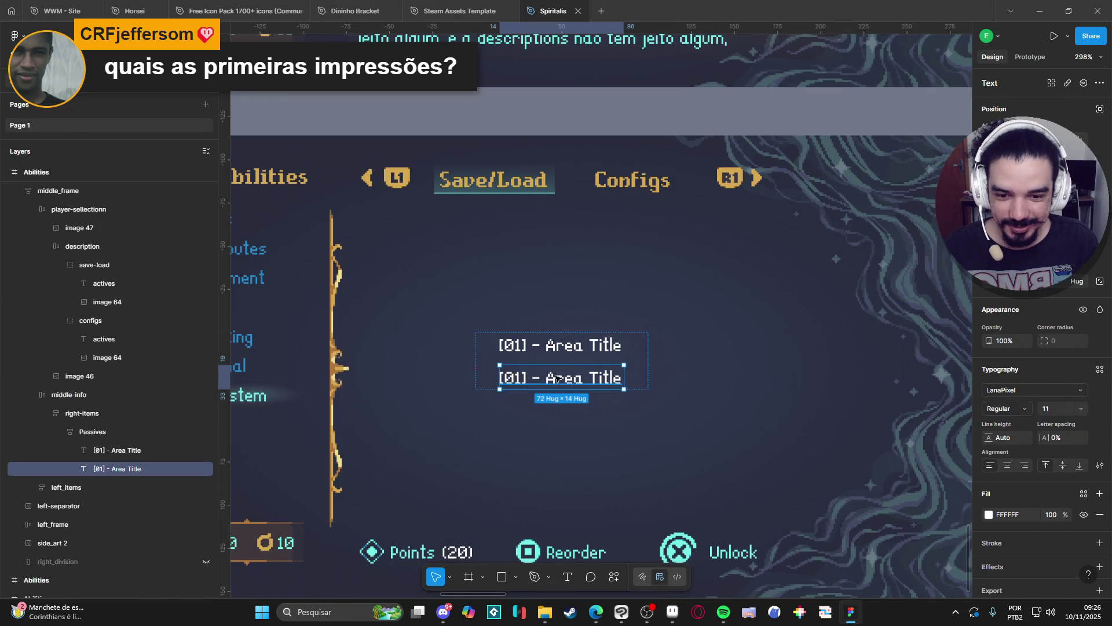
Retype the second title copy as the time '10:02', checking it against the Aseprite mockup
double_click(558, 374)
text(10:)
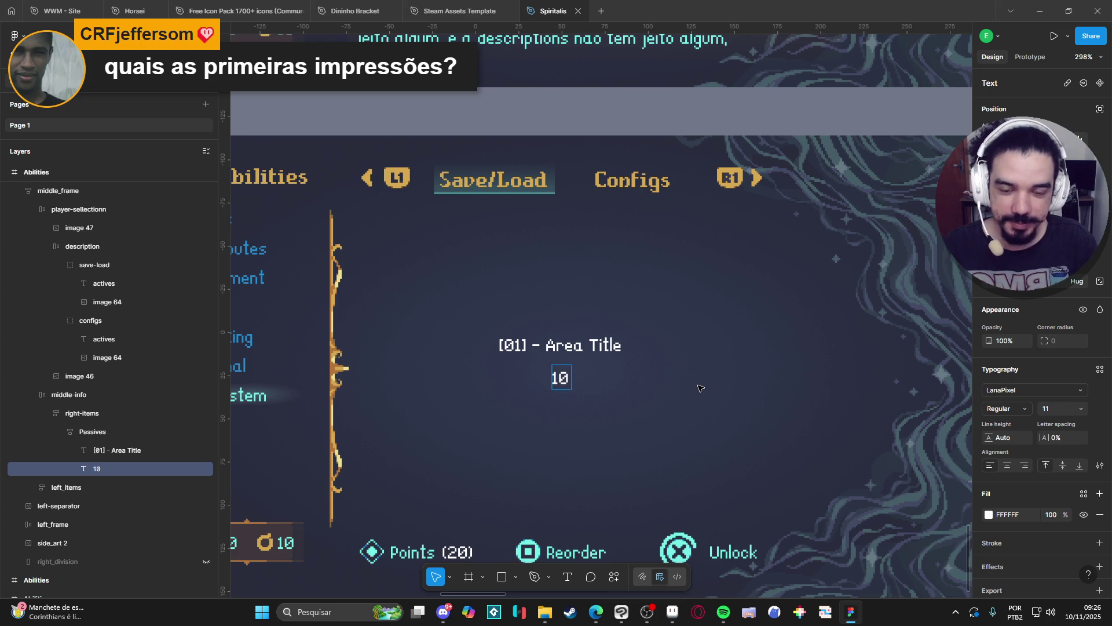
key(alt+Tab)
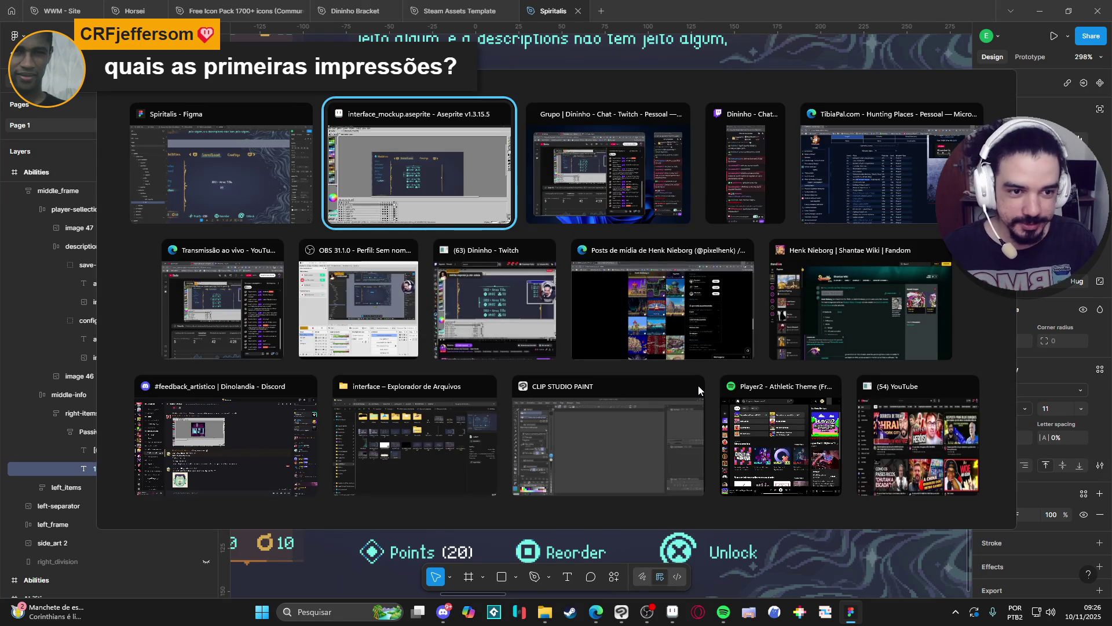
key(alt+Tab)
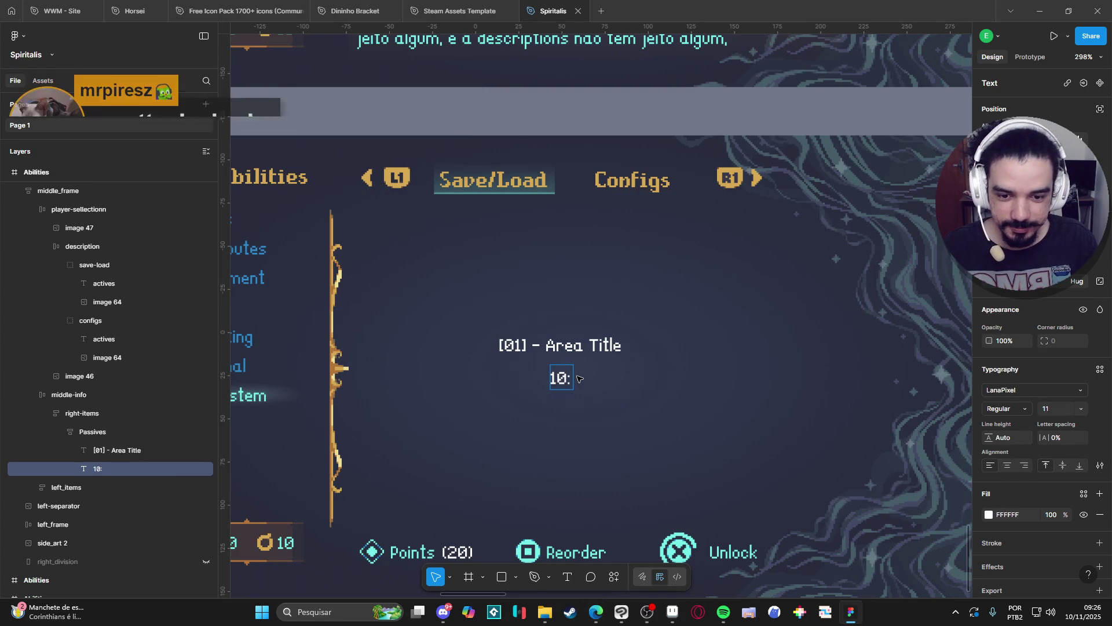
text(00)
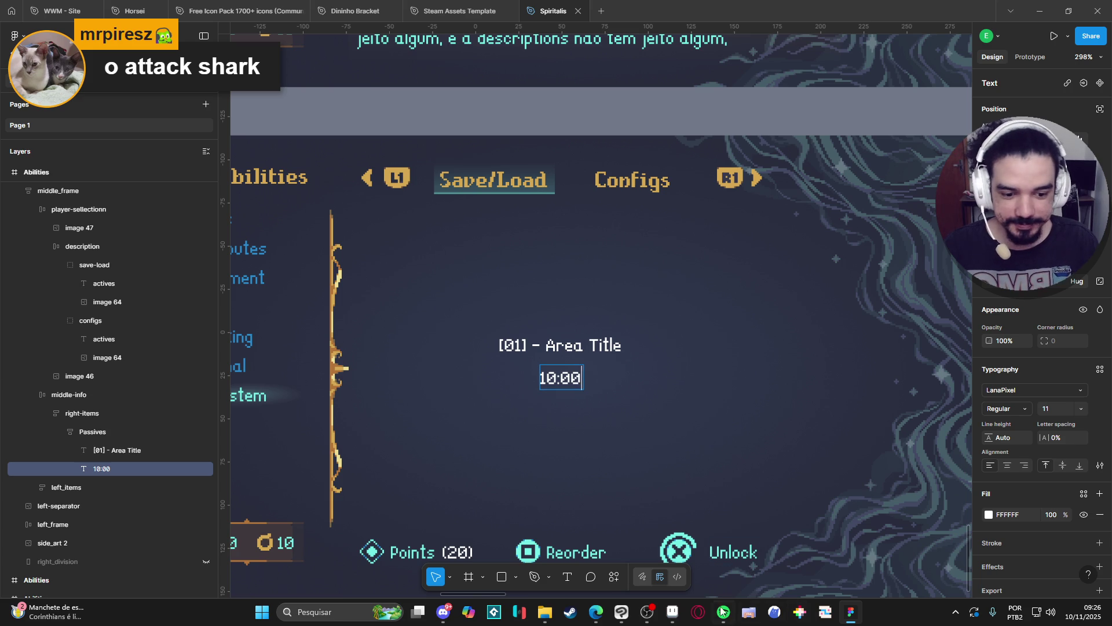
click(683, 615)
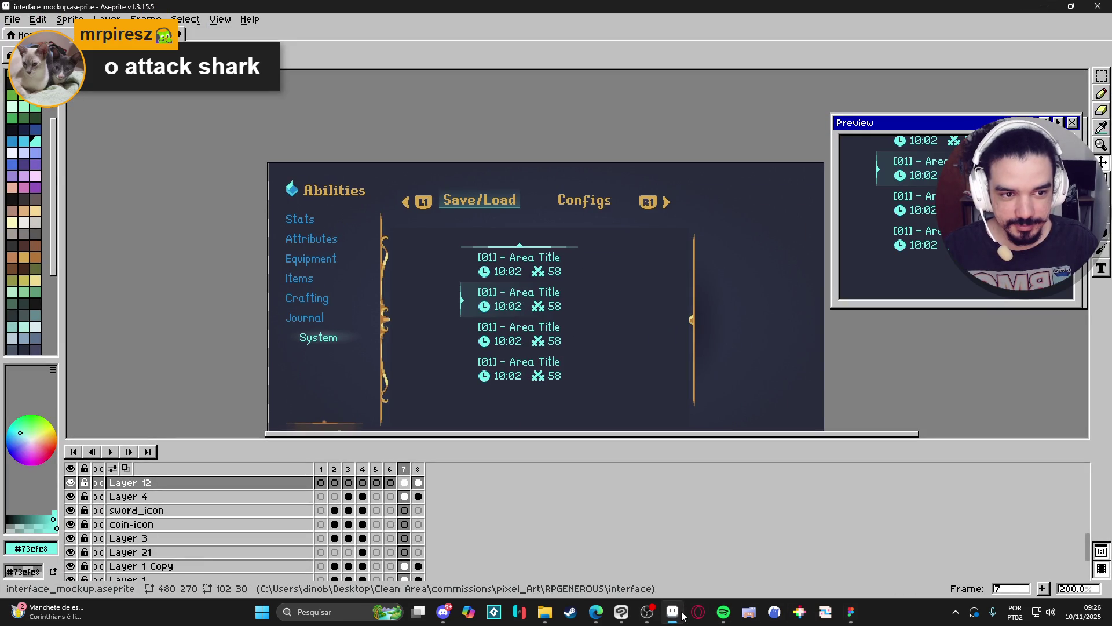
key(alt+Tab)
key(BackSpace)
text(2)
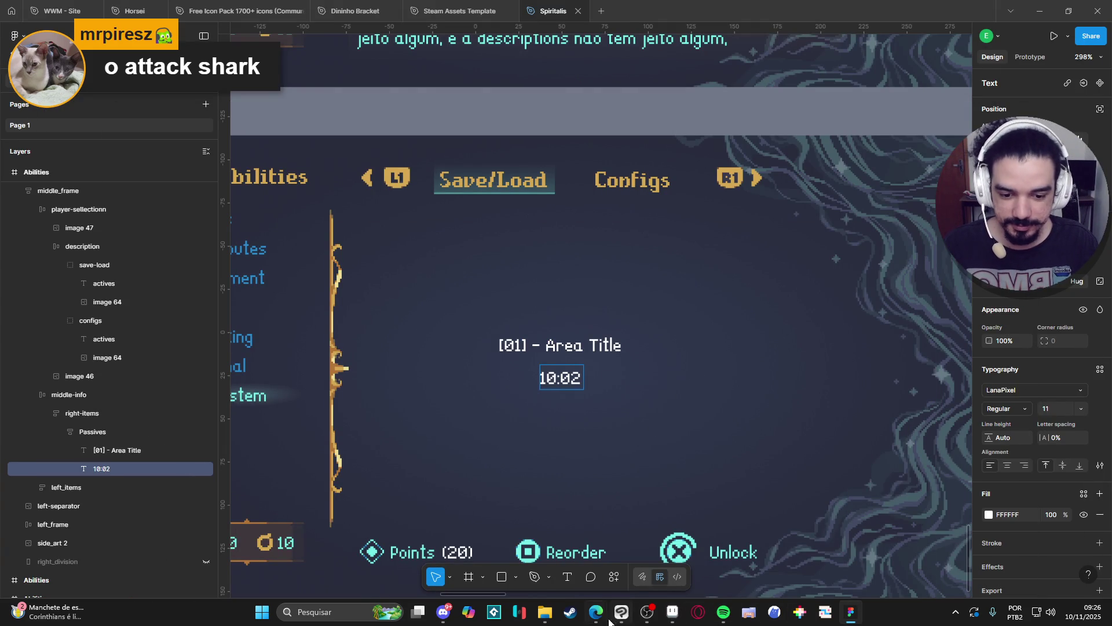
click(672, 613)
click(671, 615)
click(671, 615)
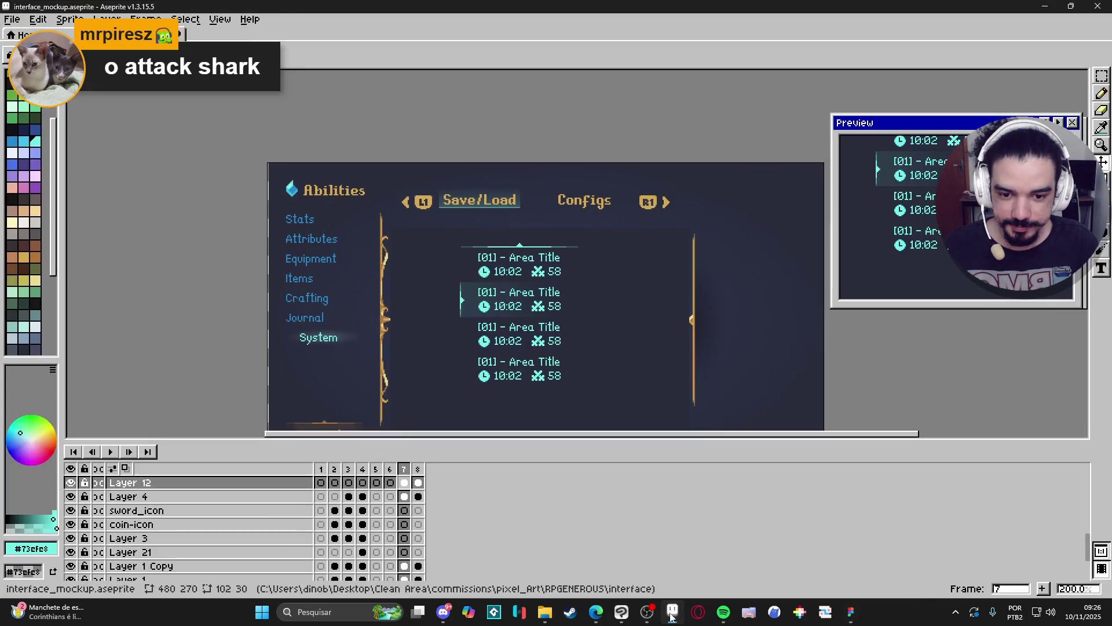
Zoom and pan the Aseprite mockup to the first slot's clock icon, then return to Figma
scroll(493, 282, up, 4)
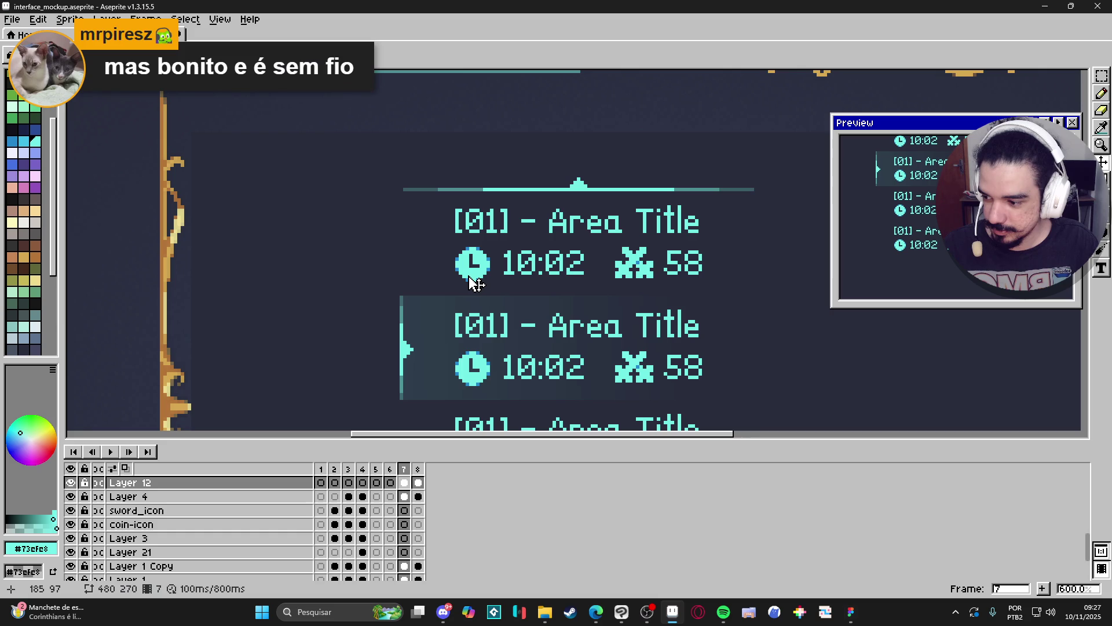
mouse_move(474, 282)
mouse_down()
mouse_move(502, 289)
mouse_move(476, 233)
mouse_move(420, 196)
mouse_up()
scroll(503, 287, up, 4)
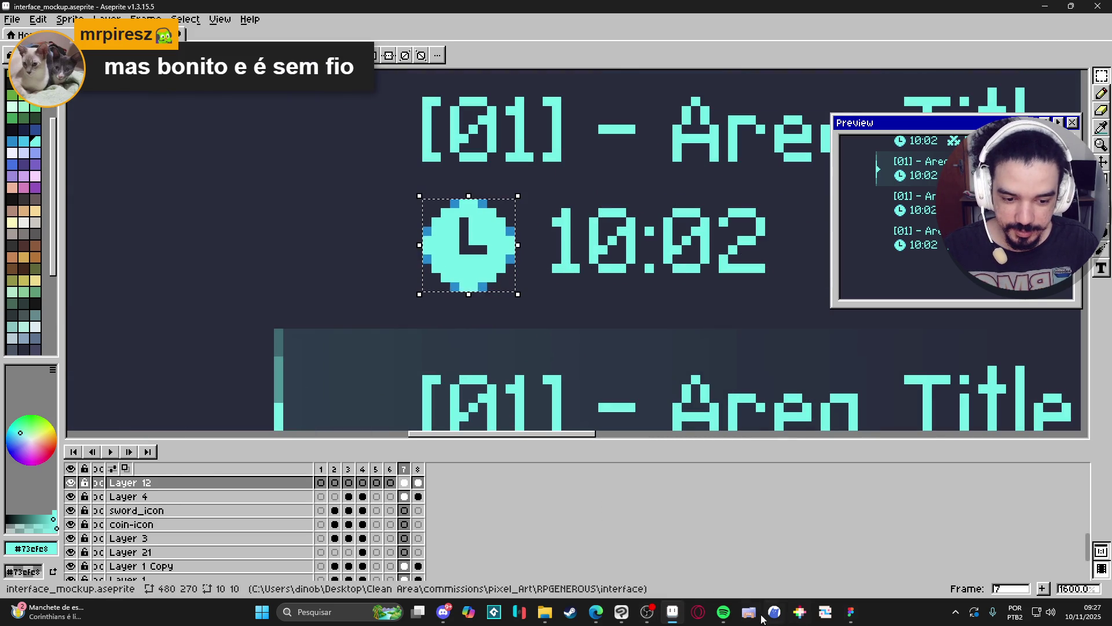
click(850, 613)
click(115, 436)
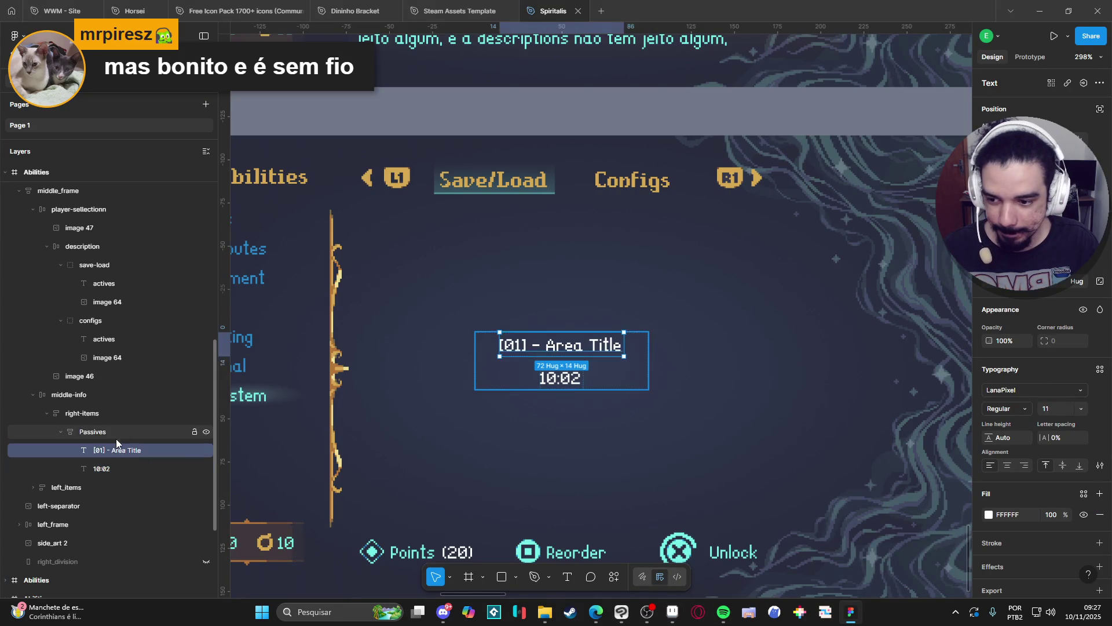
Paste the clock icon and group it with 10:02 in a centered side-by-side row, clock on the left
key(ctrl+v)
click(113, 469)
shift+click(124, 481)
key(ctrl+g)
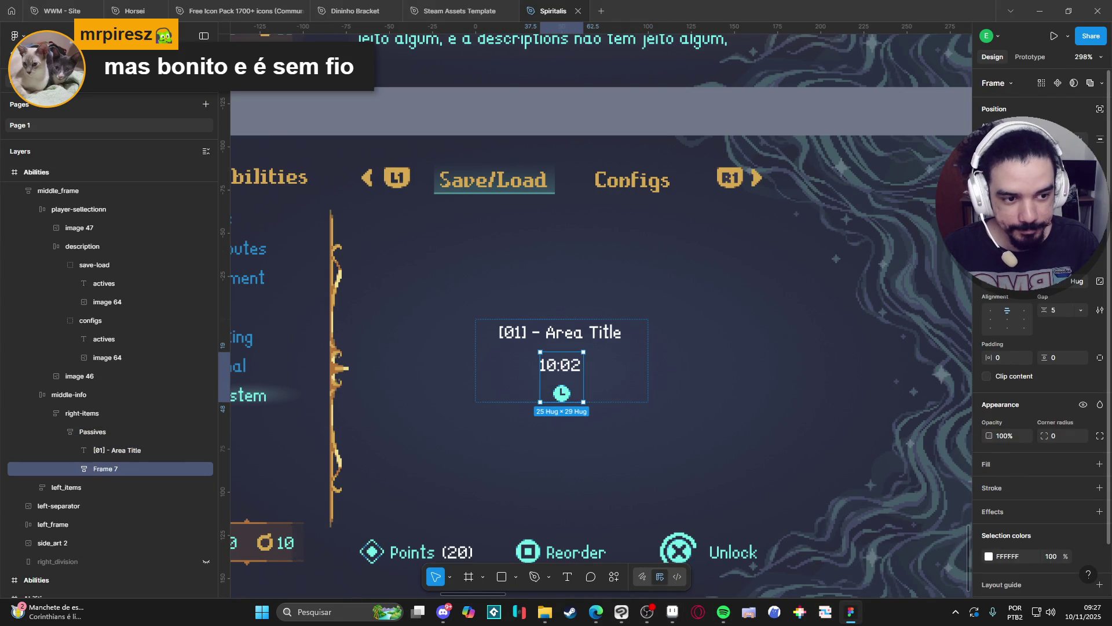
key(shift+a)
click(1007, 319)
click(990, 320)
click(73, 468)
click(98, 488)
drag(127, 506, 133, 478)
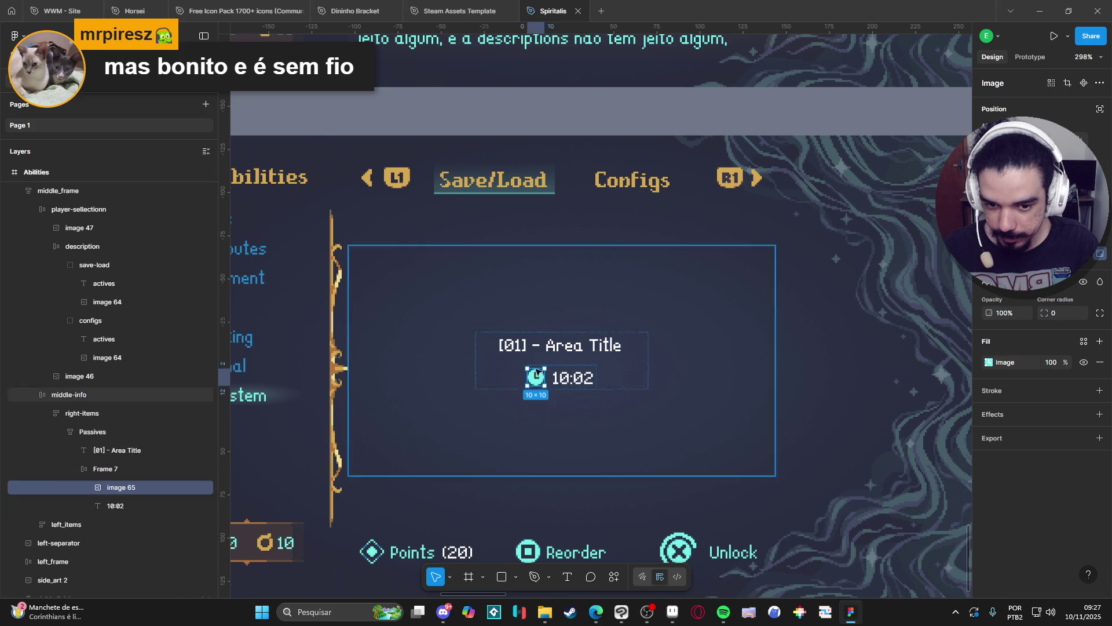
Color both the '[01] - Area Title' and '10:02' text cyan 73EFE8
click(117, 450)
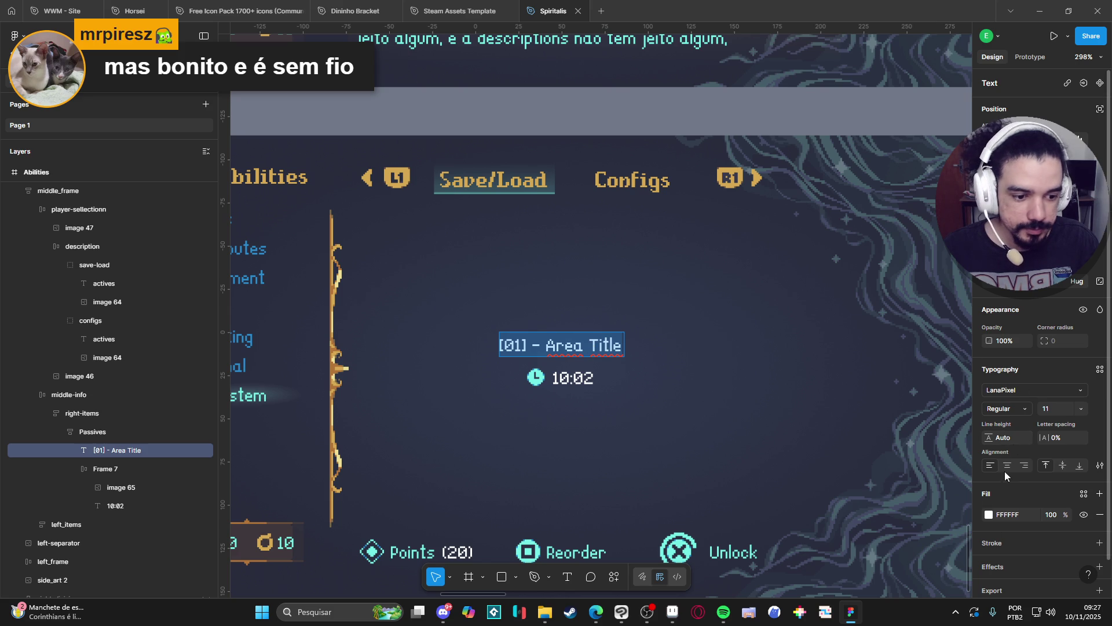
click(989, 514)
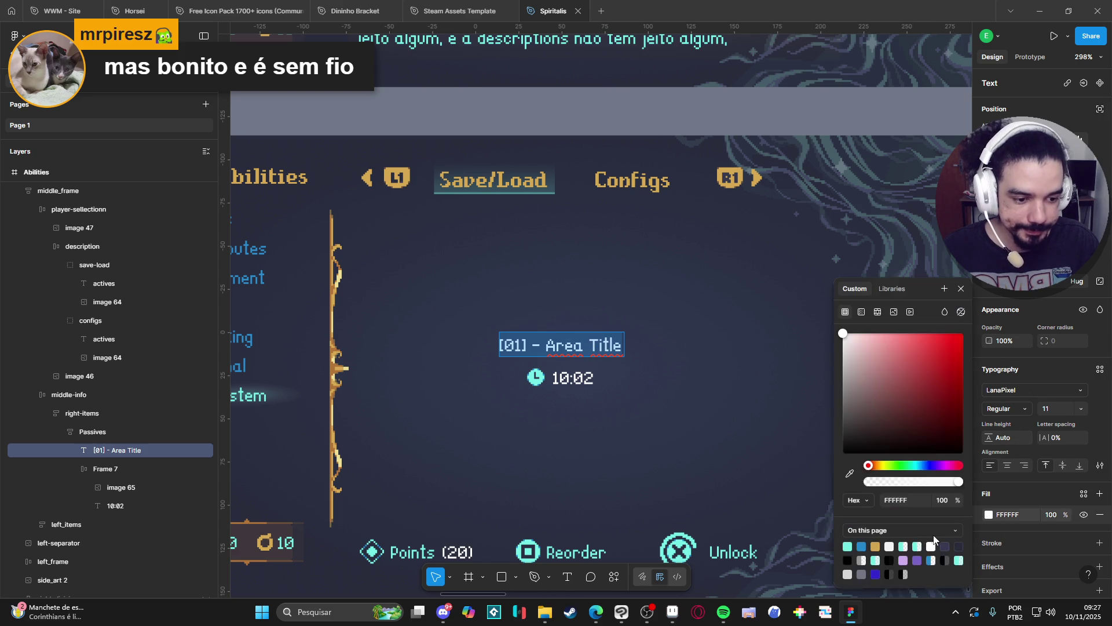
click(846, 547)
double_click(572, 378)
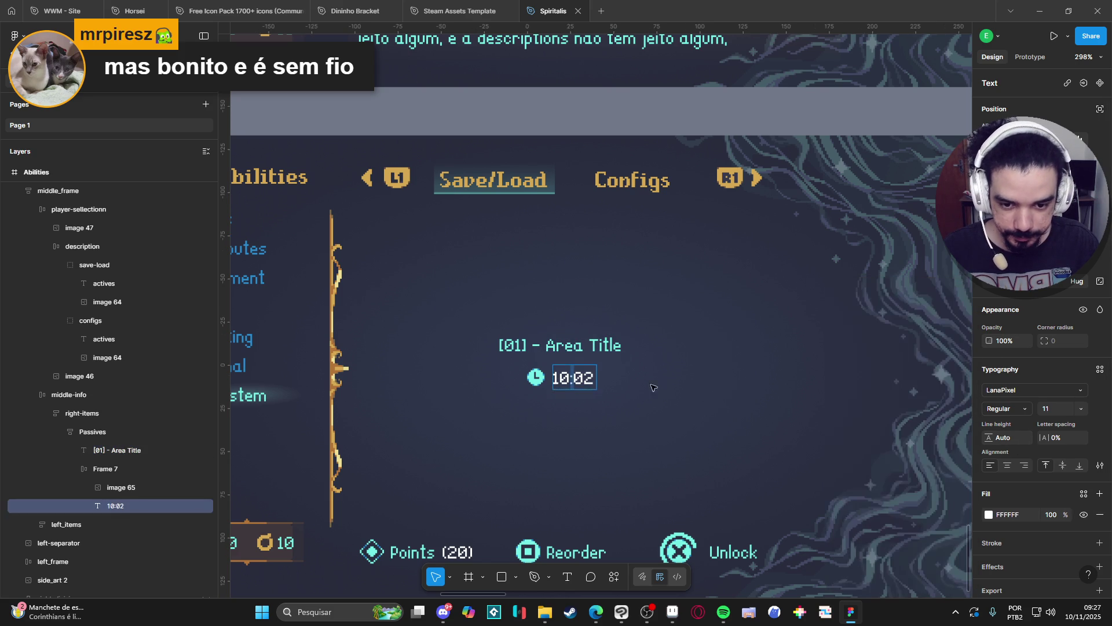
click(988, 514)
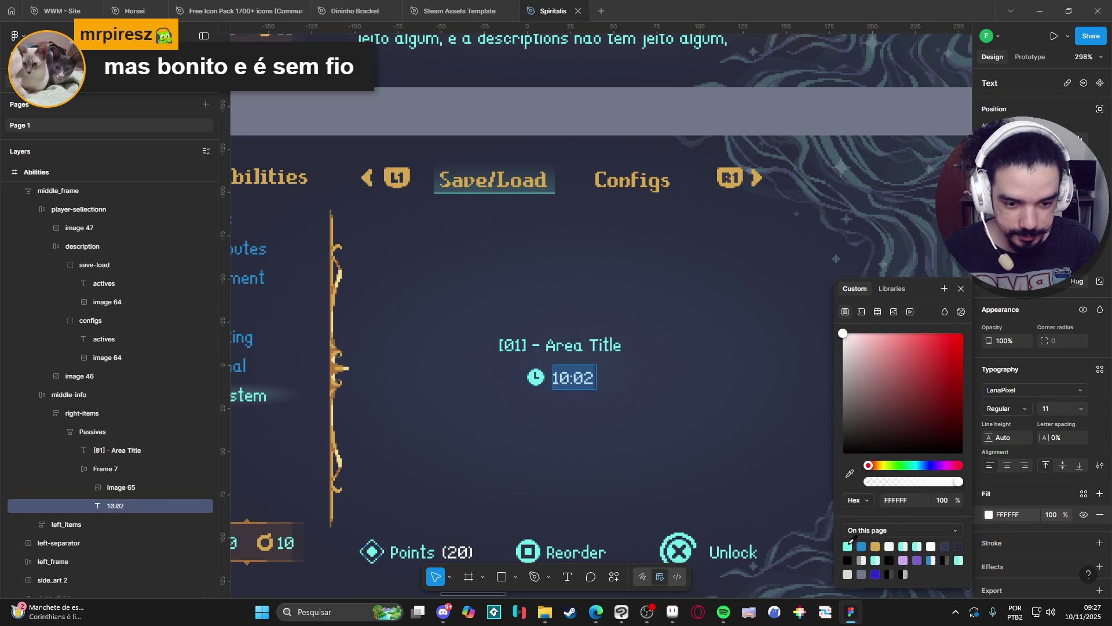
click(847, 546)
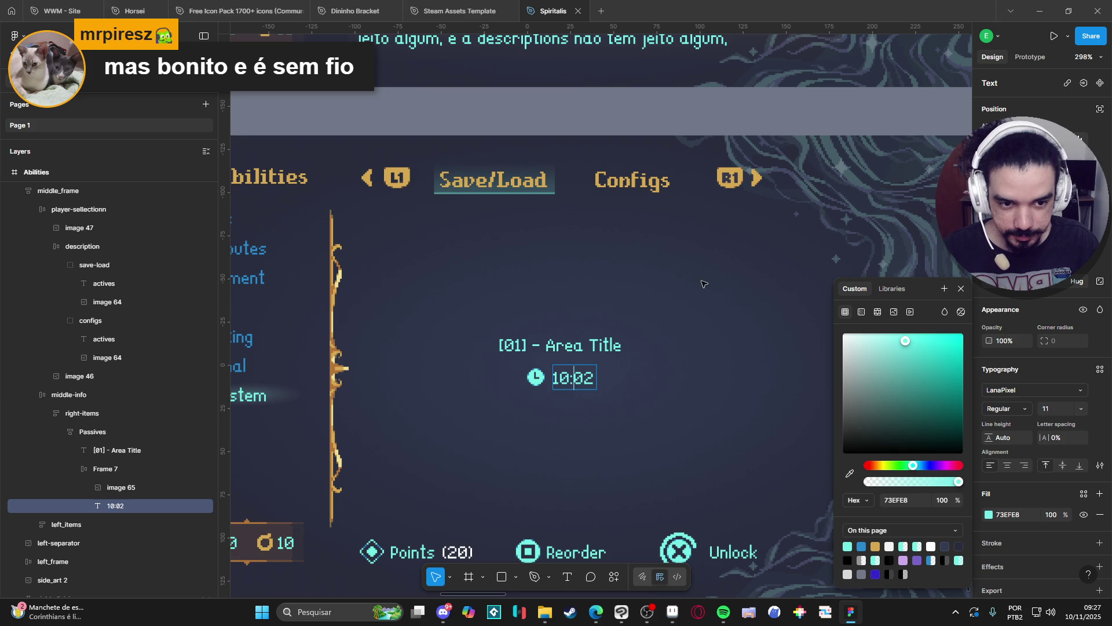
key(Escape)
key(Escape)
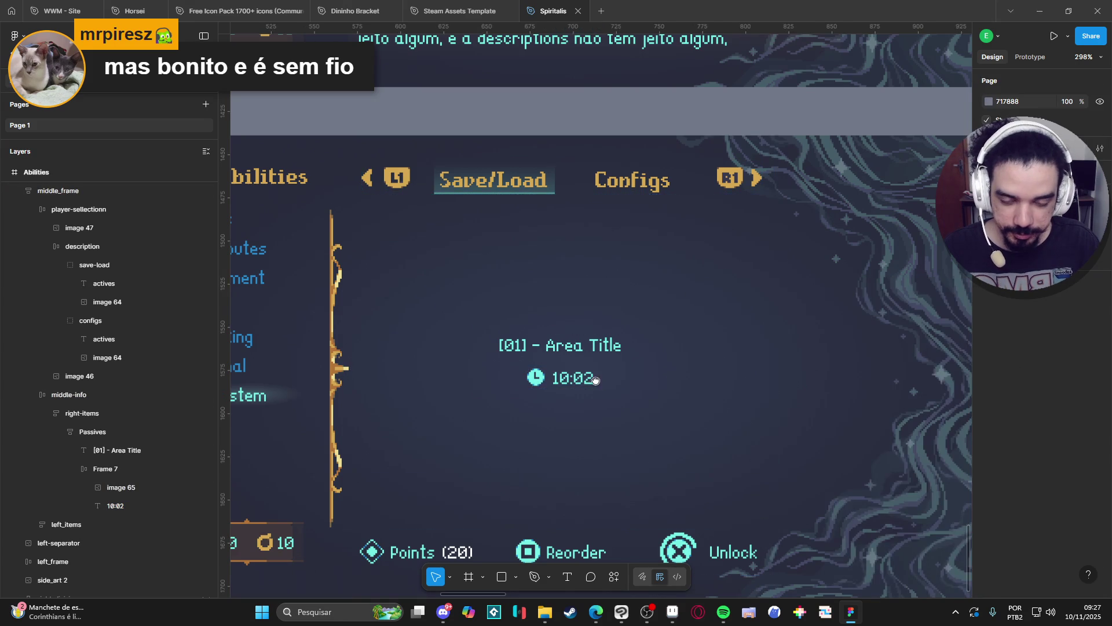
scroll(598, 383, down, 1)
click(513, 370)
Select the Frame 7 clock-and-time row in the Layers panel
click(513, 371)
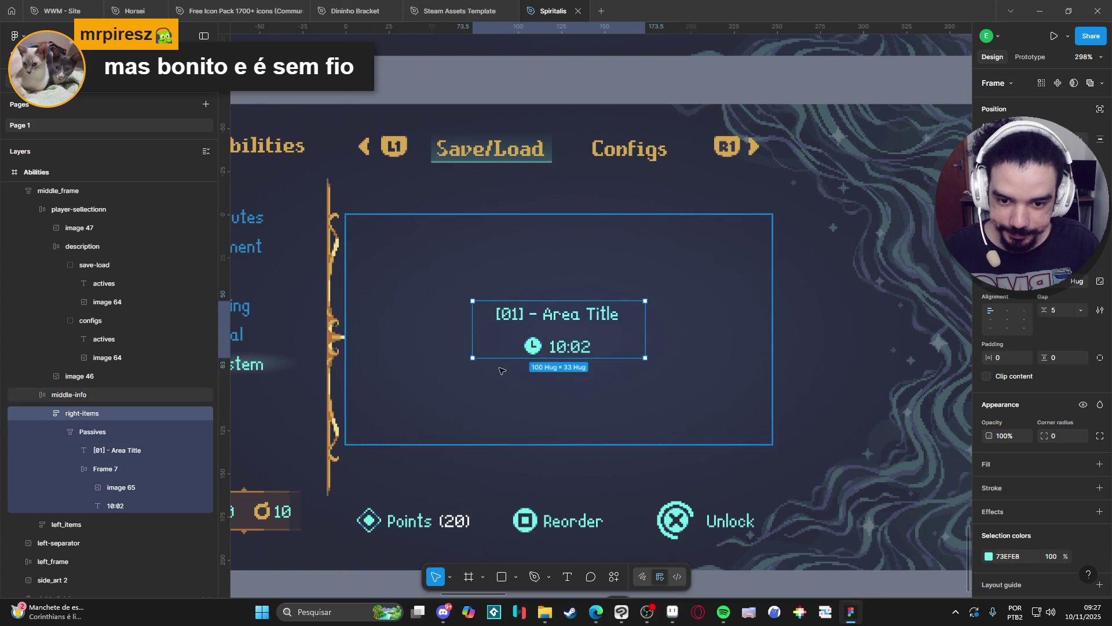
click(93, 432)
click(104, 469)
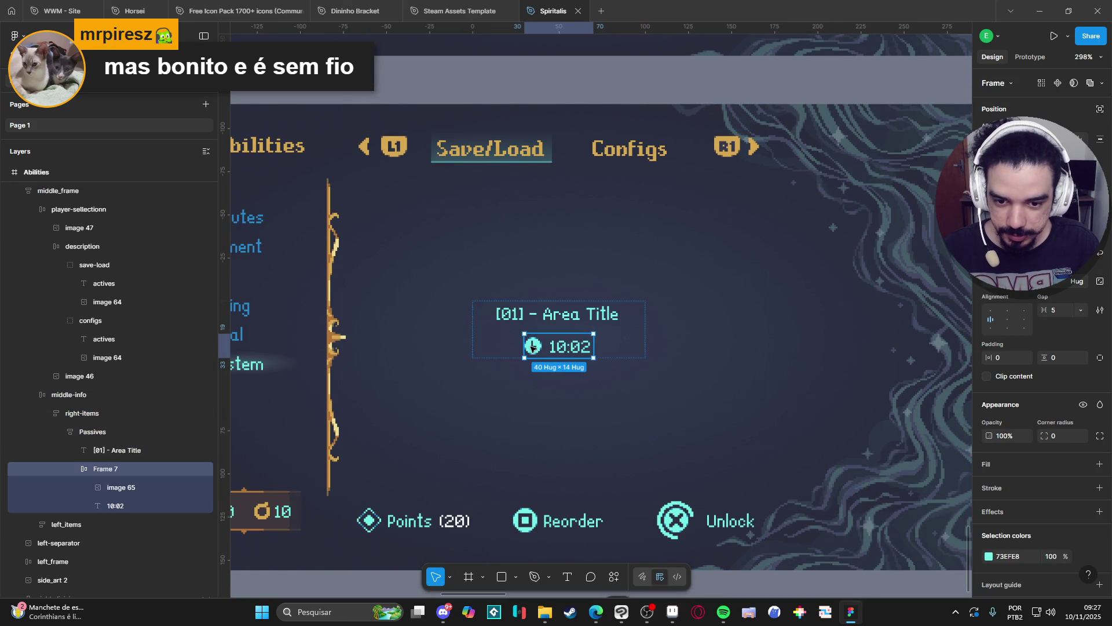
click(117, 450)
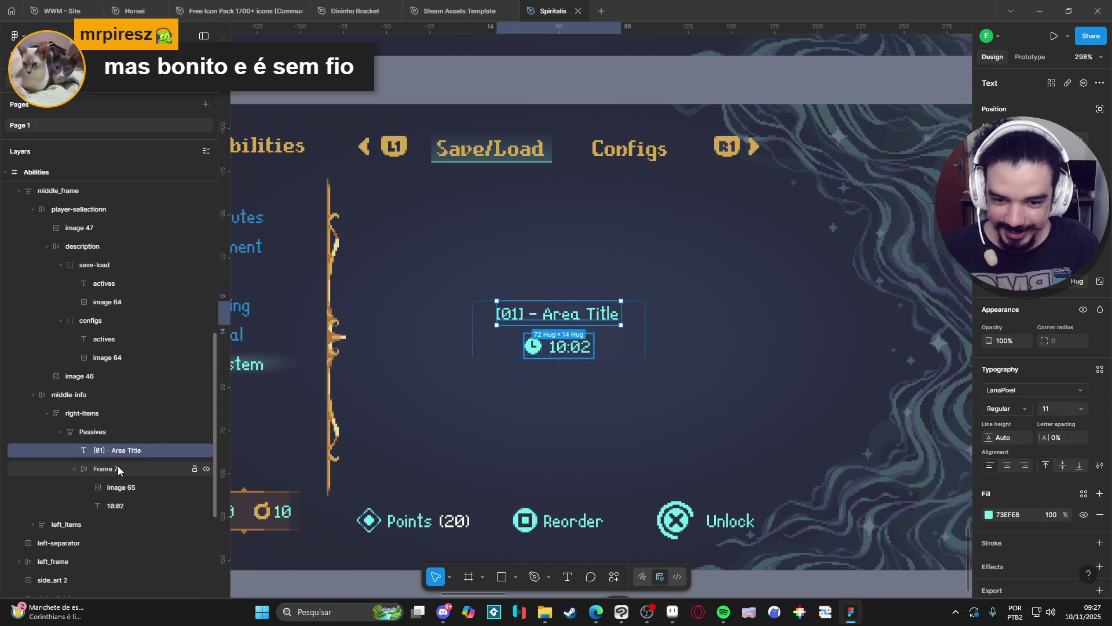
click(114, 467)
click(74, 469)
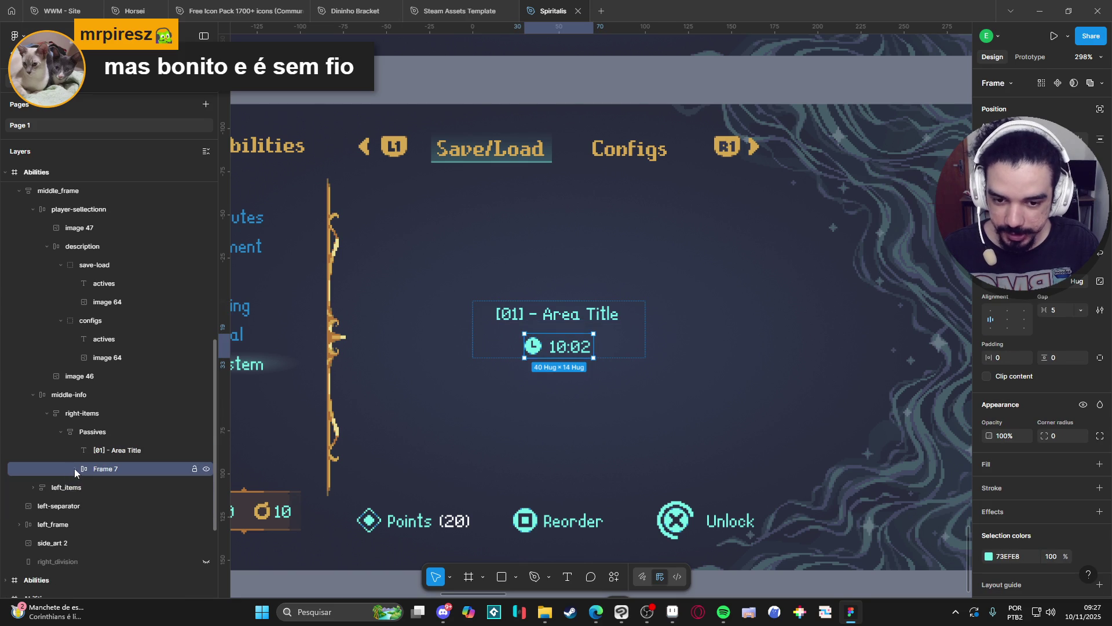
click(102, 451)
click(120, 468)
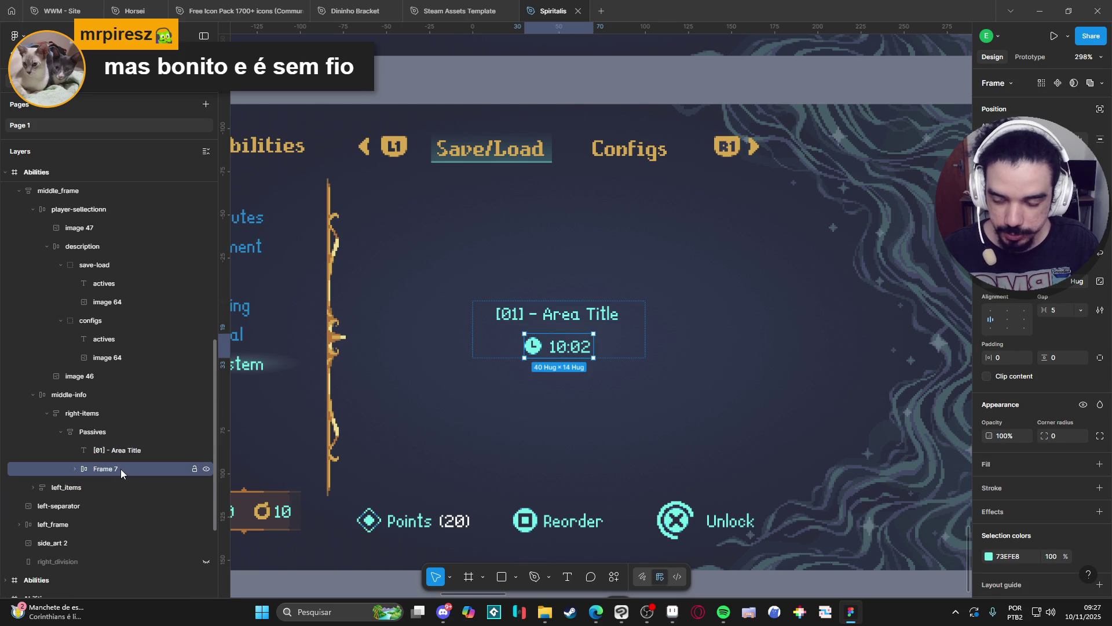
click(120, 452)
click(129, 462)
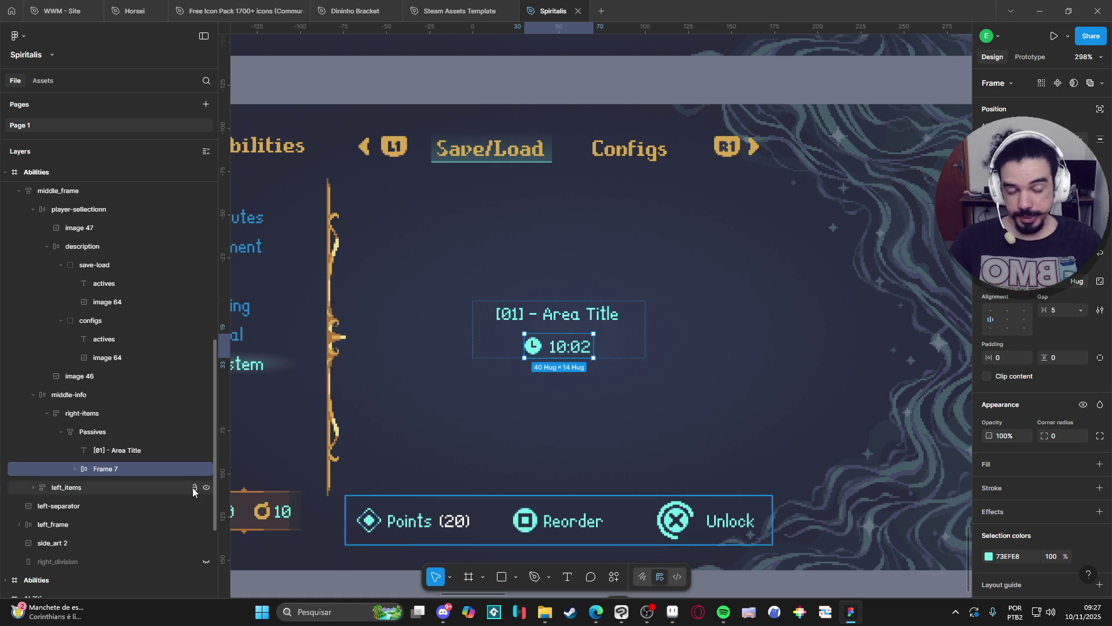
click(105, 454)
click(126, 467)
click(124, 457)
click(132, 468)
click(133, 453)
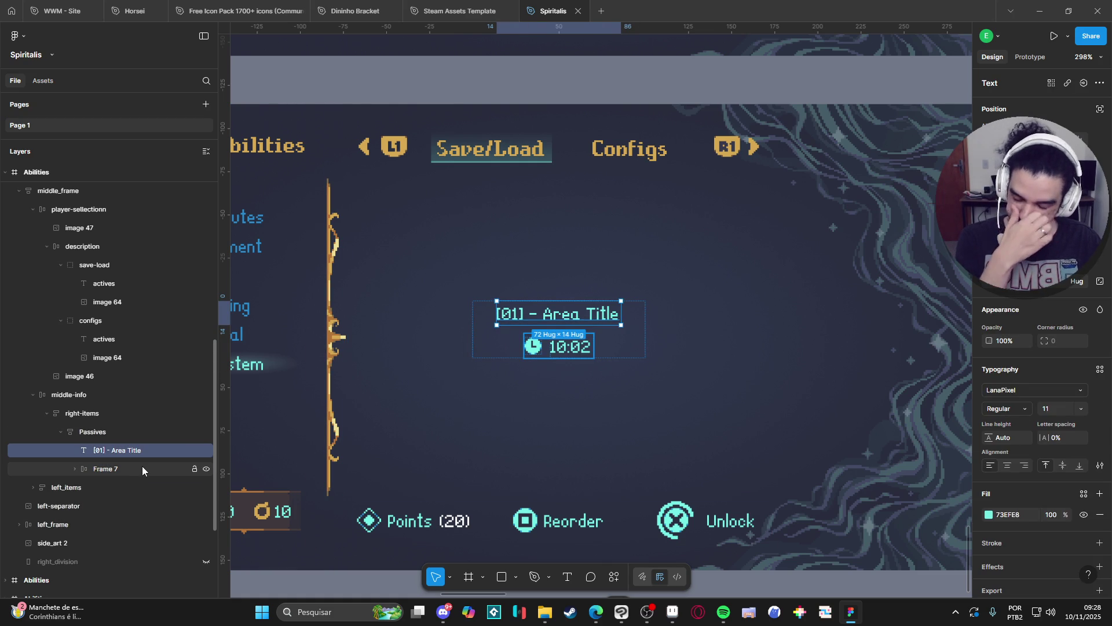
click(140, 466)
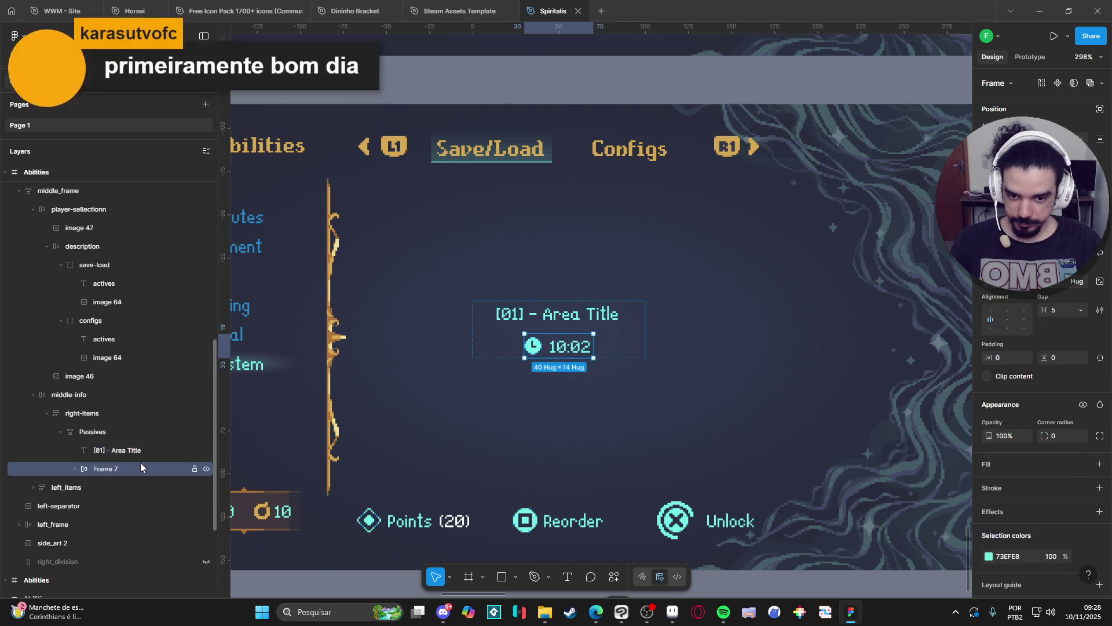
Rename Frame 7 to 'time' and duplicate it into a second row
double_click(108, 469)
text(time)
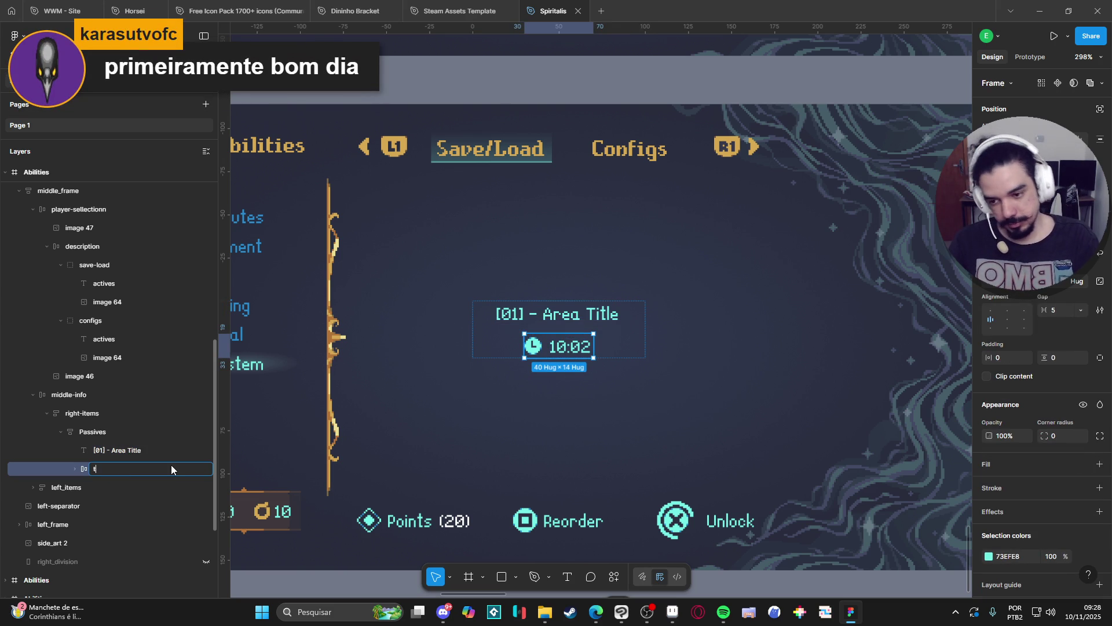
key(Return)
key(ctrl+d)
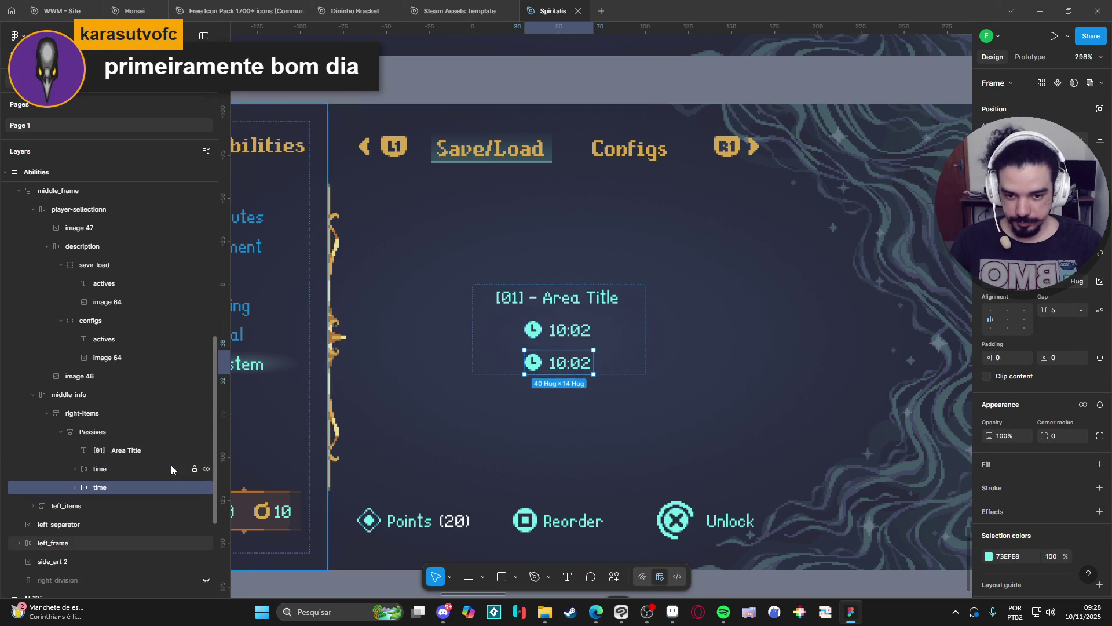
shift+click(130, 468)
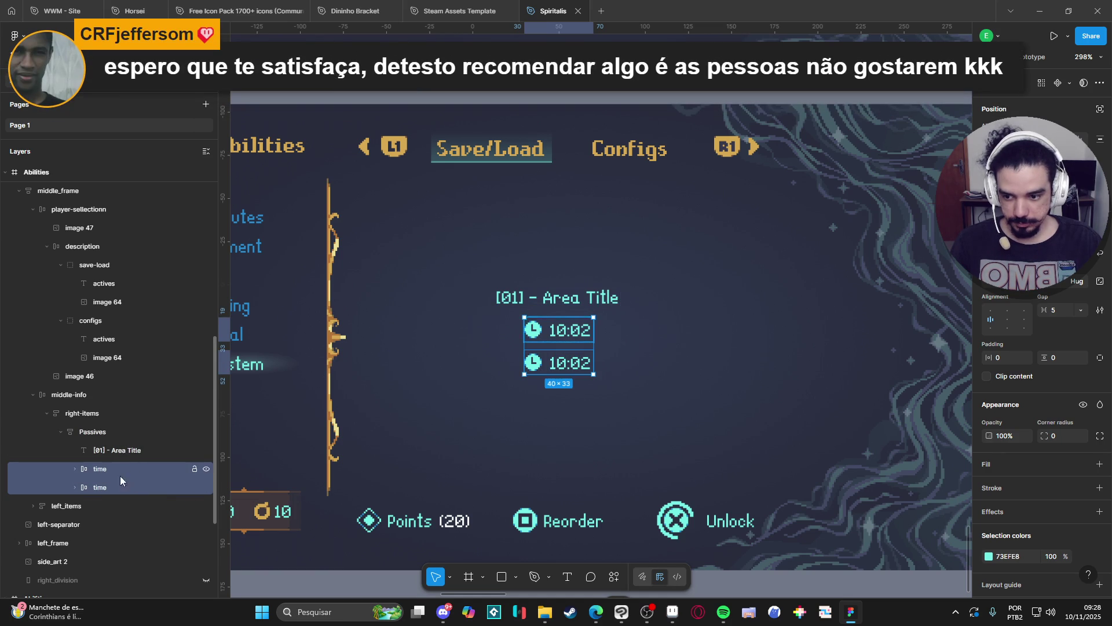
Group both time rows into a horizontal auto-layout frame named 'second-line'
key(ctrl+g)
double_click(118, 471)
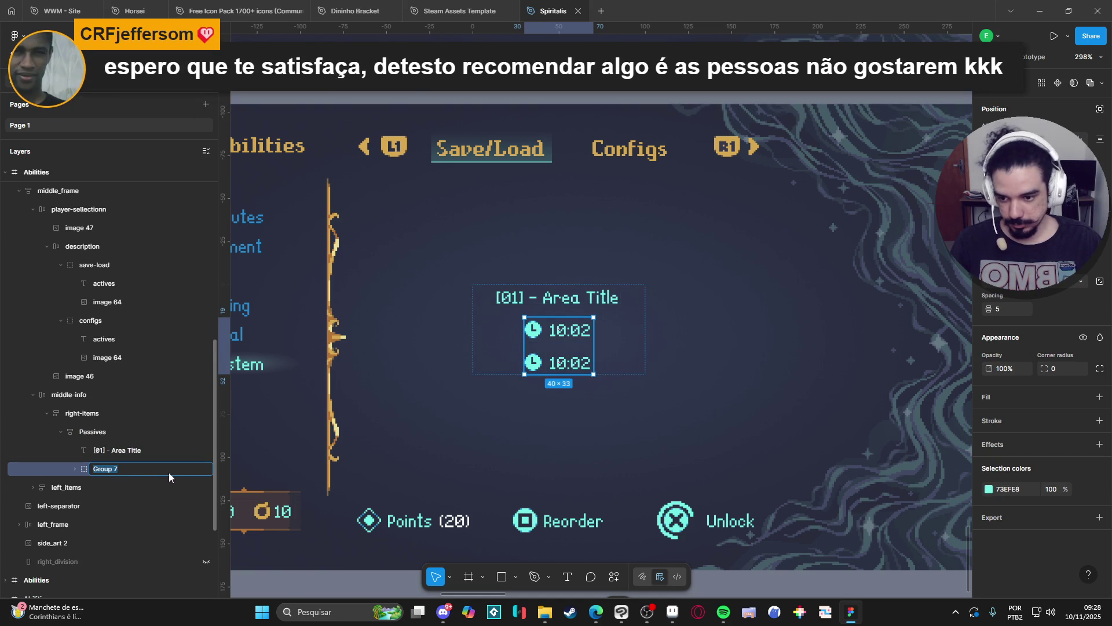
text(seco)
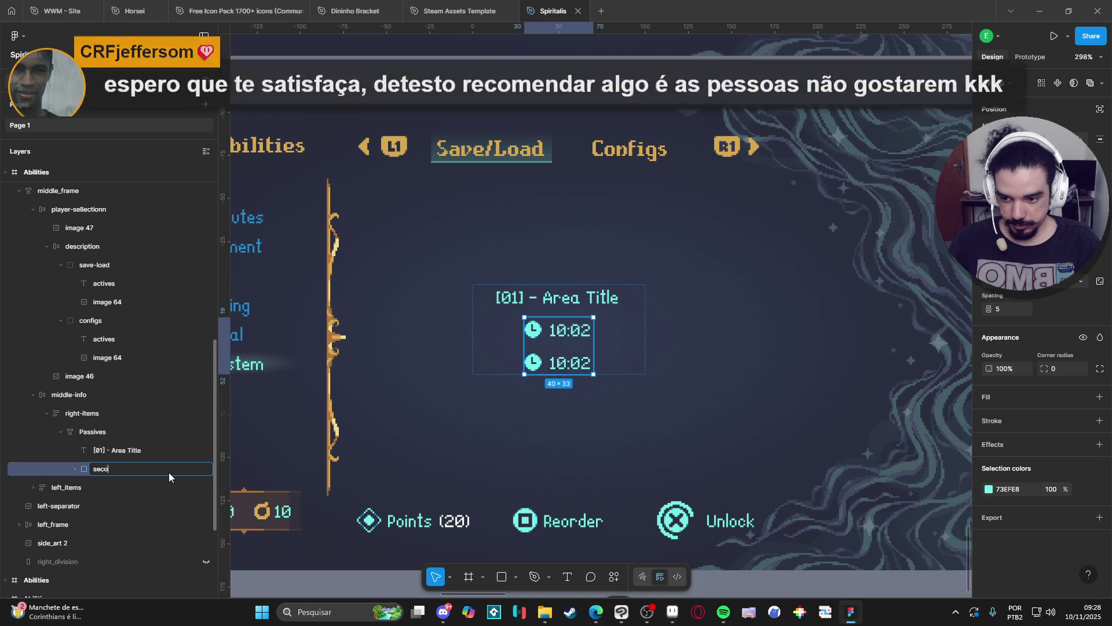
text(nd-line)
key(Return)
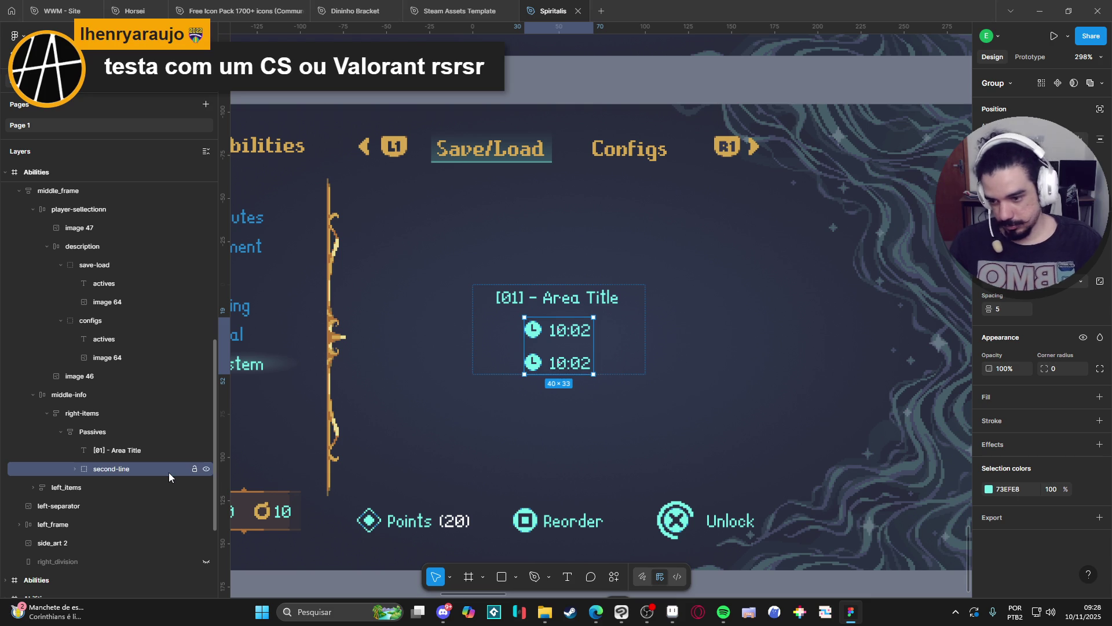
key(shift+a)
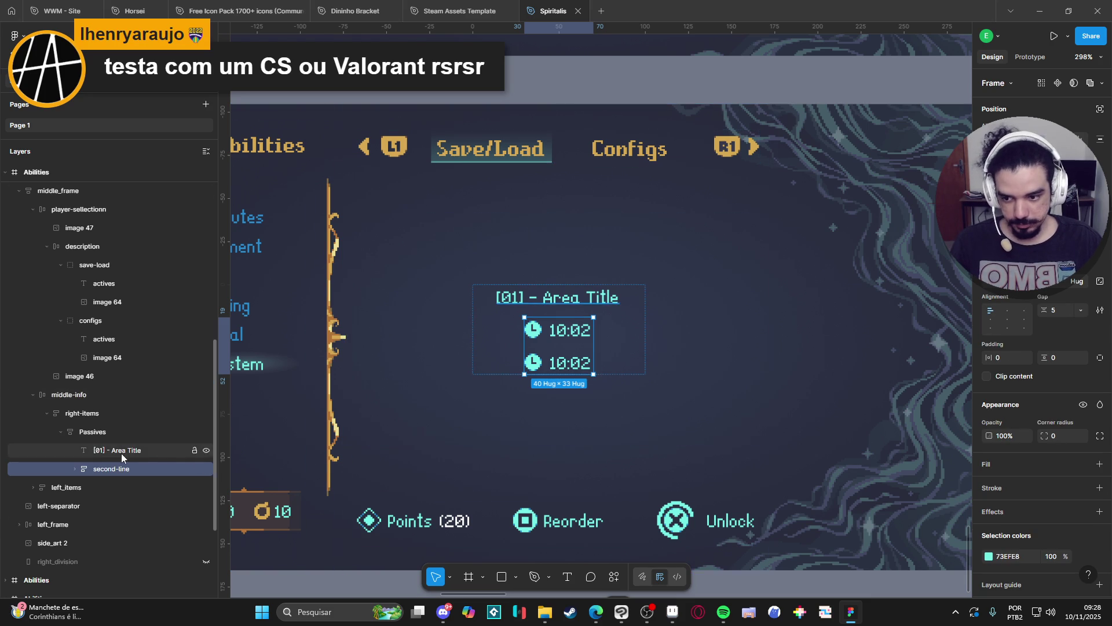
key(shift+h)
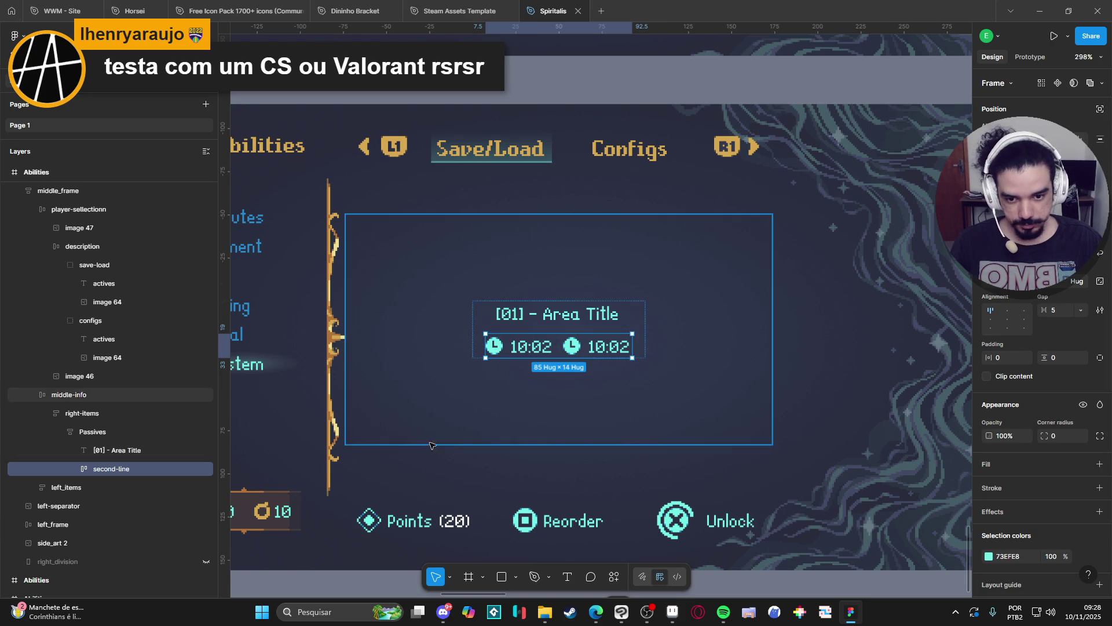
click(672, 611)
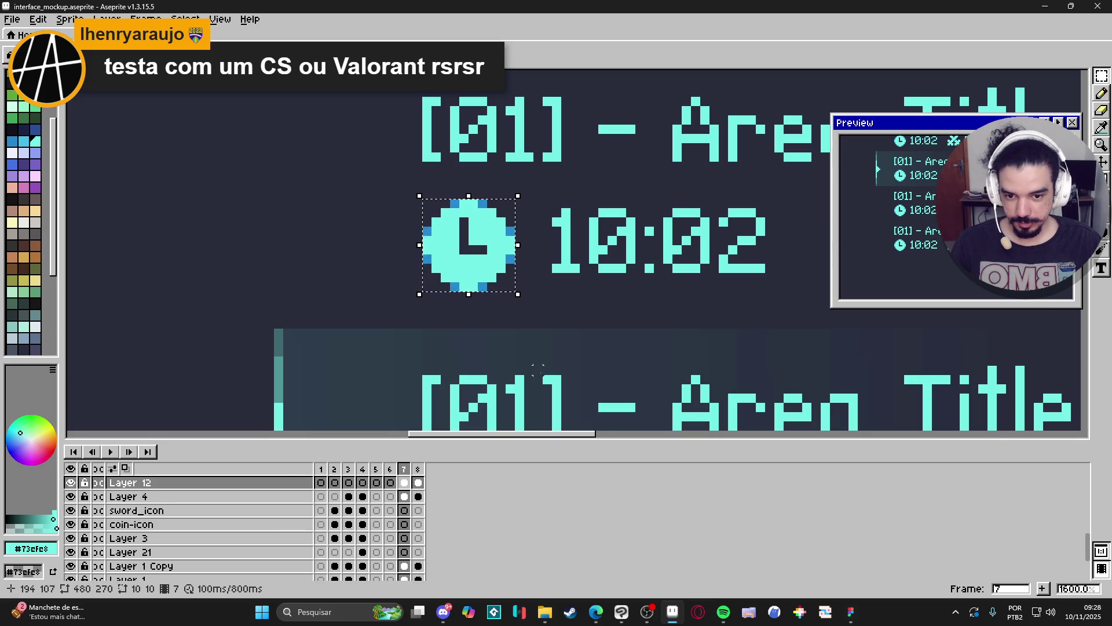
Copy the crossed-swords icon from the Aseprite mockup and paste it into the second Figma time row
scroll(445, 378, down, 4)
scroll(614, 310, up, 3)
scroll(612, 326, up, 1)
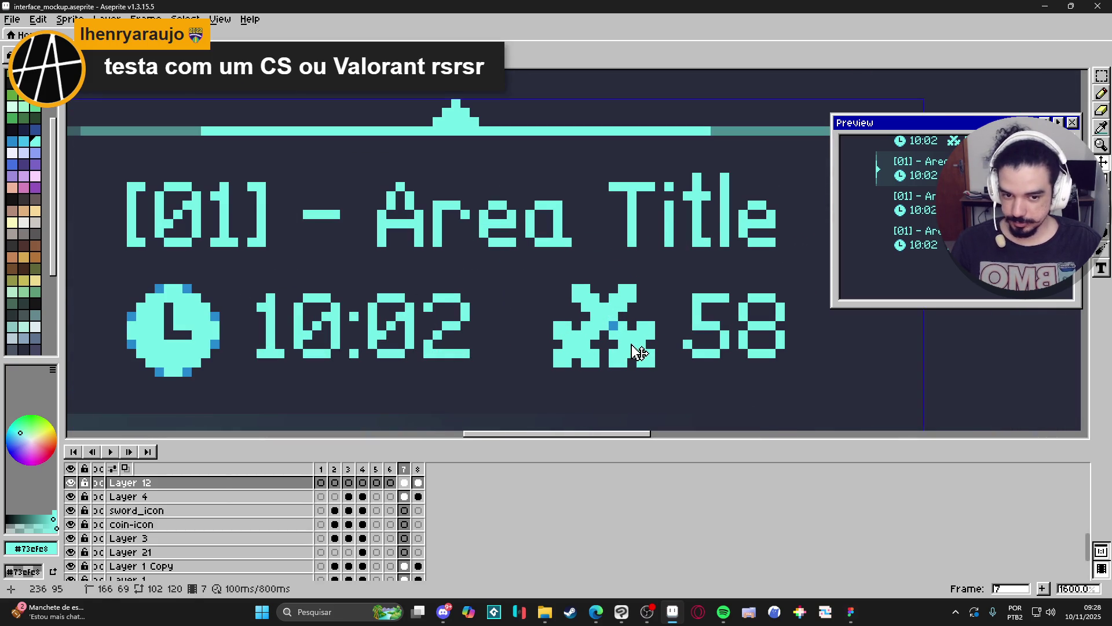
mouse_move(652, 370)
mouse_down()
mouse_move(580, 291)
mouse_move(510, 280)
mouse_up()
key(ctrl+c)
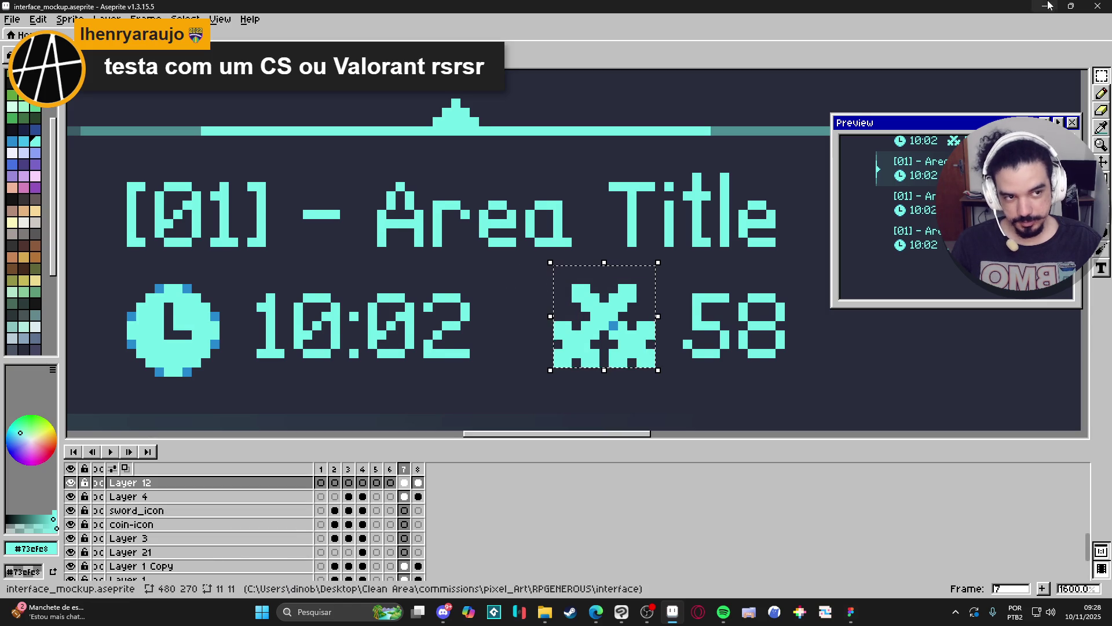
key(alt+Tab)
key(ctrl+v)
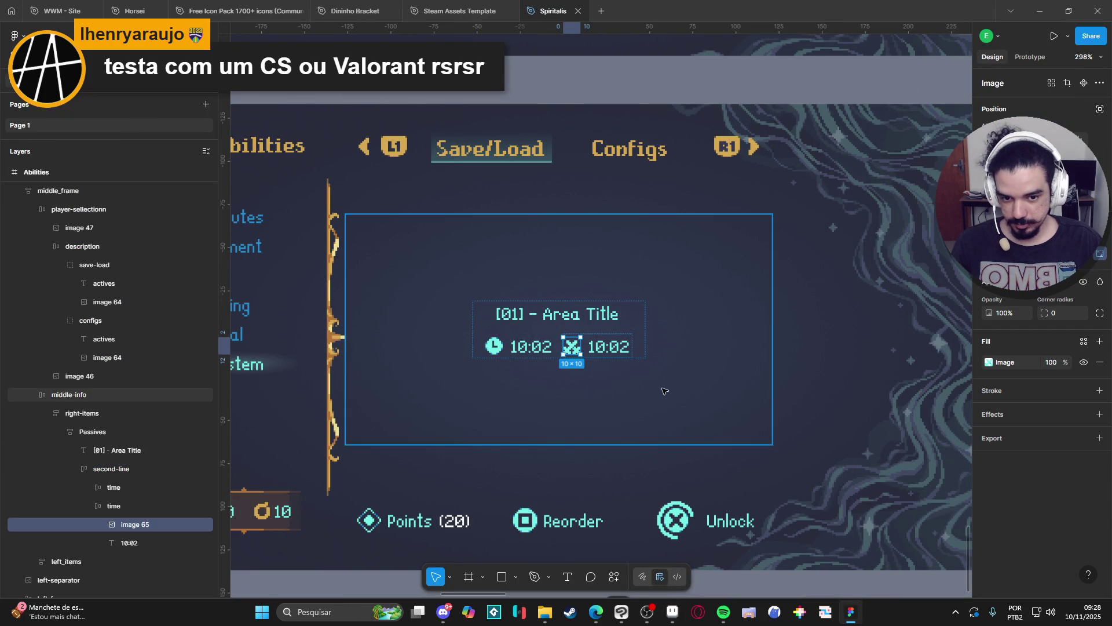
Change the second row's 10:02 text to '58'
double_click(610, 353)
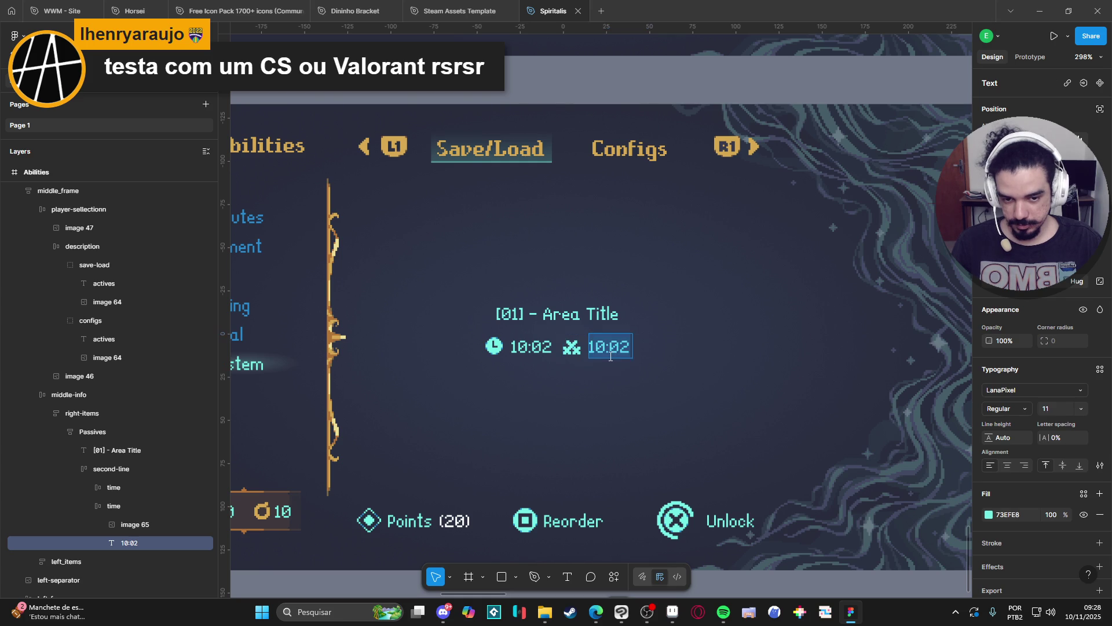
text(58)
key(Escape)
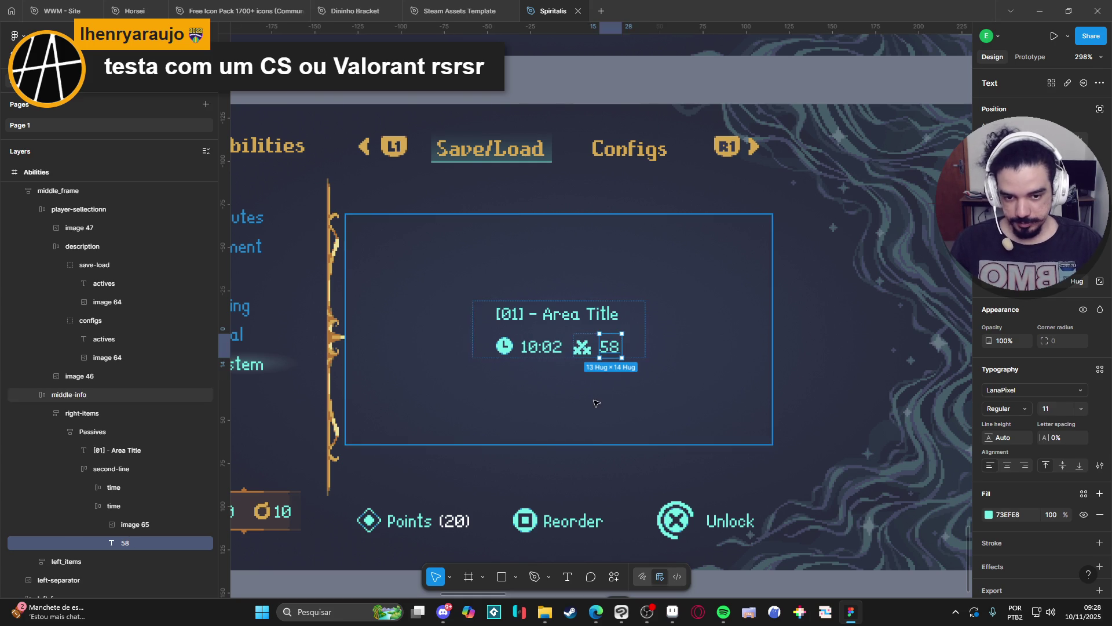
Align the Passives frame contents to the top-left
click(100, 503)
click(90, 507)
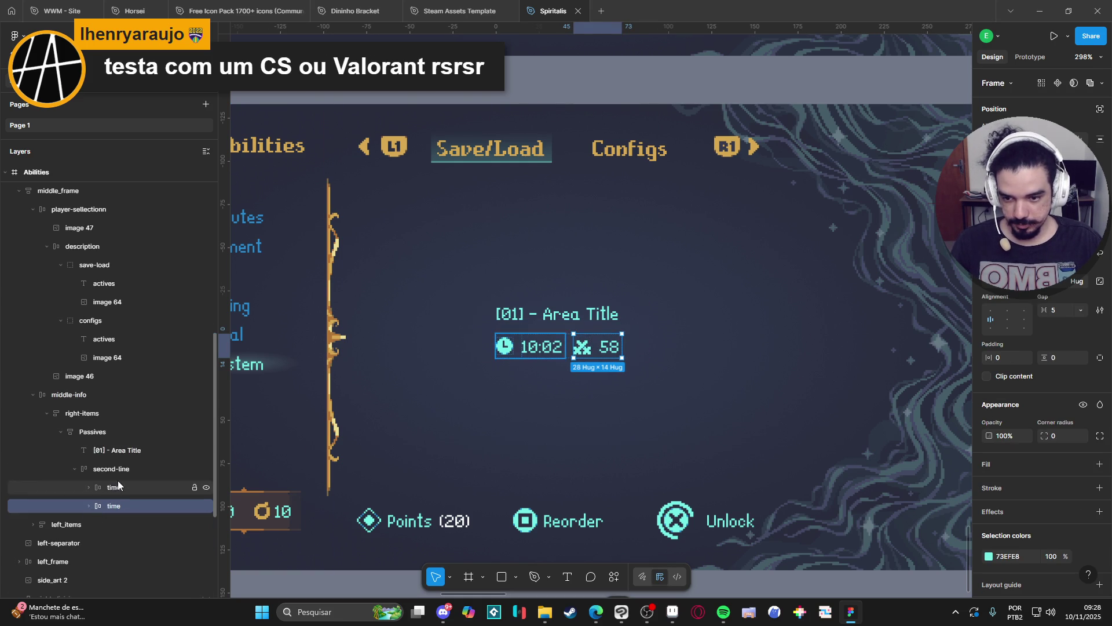
click(119, 471)
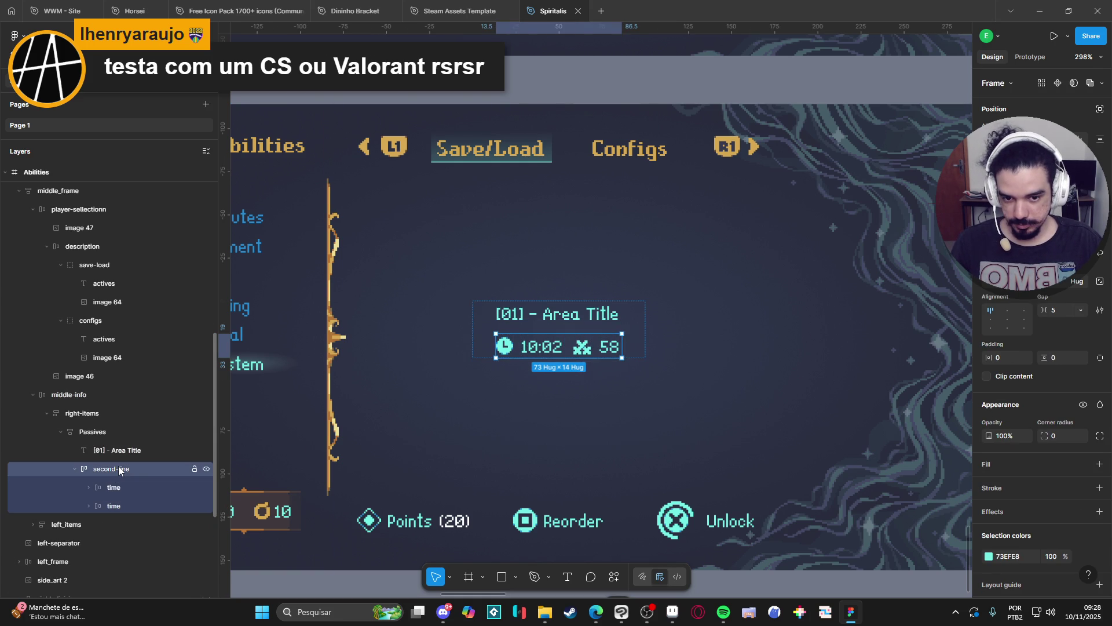
click(75, 468)
click(100, 432)
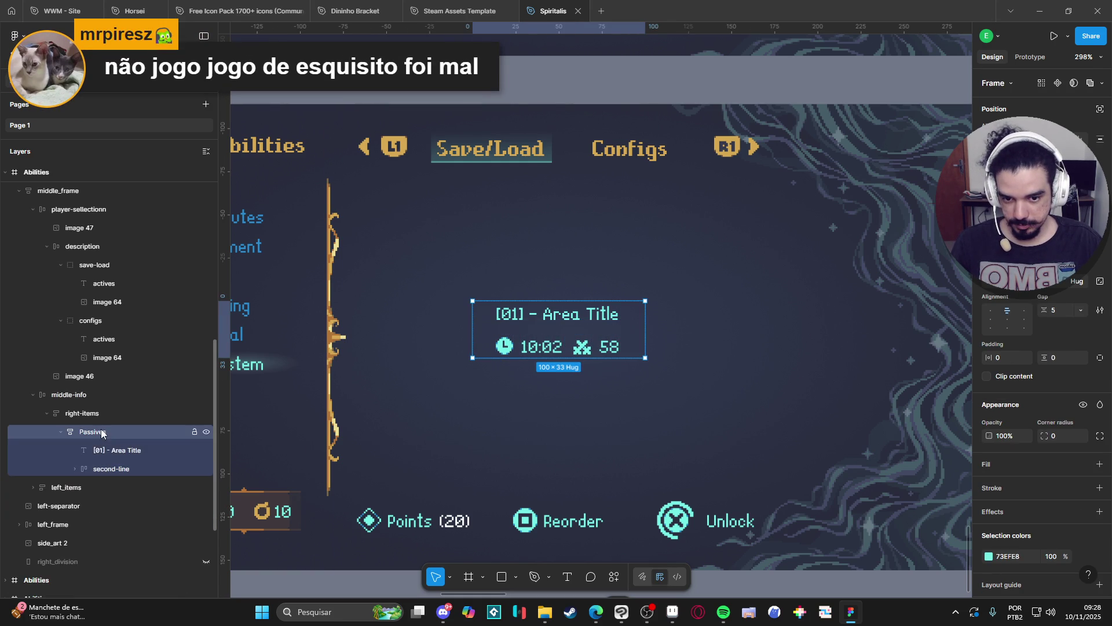
click(990, 312)
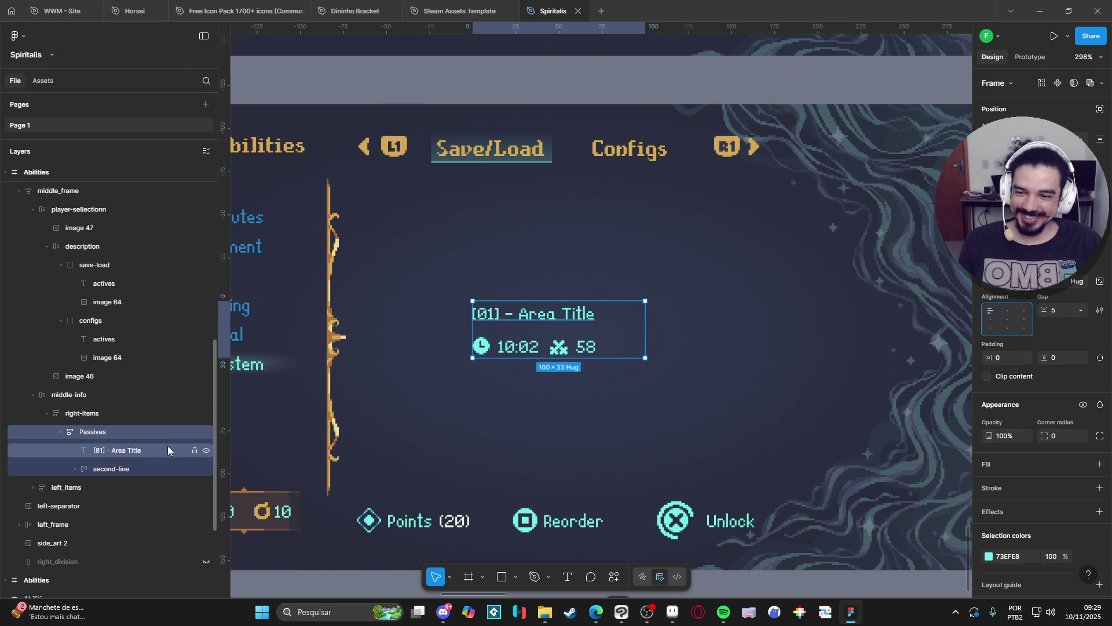
Set the Passives frame's auto-layout gap to 3, then compare with the Aseprite mockup
click(147, 451)
click(146, 462)
click(145, 459)
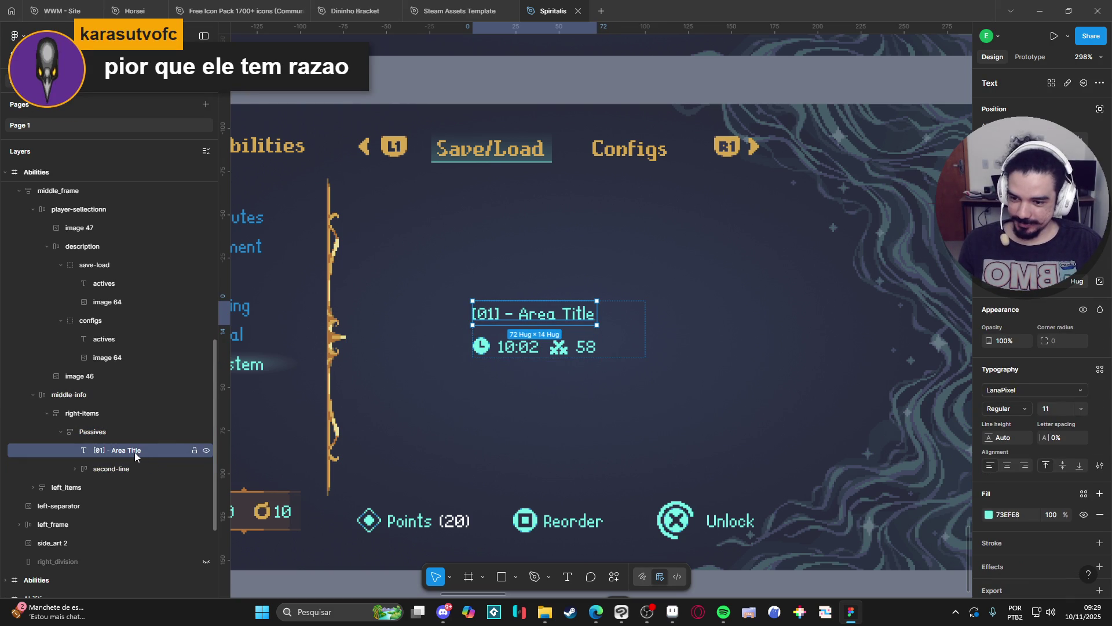
click(97, 436)
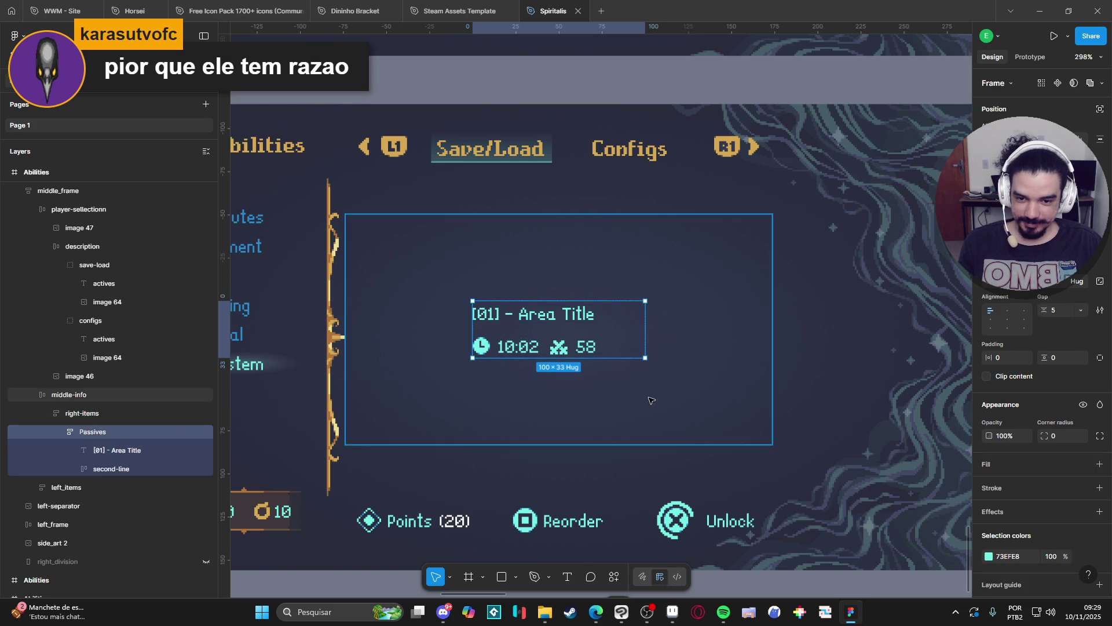
key(alt+Tab)
key(alt+Tab)
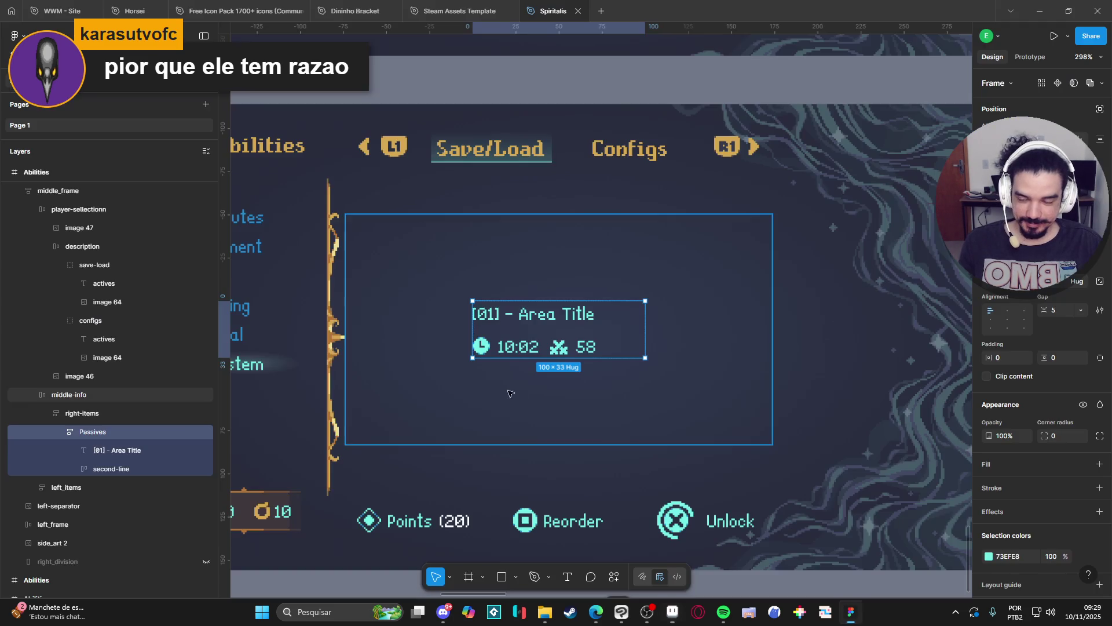
click(1058, 314)
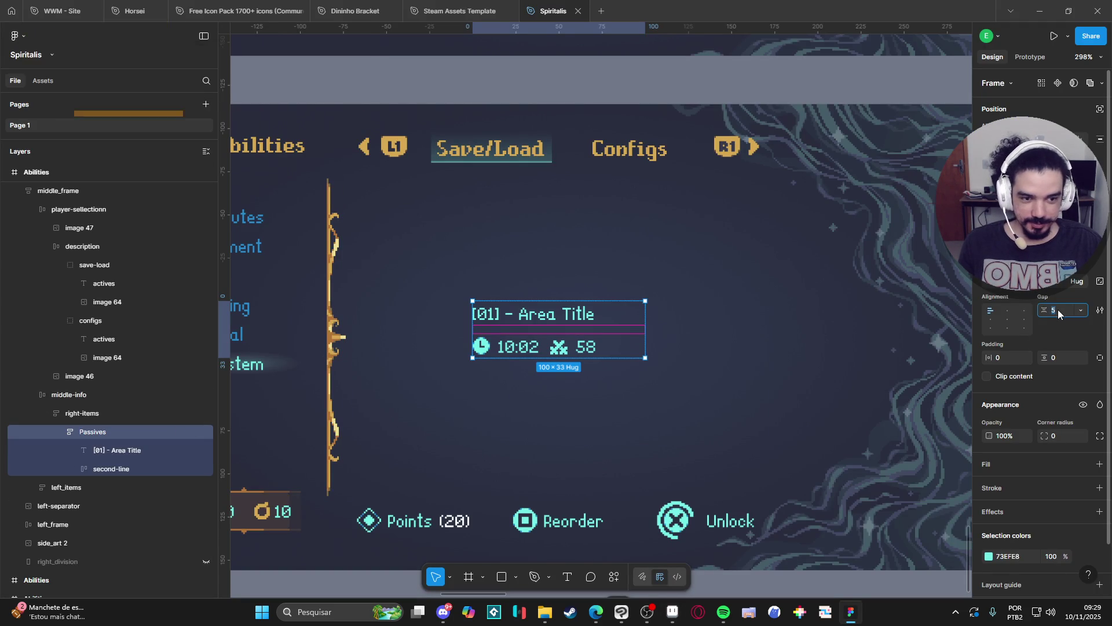
text(3)
key(Return)
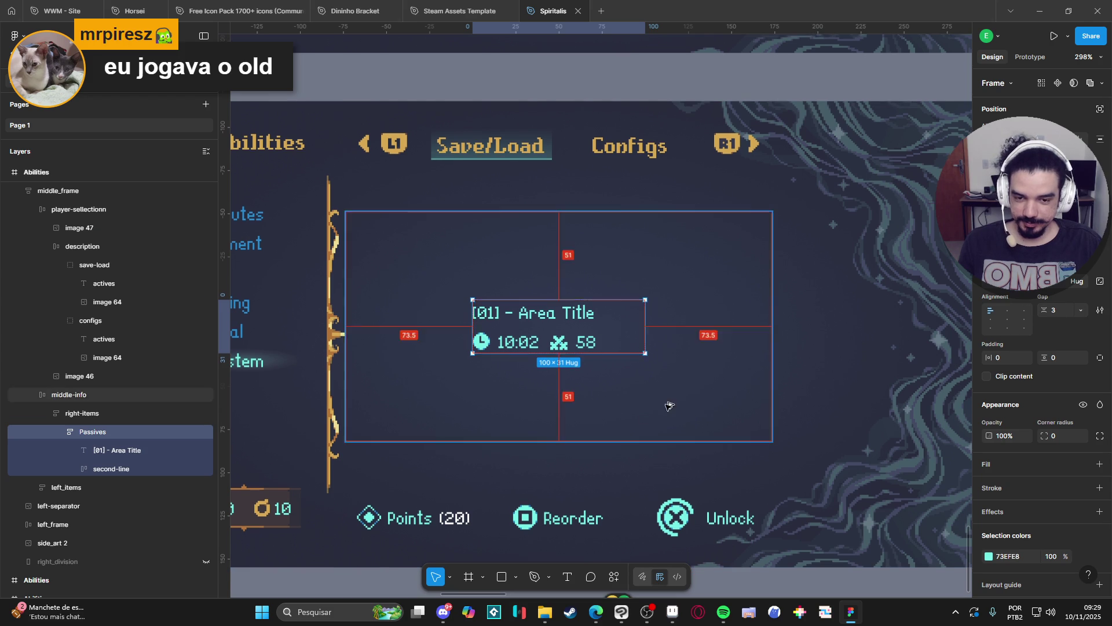
key(alt+Tab)
key(alt+Tab)
key(alt+Tab)
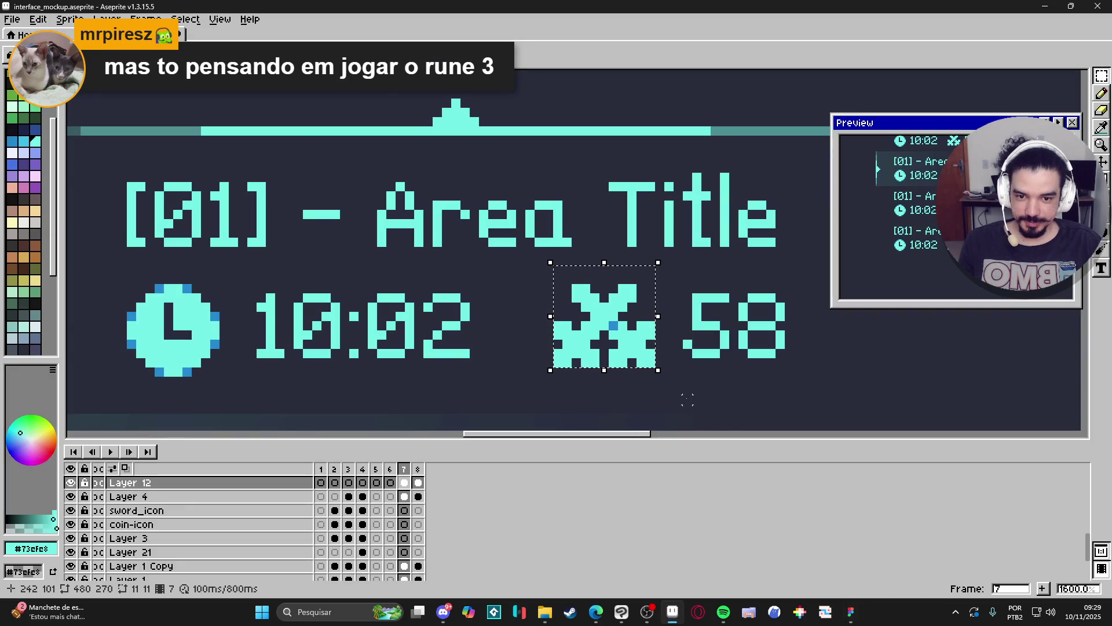
key(alt+Tab)
scroll(567, 348, down, 2)
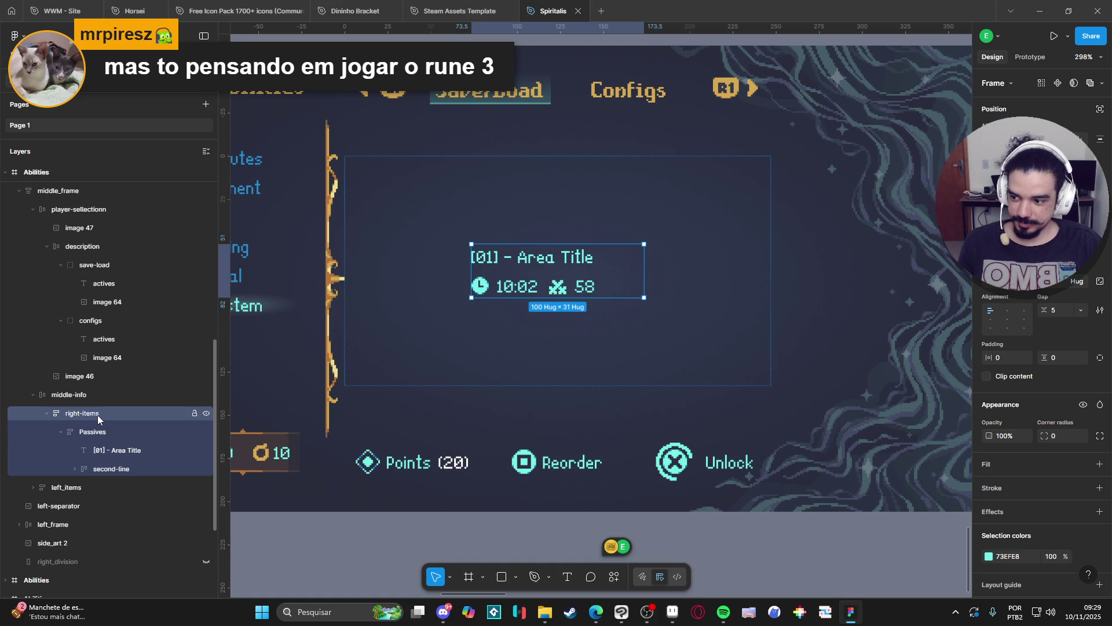
Rename the right-items frame to 'middle-items' and centre its contents horizontally
double_click(97, 415)
text(middle-)
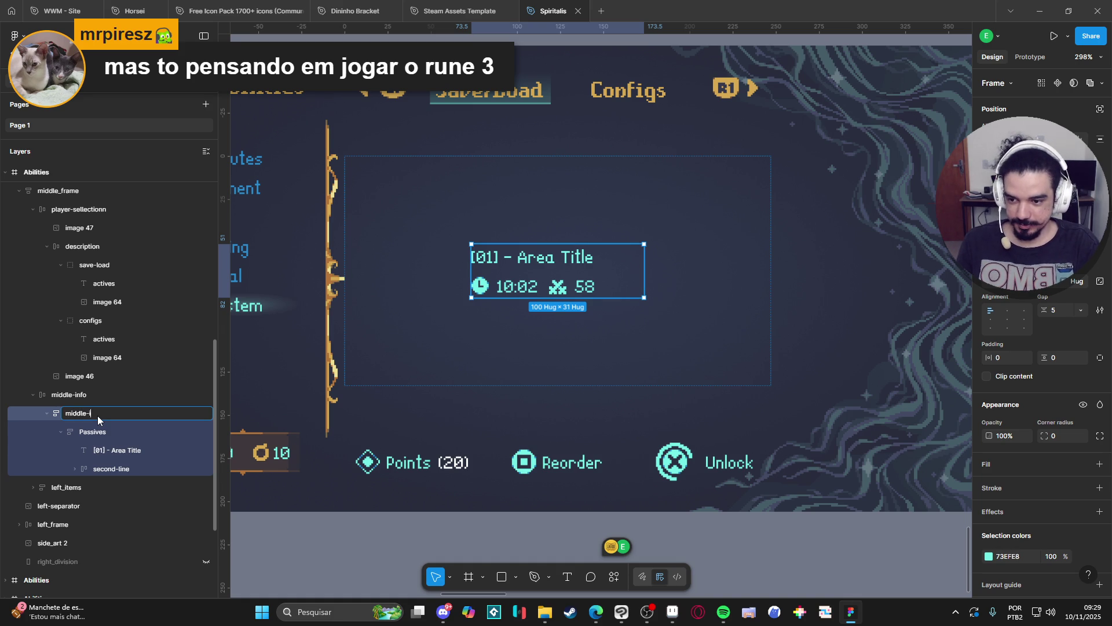
text(tems)
key(Return)
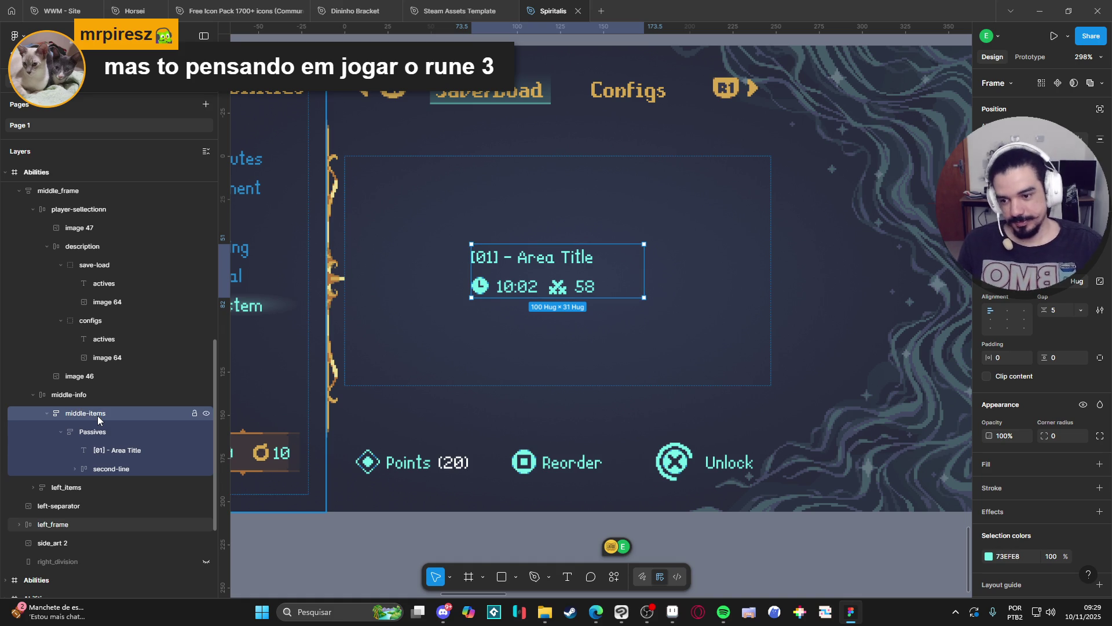
click(1007, 311)
Duplicate the Passives slot so two '[01] - Area Title' entries stack
click(114, 437)
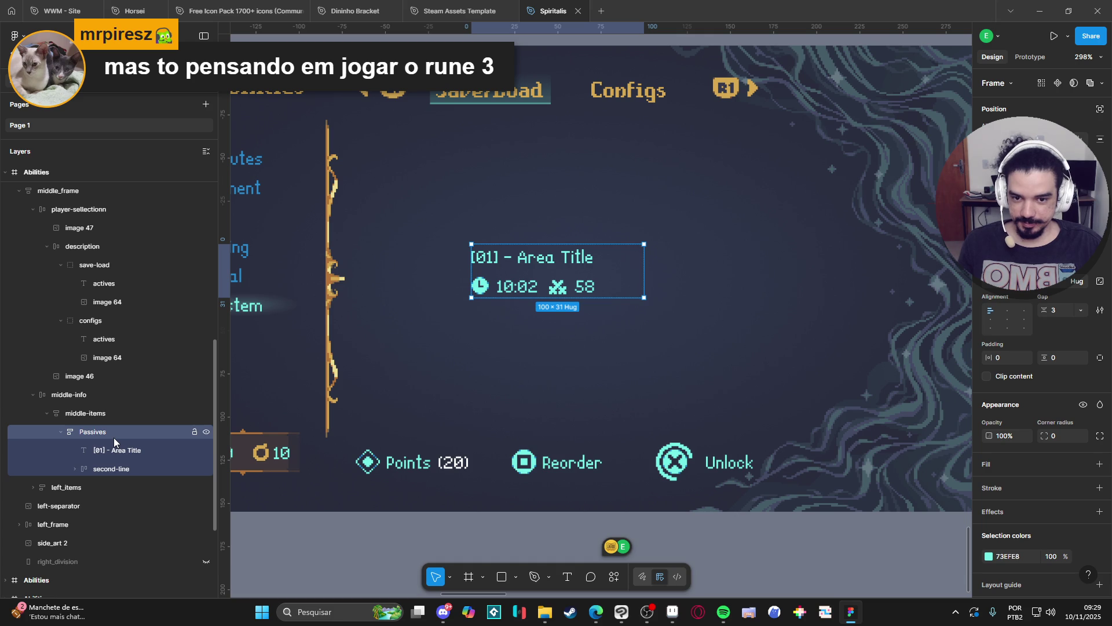
click(1029, 289)
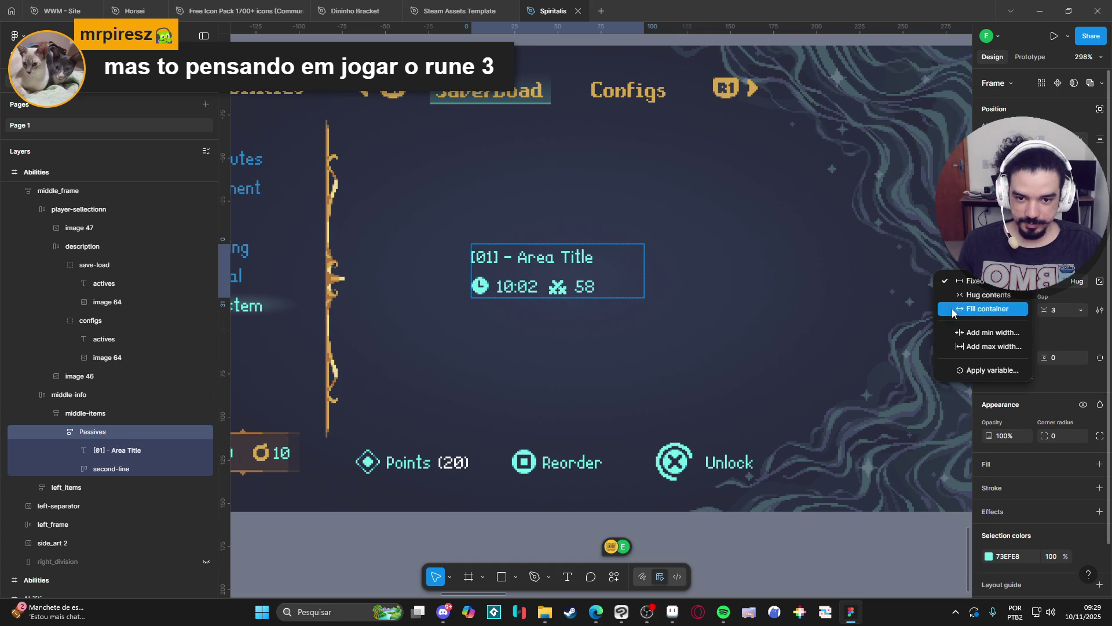
key(Escape)
click(116, 430)
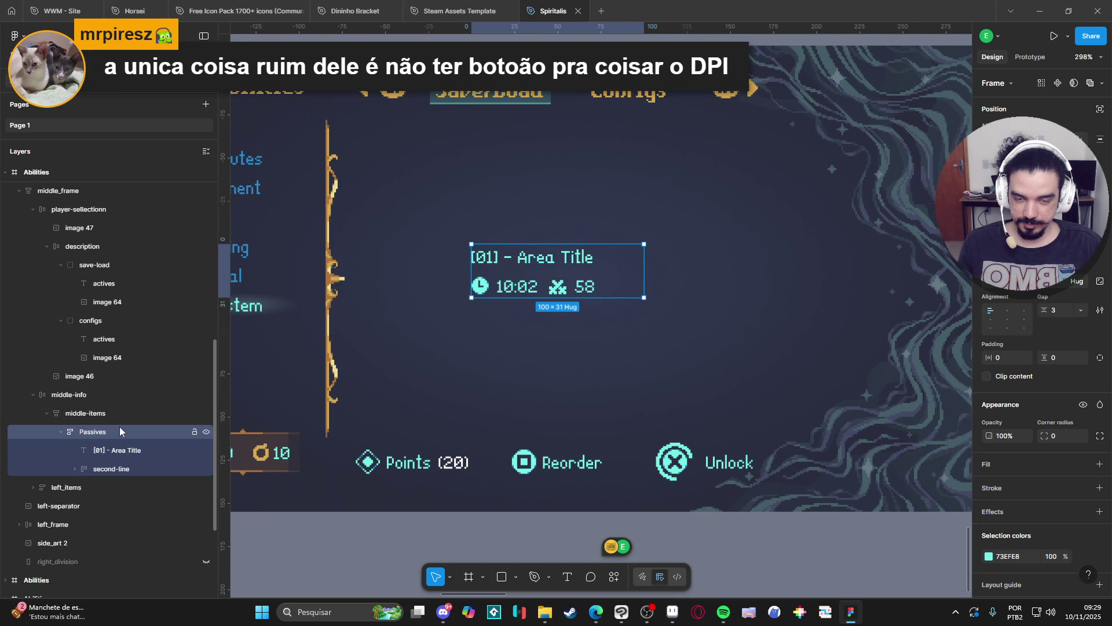
key(ctrl+d)
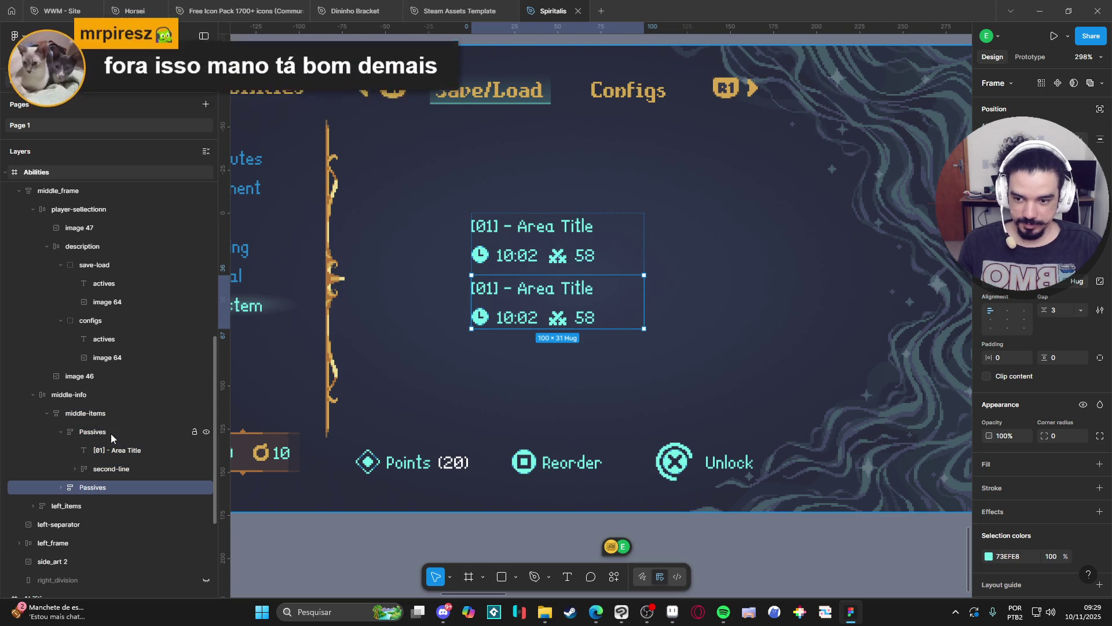
Undo the extra duplicated Passives slot
double_click(110, 432)
key(Return)
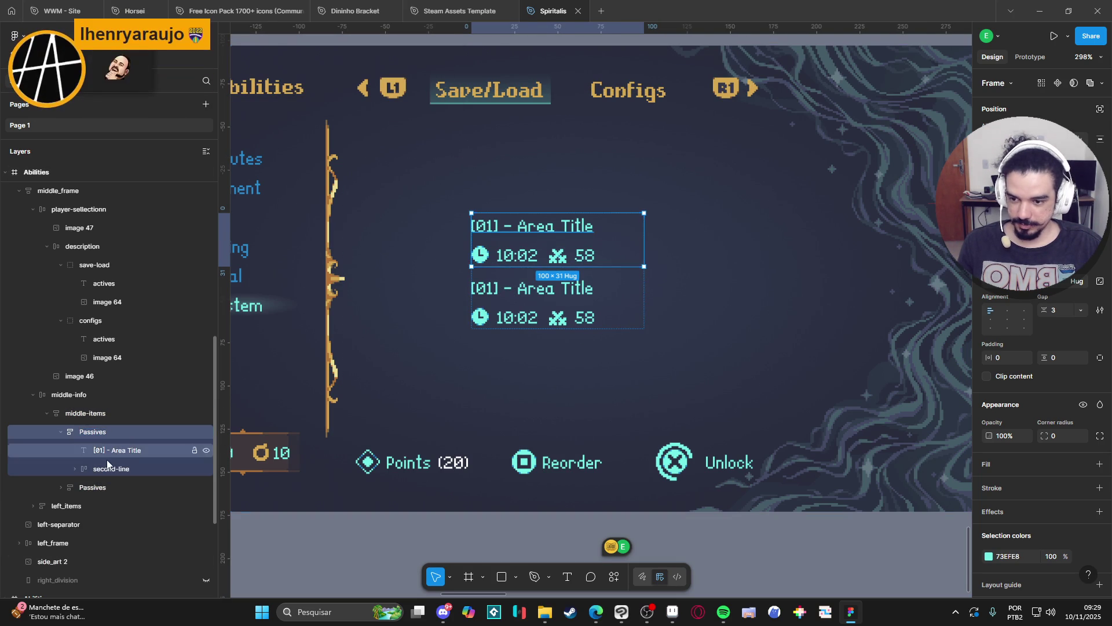
key(Tab)
key(ctrl+z)
Rename the Passives slot to 'save' and duplicate it into four stacked copies
double_click(98, 433)
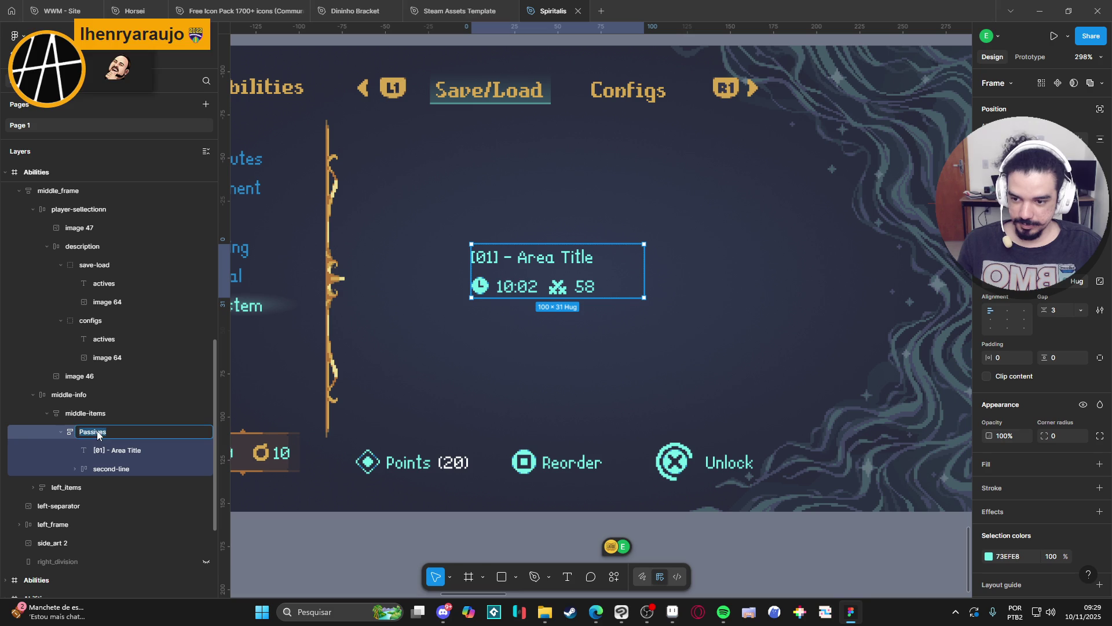
text(save)
key(Return)
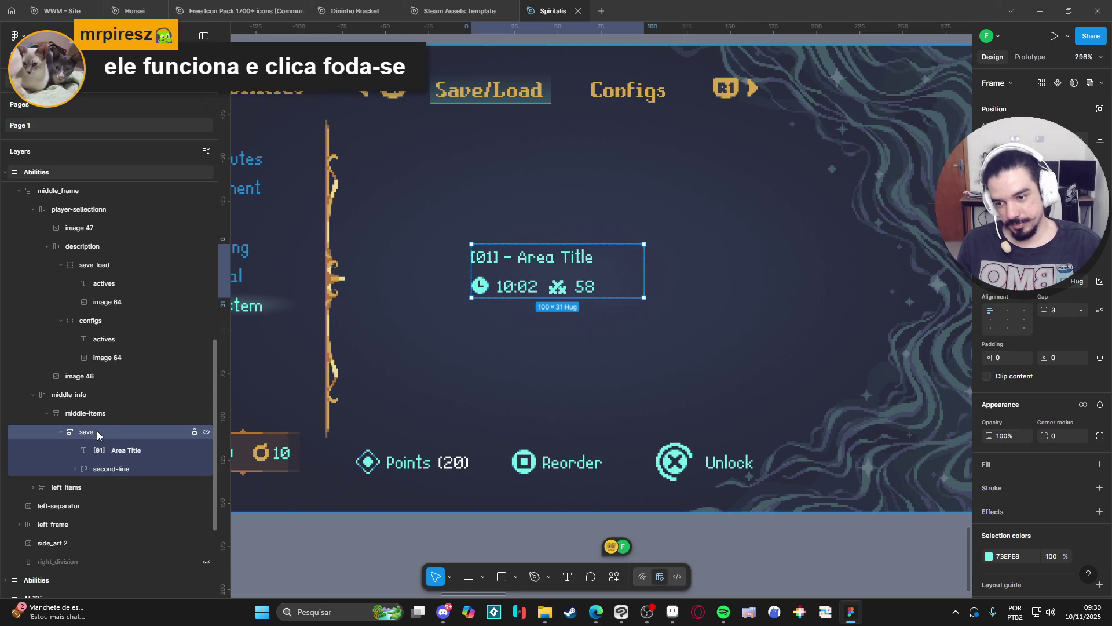
click(61, 432)
key(ctrl+d)
key(ctrl+d)
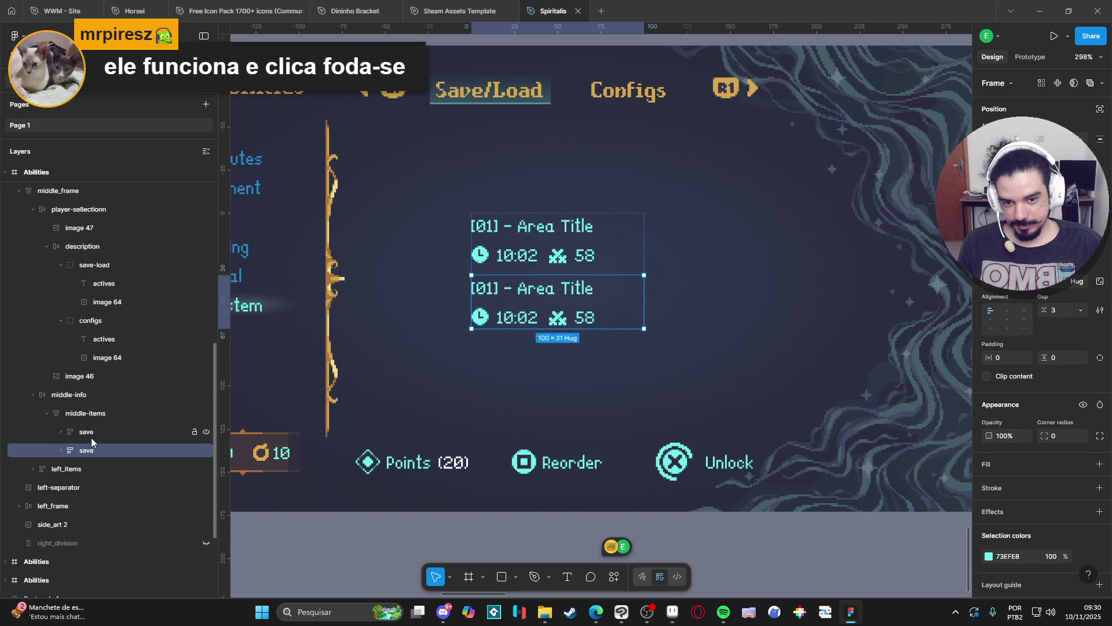
key(ctrl+d)
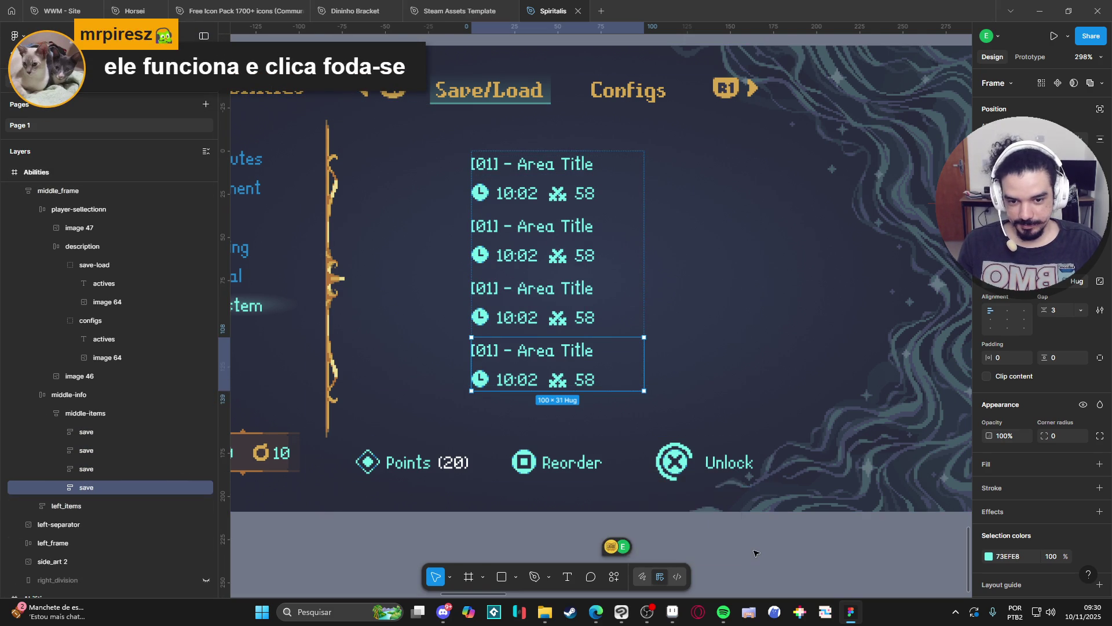
click(749, 548)
scroll(738, 542, down, 2)
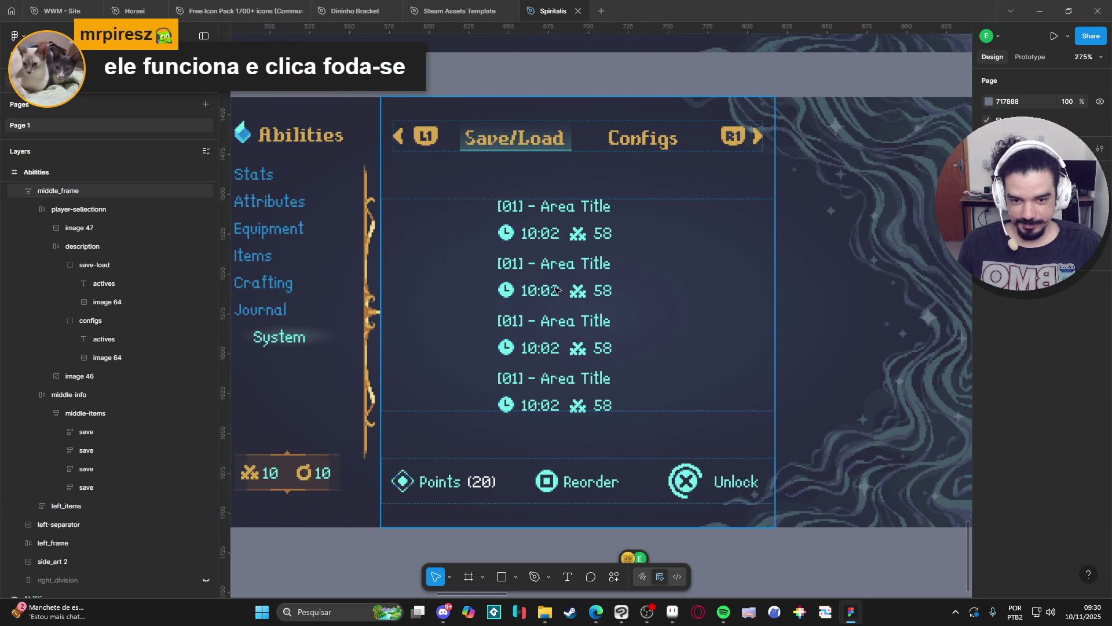
double_click(556, 290)
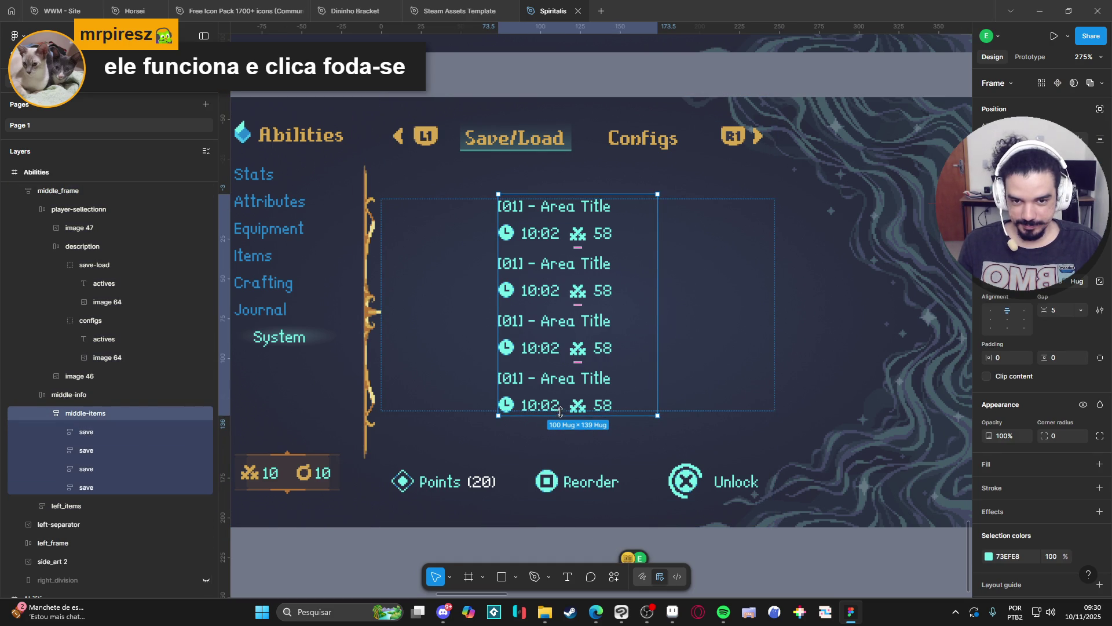
click(654, 440)
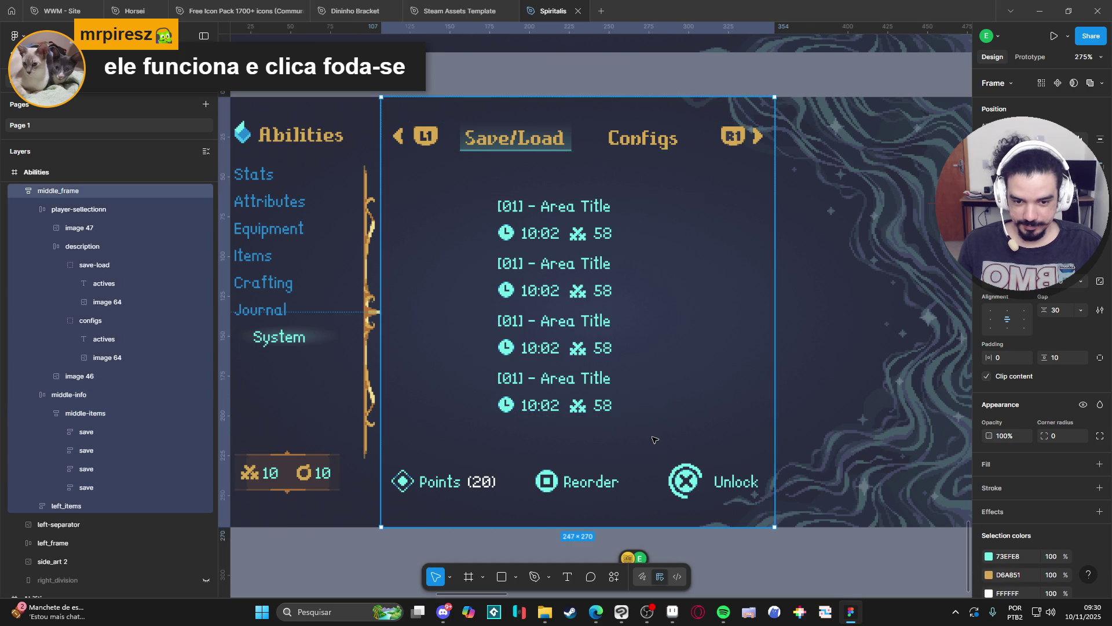
click(654, 440)
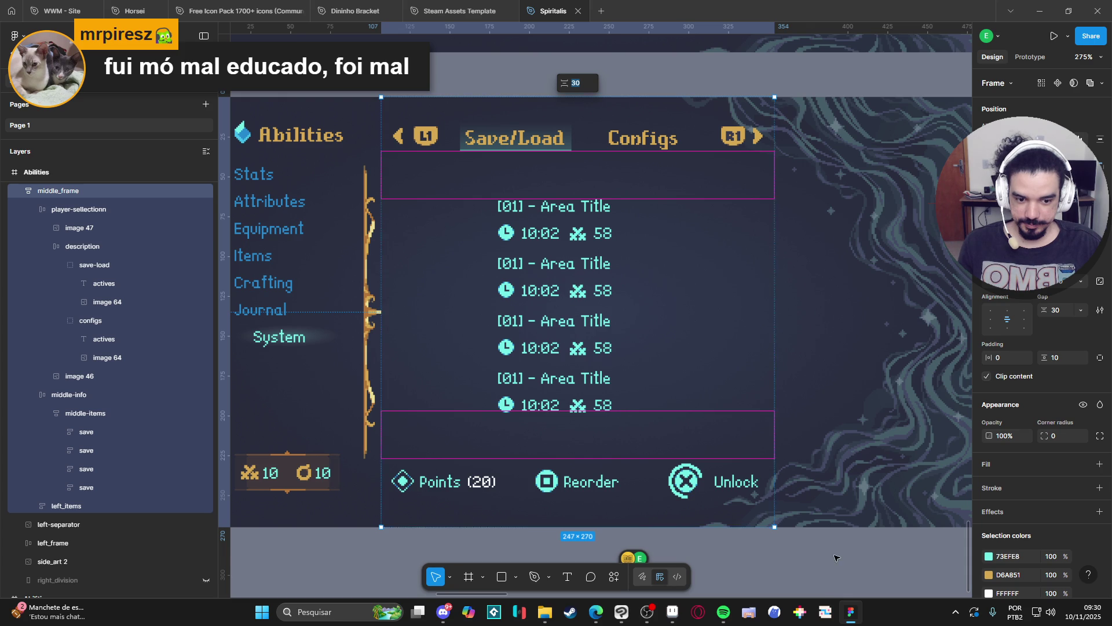
key(Escape)
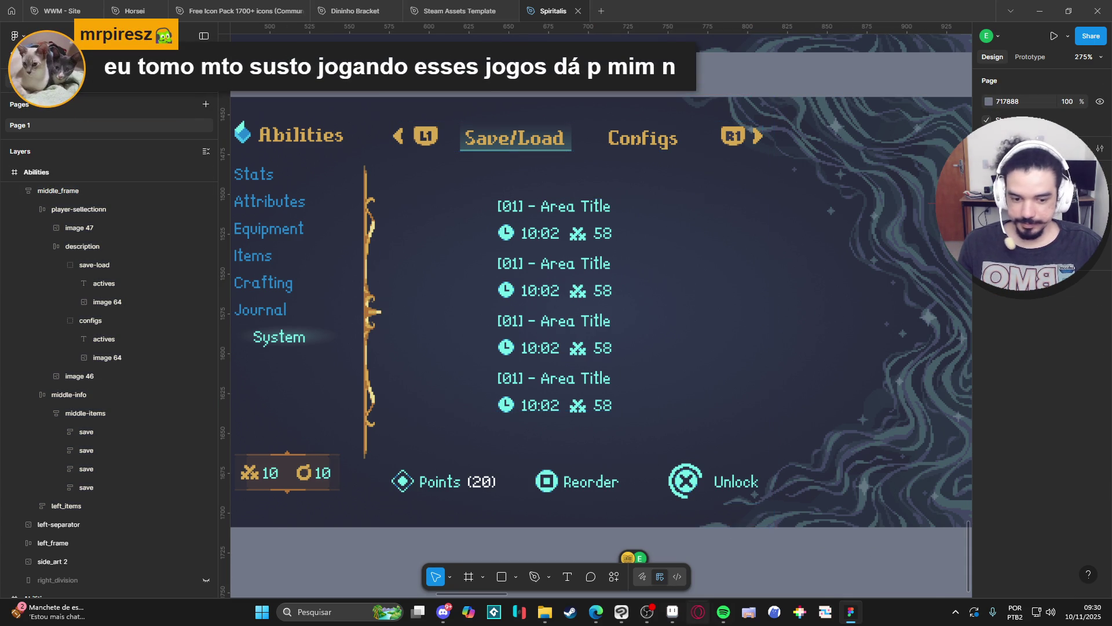
click(671, 611)
In Aseprite, marquee-select the arrow marker at the mockup slot's left edge
scroll(508, 392, down, 3)
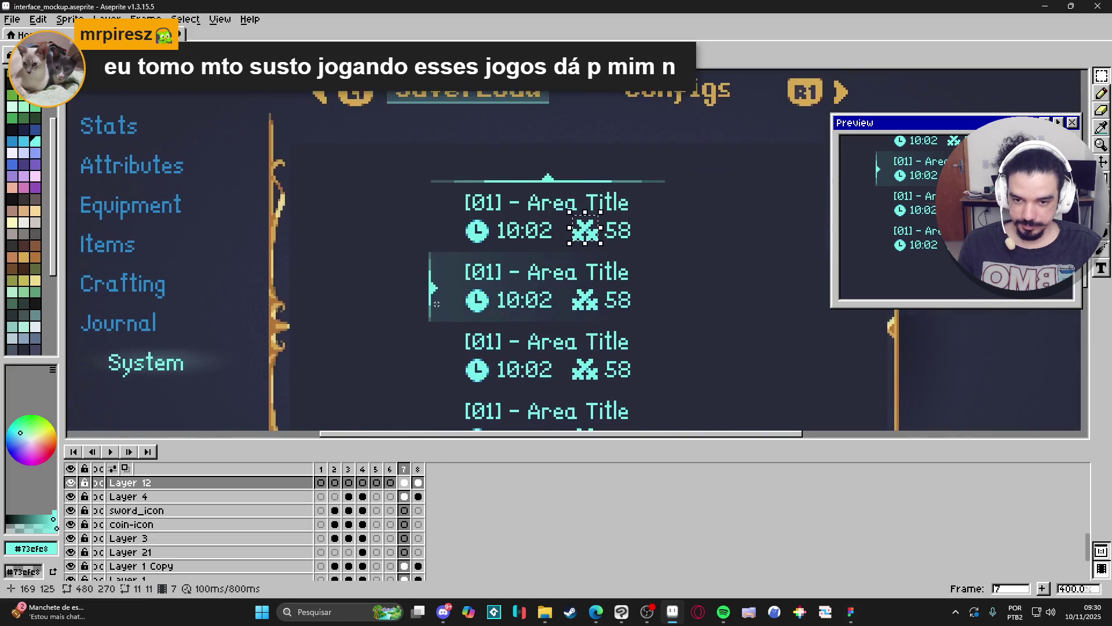
scroll(437, 298, up, 2)
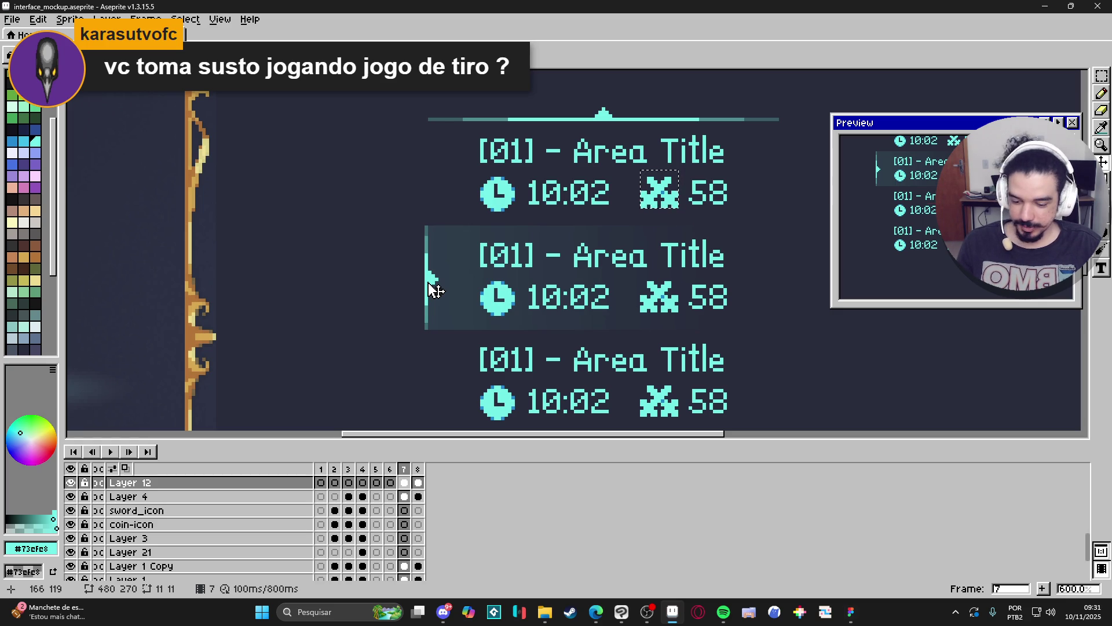
scroll(428, 246, up, 2)
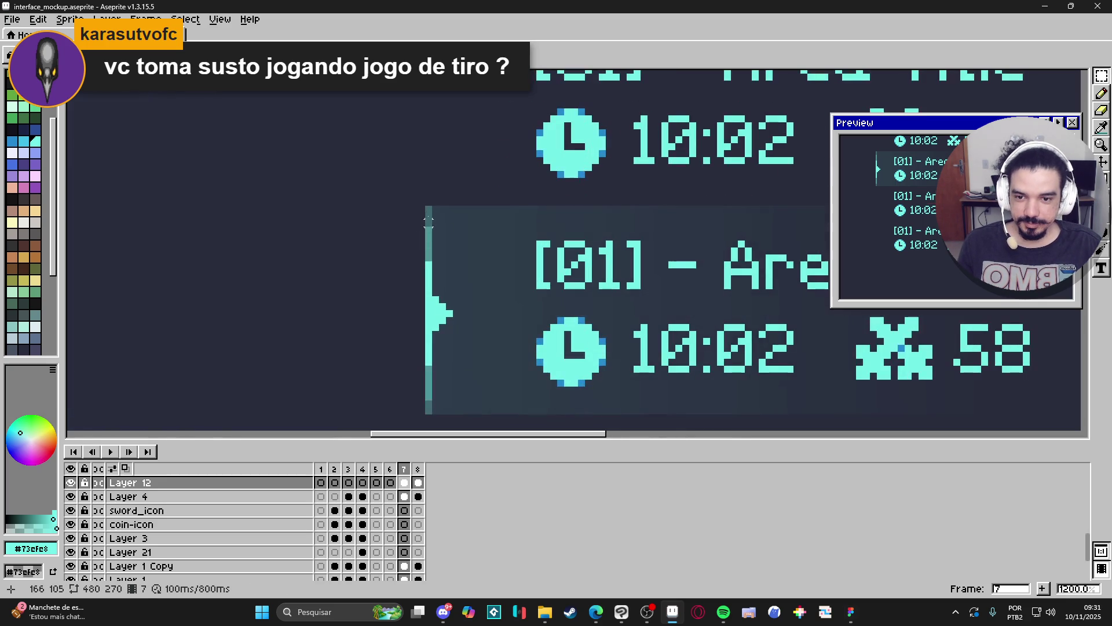
drag(429, 210, 429, 375)
scroll(414, 276, up, 4)
drag(414, 277, 469, 294)
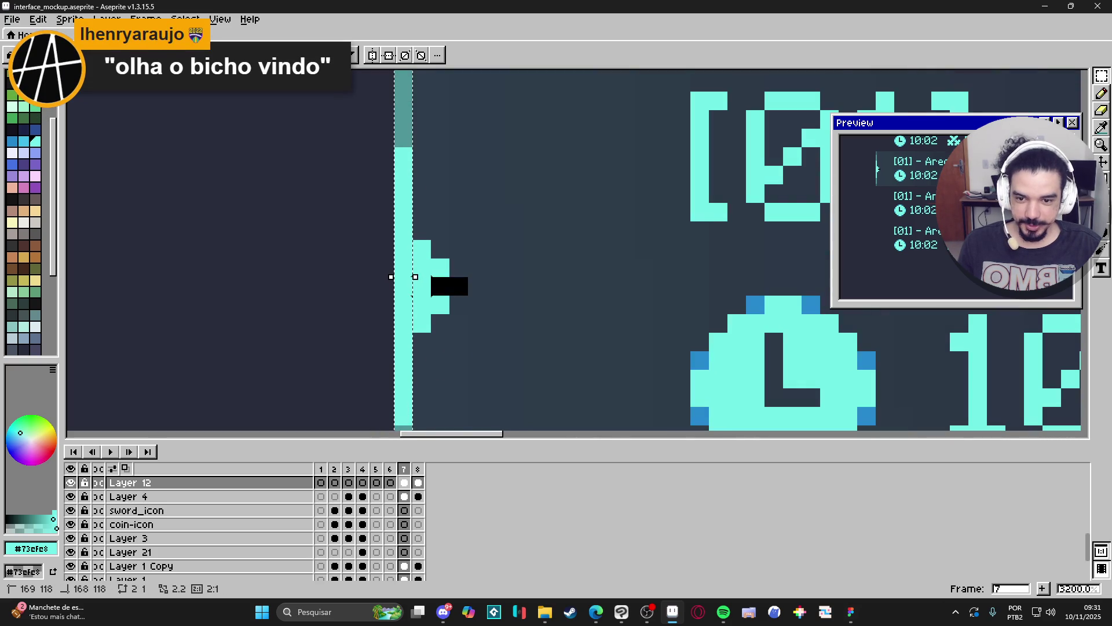
scroll(430, 263, up, 1)
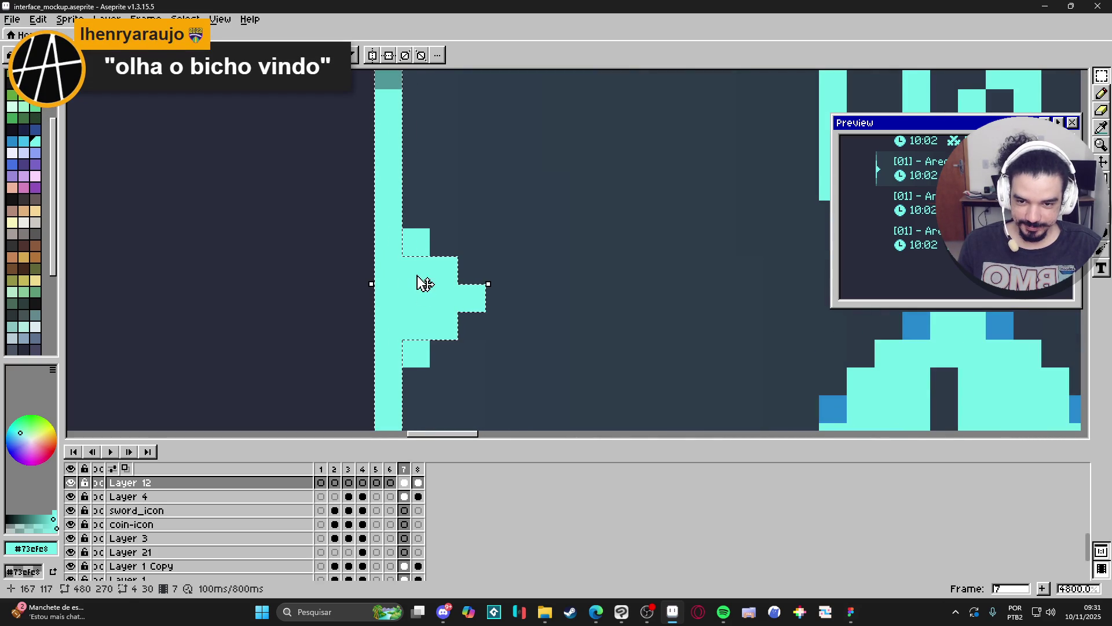
scroll(412, 347, down, 6)
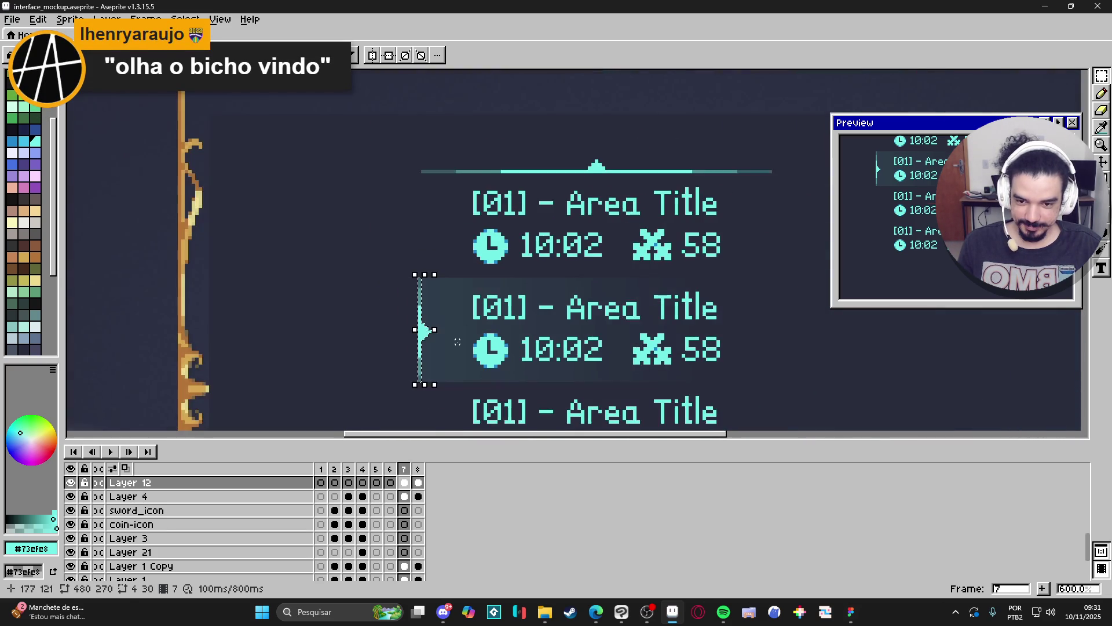
Paste the copied 4×30 arrow beside Figma's second save slot
key(ctrl+c)
key(alt+Tab)
key(ctrl+v)
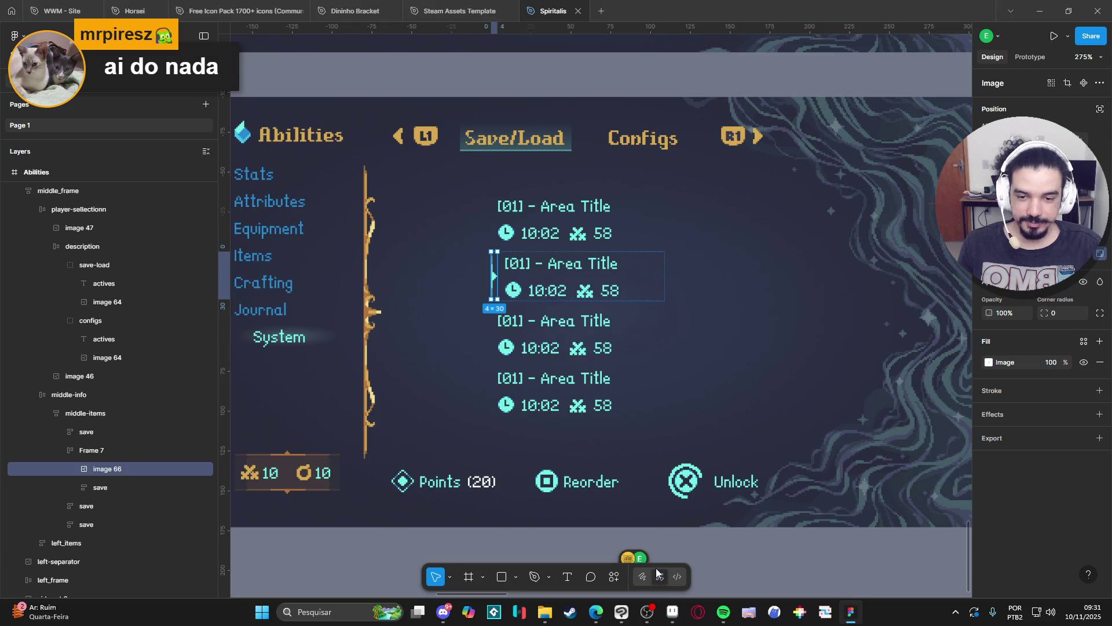
click(672, 612)
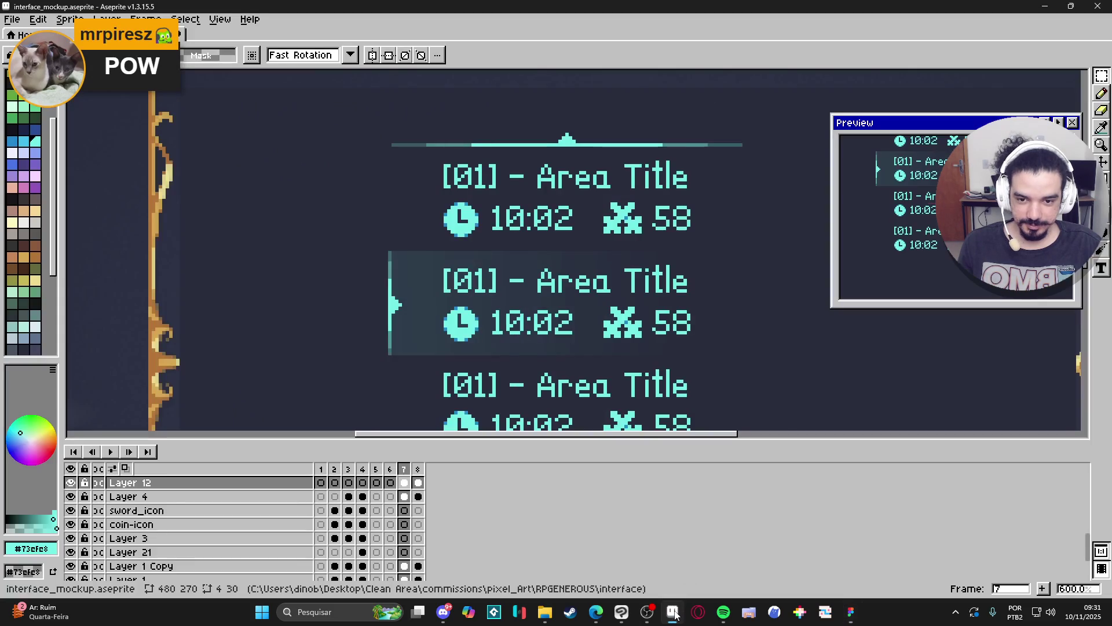
On Layer 4, marquee-select the middle slot's highlight band, then minimize Aseprite
scroll(410, 358, up, 3)
ctrl+click(409, 357)
scroll(370, 354, down, 2)
scroll(373, 362, down, 1)
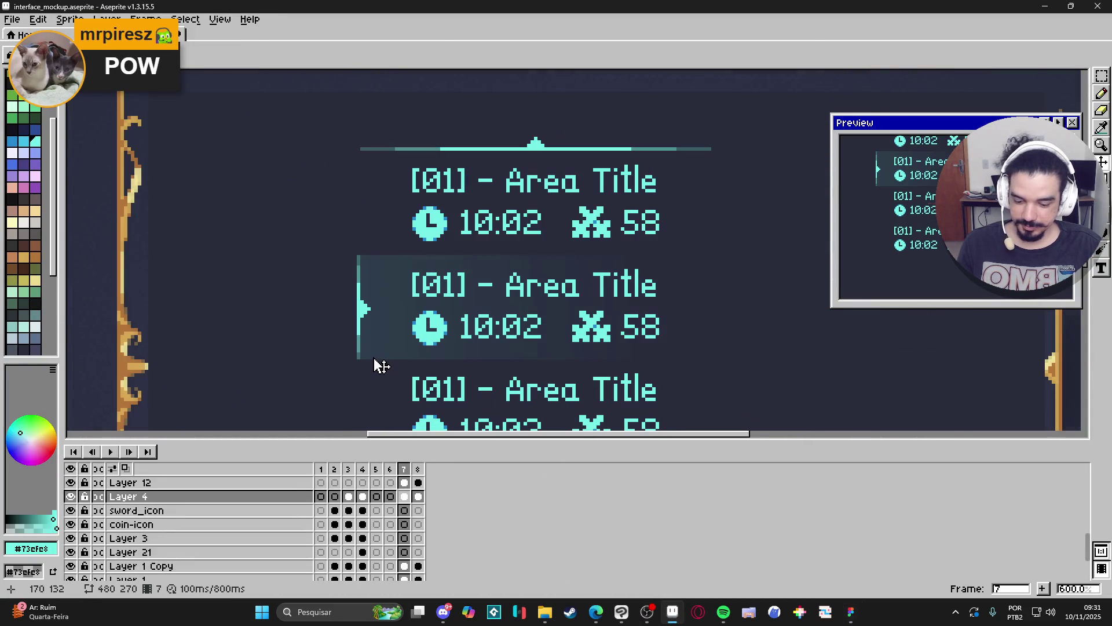
key(m)
mouse_move(358, 359)
mouse_down()
mouse_move(747, 257)
mouse_move(705, 256)
mouse_up()
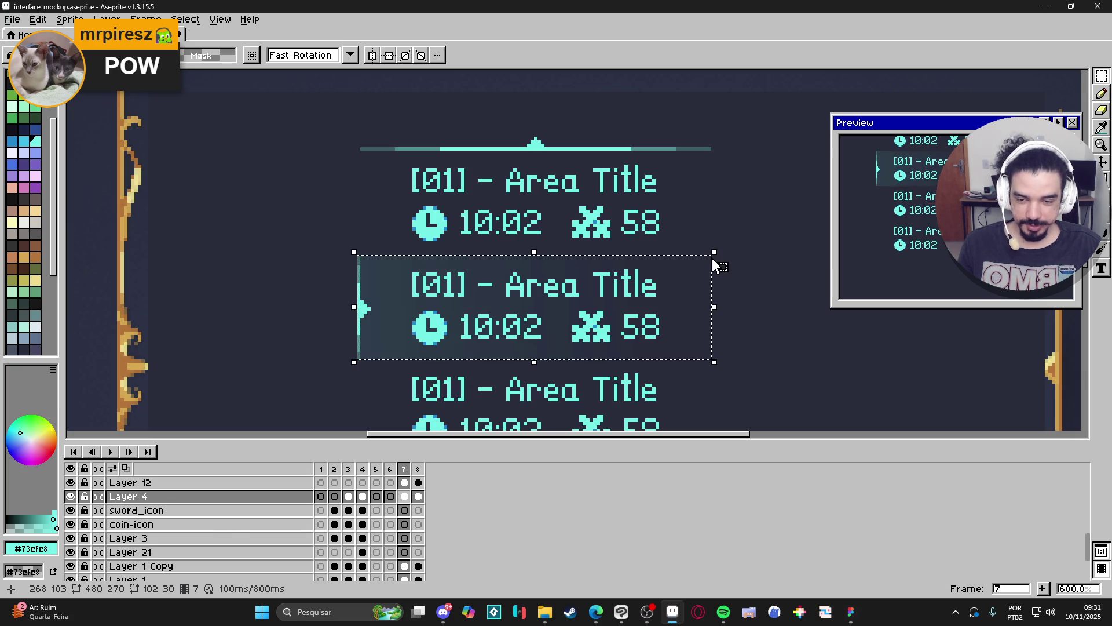
click(1047, 5)
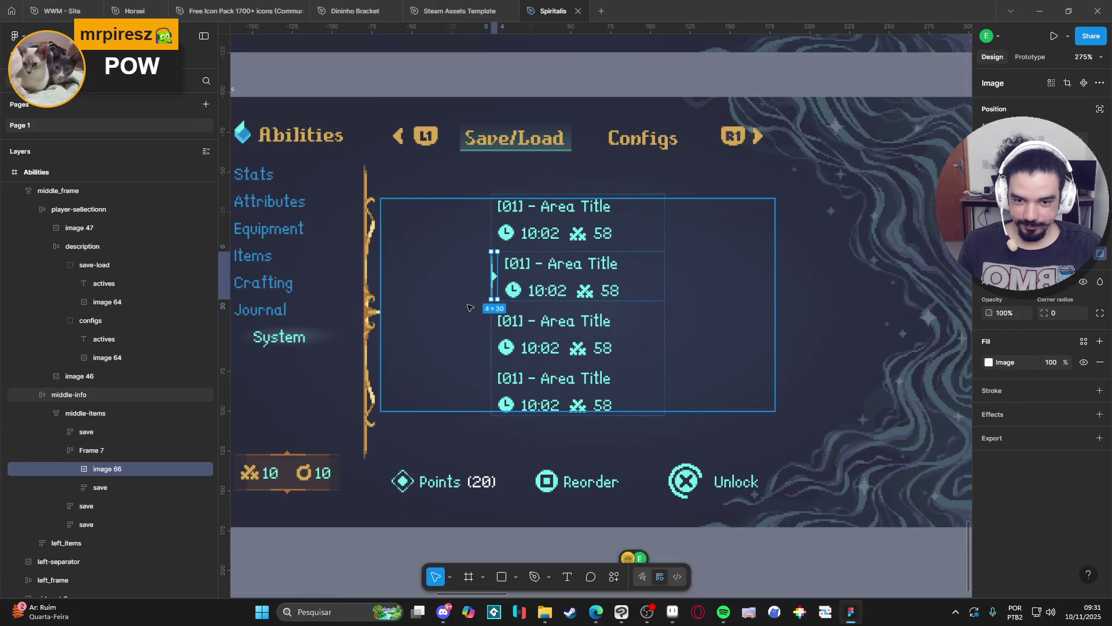
Paste the 102×30 highlight band into Frame 7 and group it with the arrow as Group 7
key(ctrl+v)
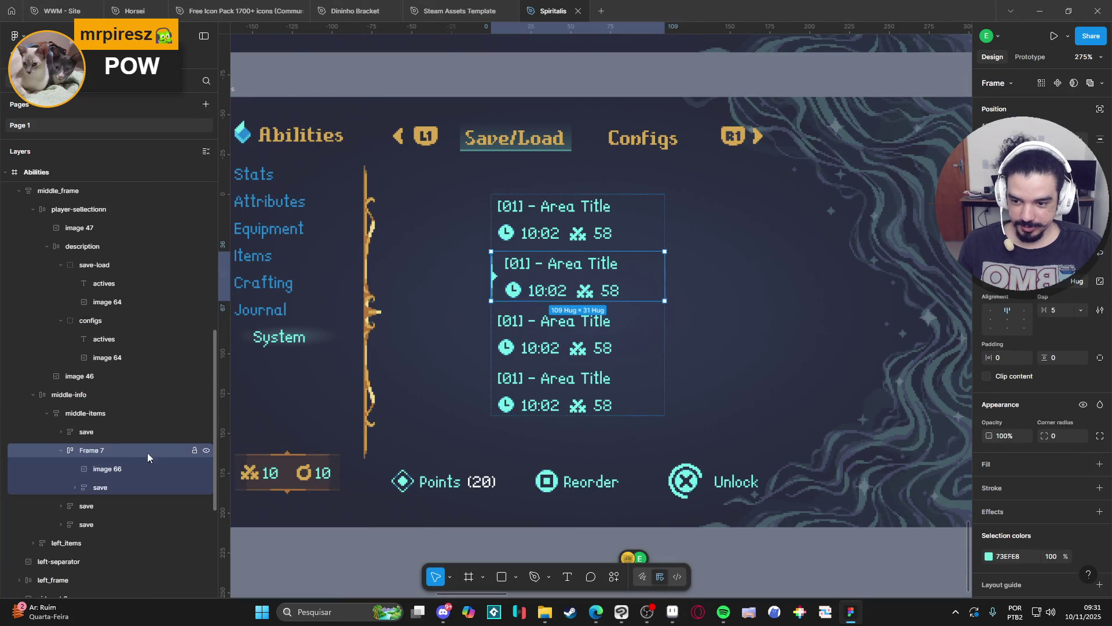
drag(137, 507, 161, 463)
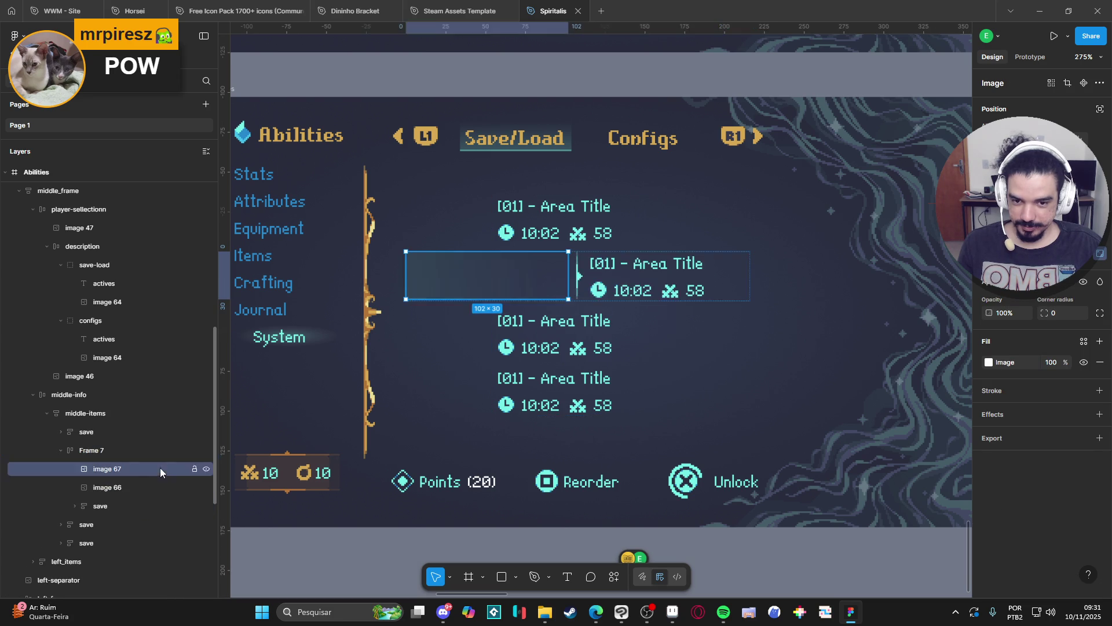
shift+click(141, 484)
key(ctrl+g)
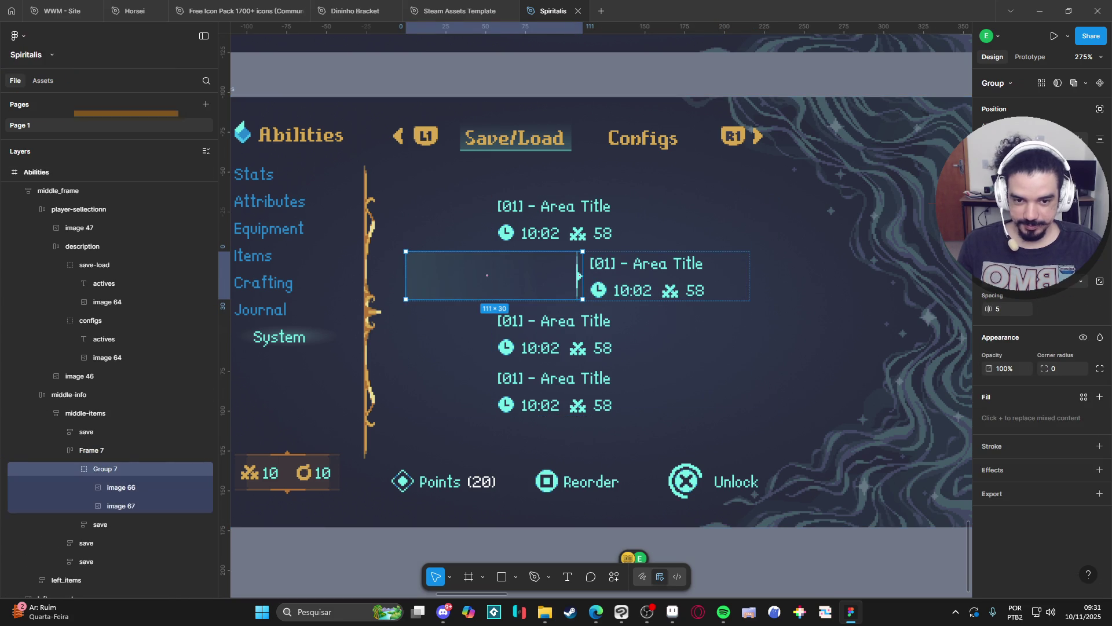
Left-align the arrow on the highlight band inside Group 7 and select the group
click(181, 488)
shift+click(184, 503)
key(alt+a)
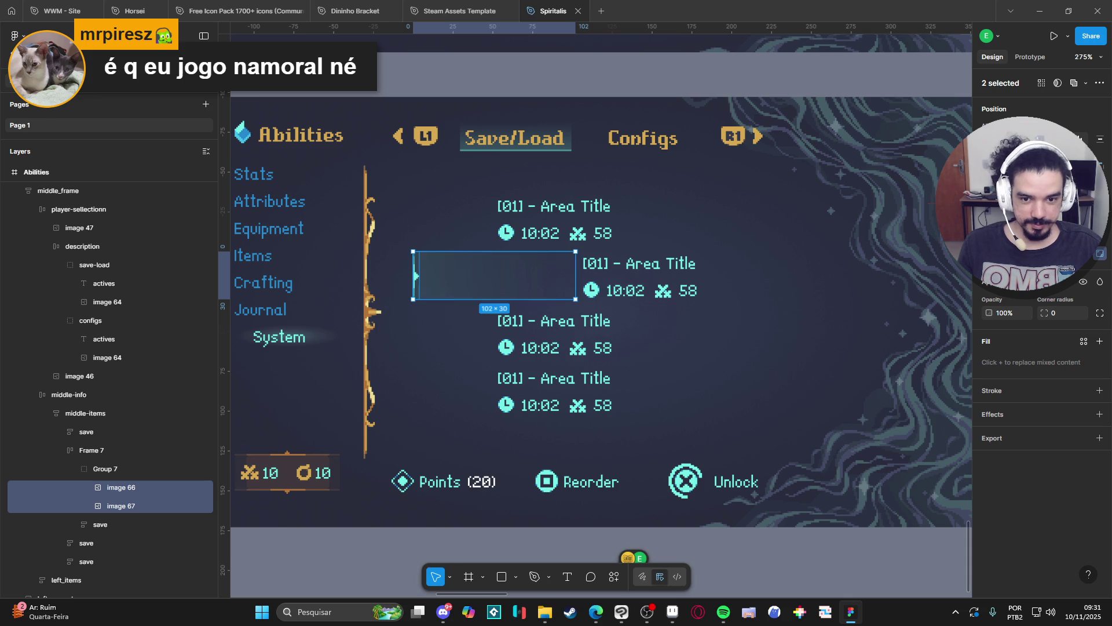
click(126, 488)
shift+click(126, 506)
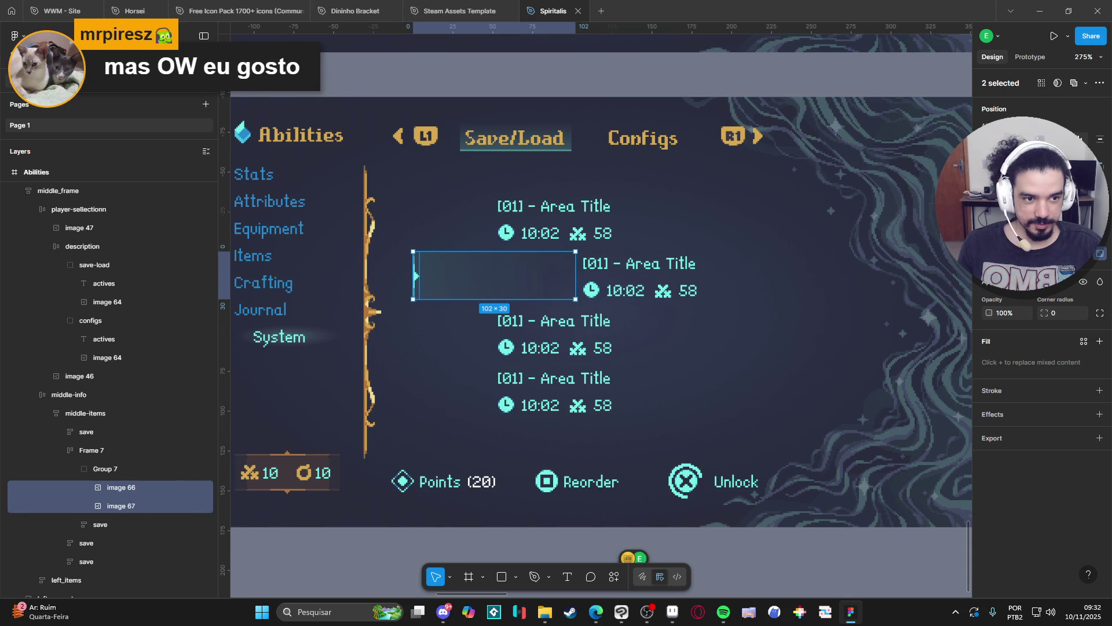
key(alt+h)
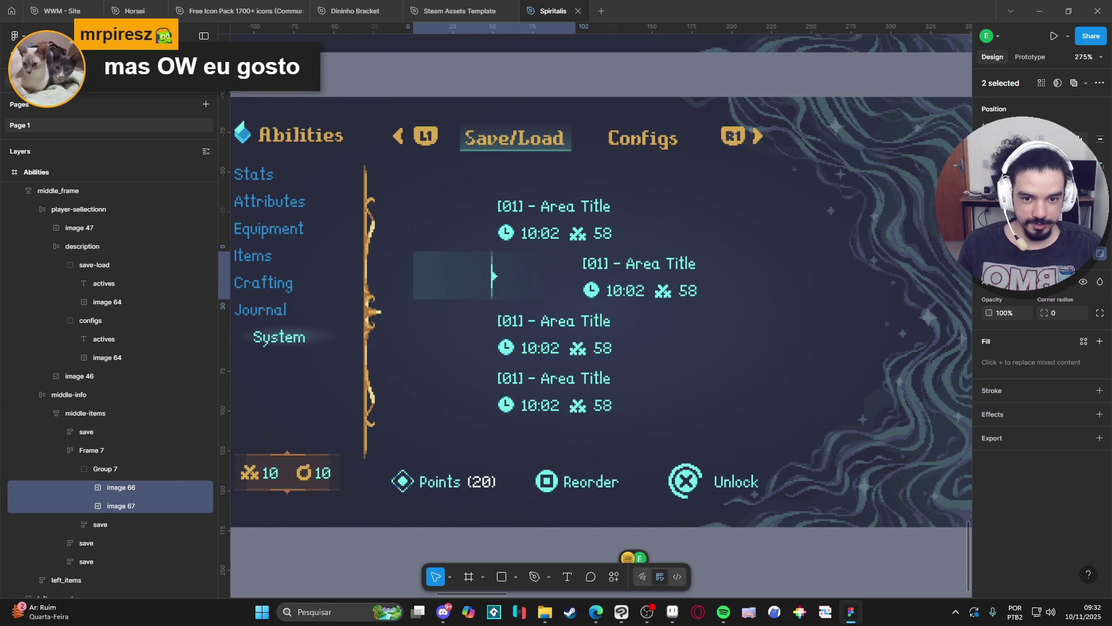
key(ctrl+z)
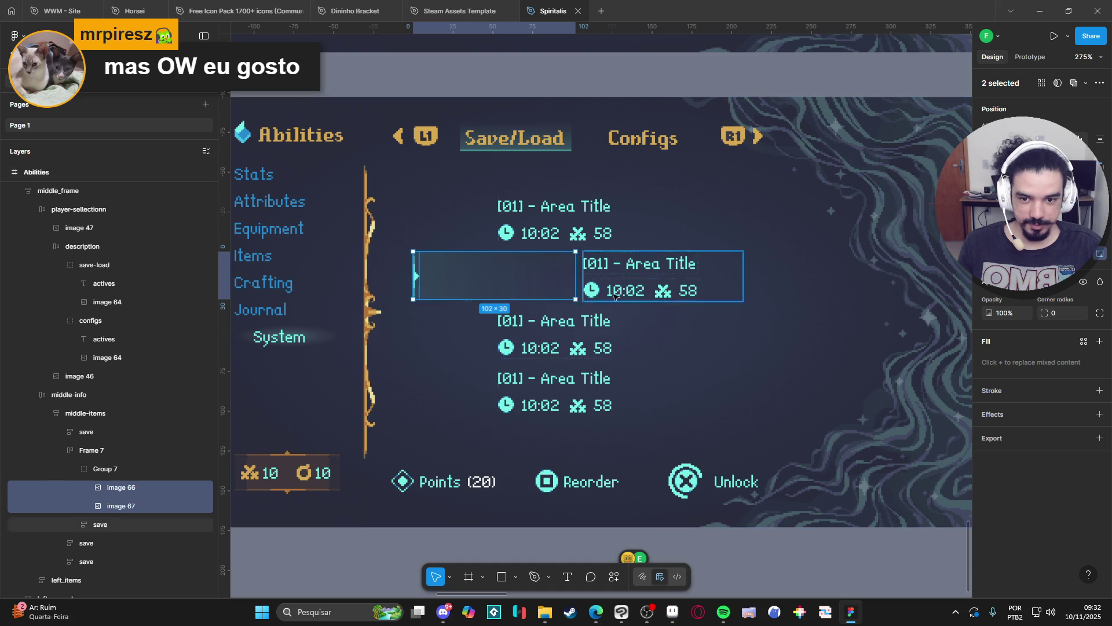
click(75, 468)
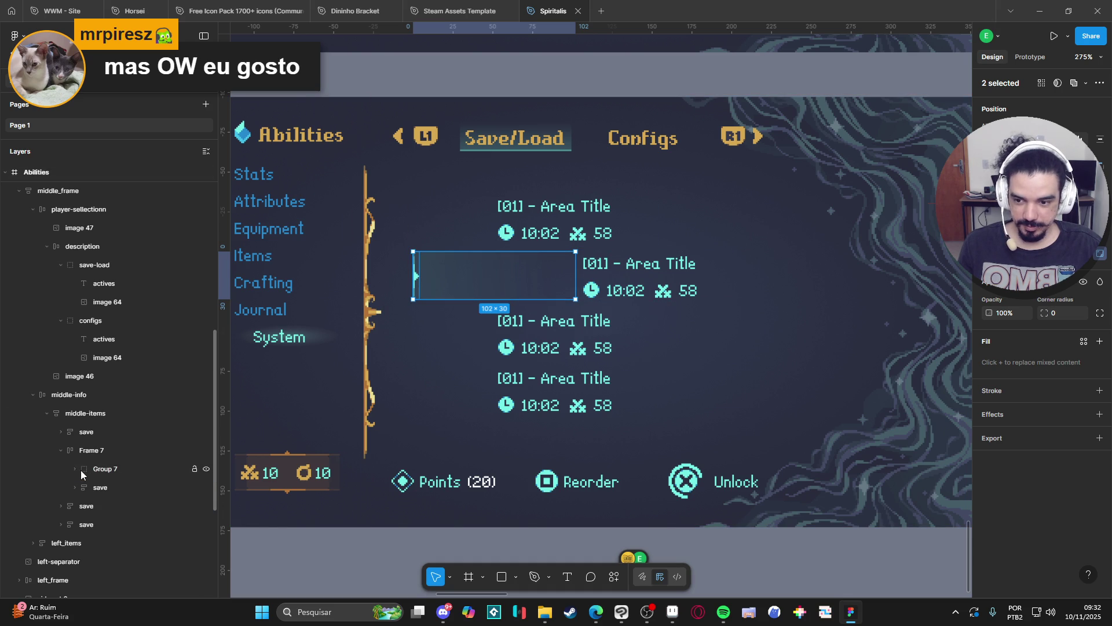
click(102, 466)
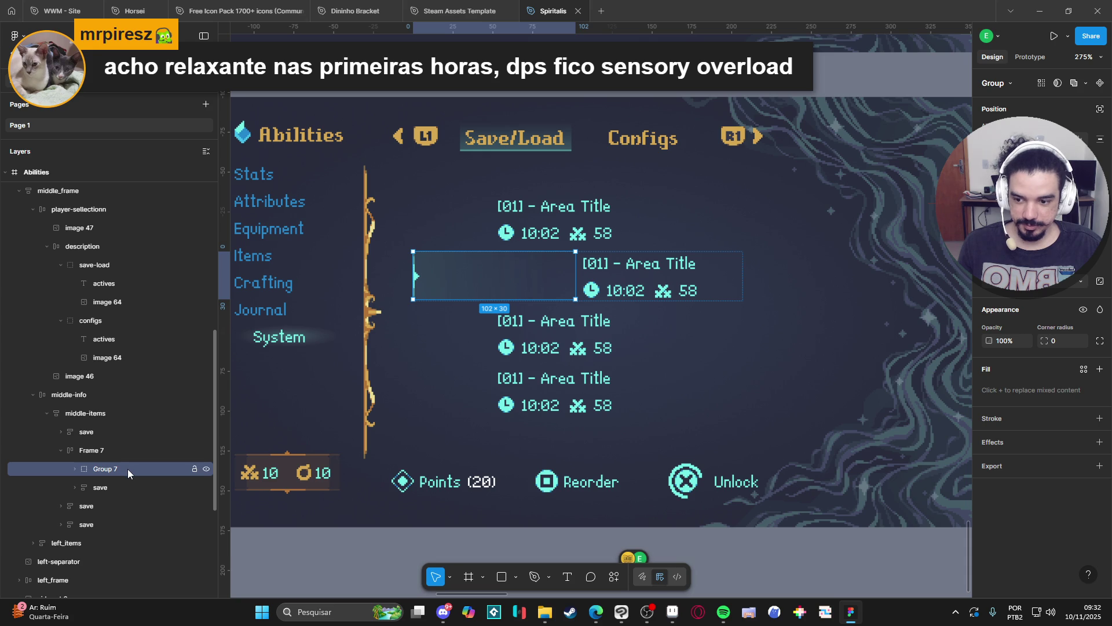
Move the save text into Group 7, centre all three layers, and shift the arrow left
click(75, 469)
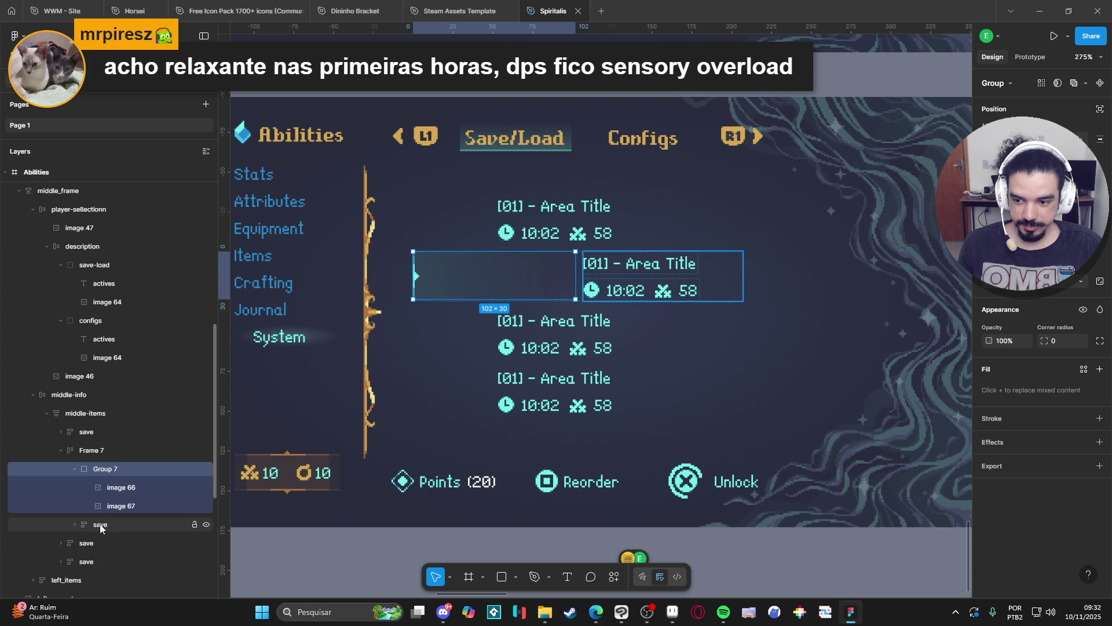
drag(98, 523, 142, 509)
click(134, 491)
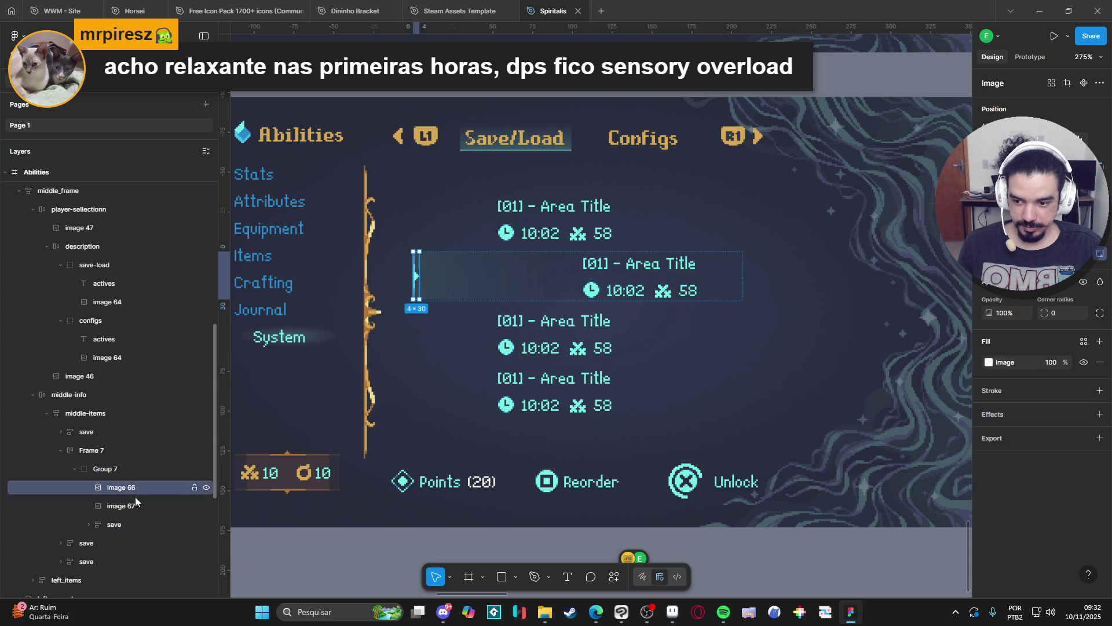
shift+click(130, 522)
key(alt+h)
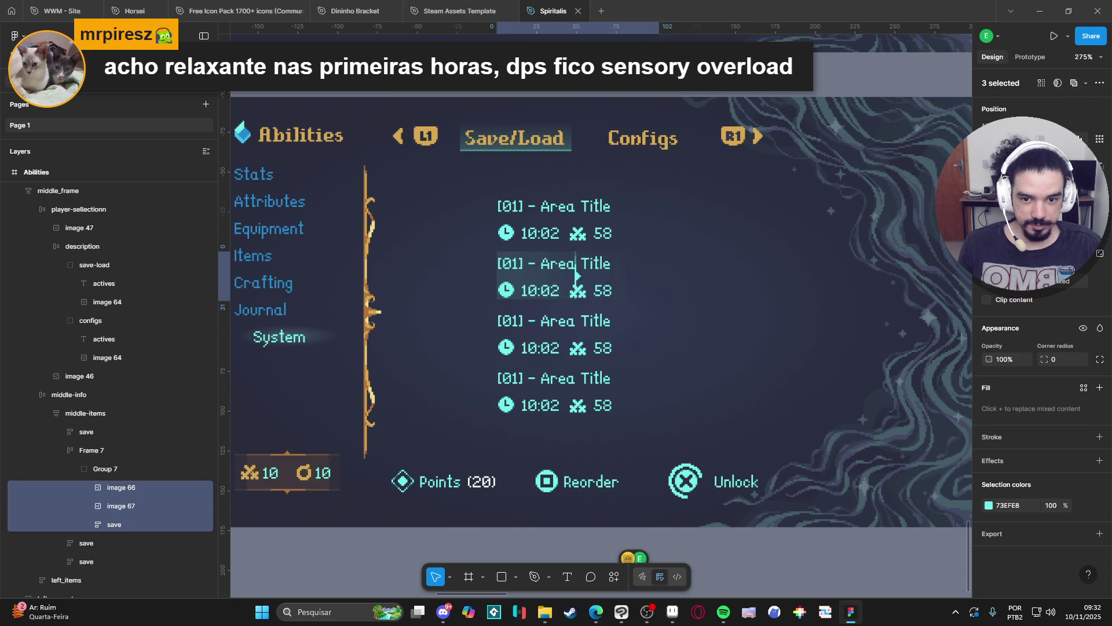
click(137, 504)
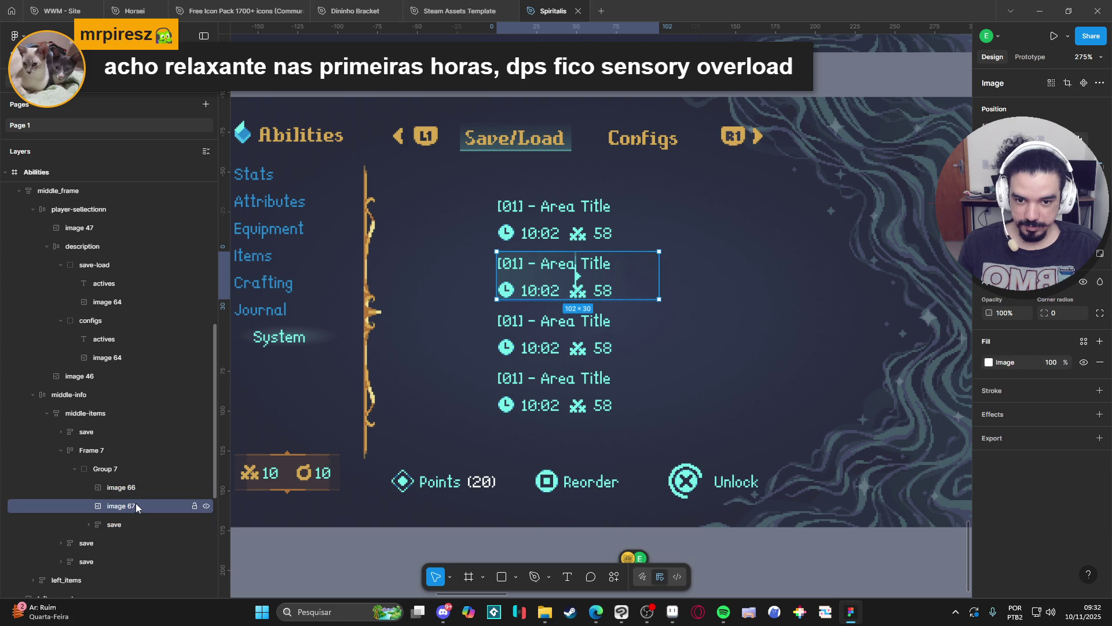
click(134, 491)
drag(577, 275, 500, 275)
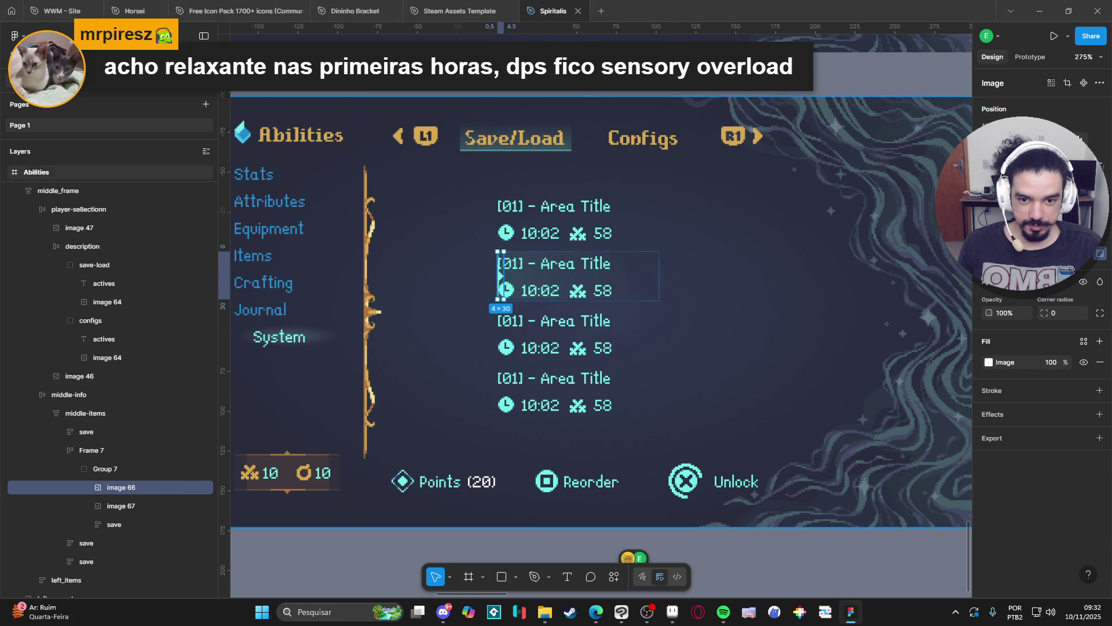
Widen Group 7 to 133.5×31 and narrow the save frame and highlight to fit
click(133, 469)
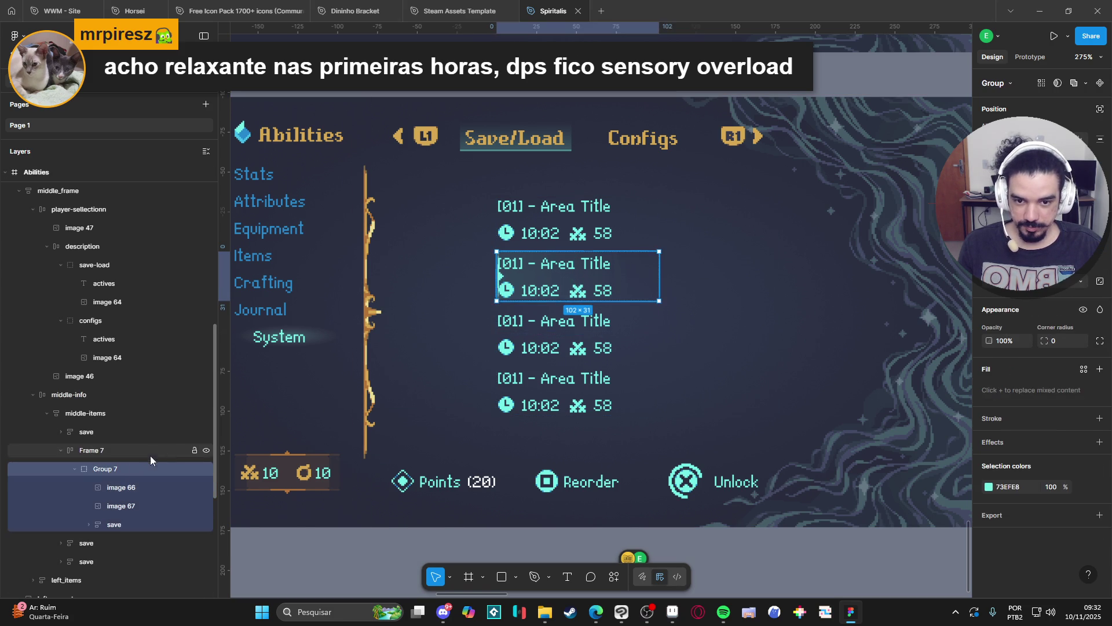
drag(658, 271, 708, 275)
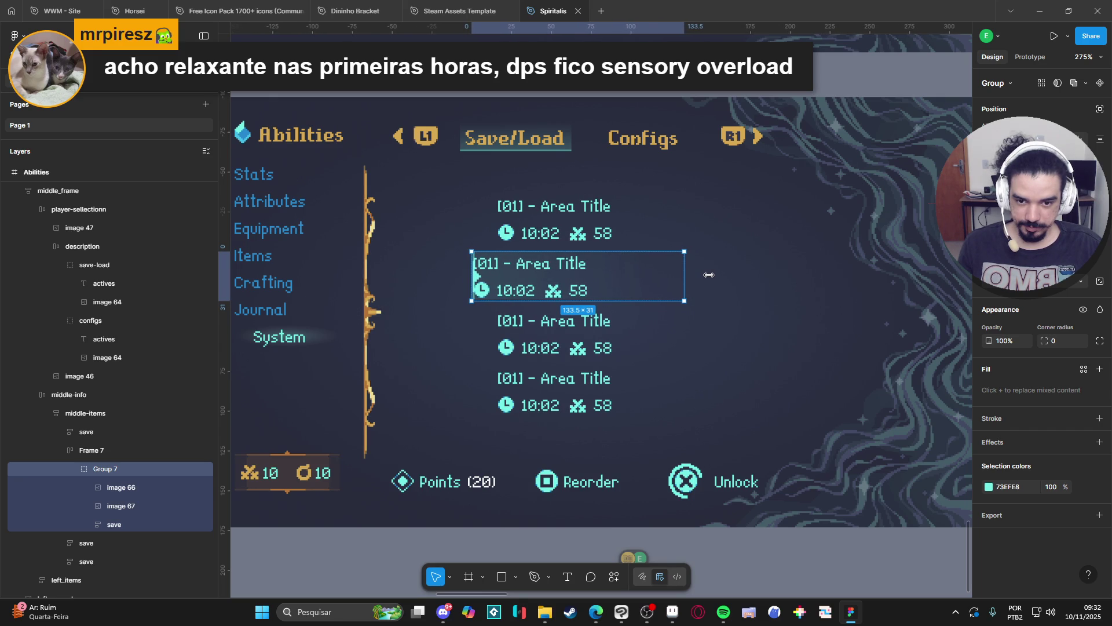
click(133, 489)
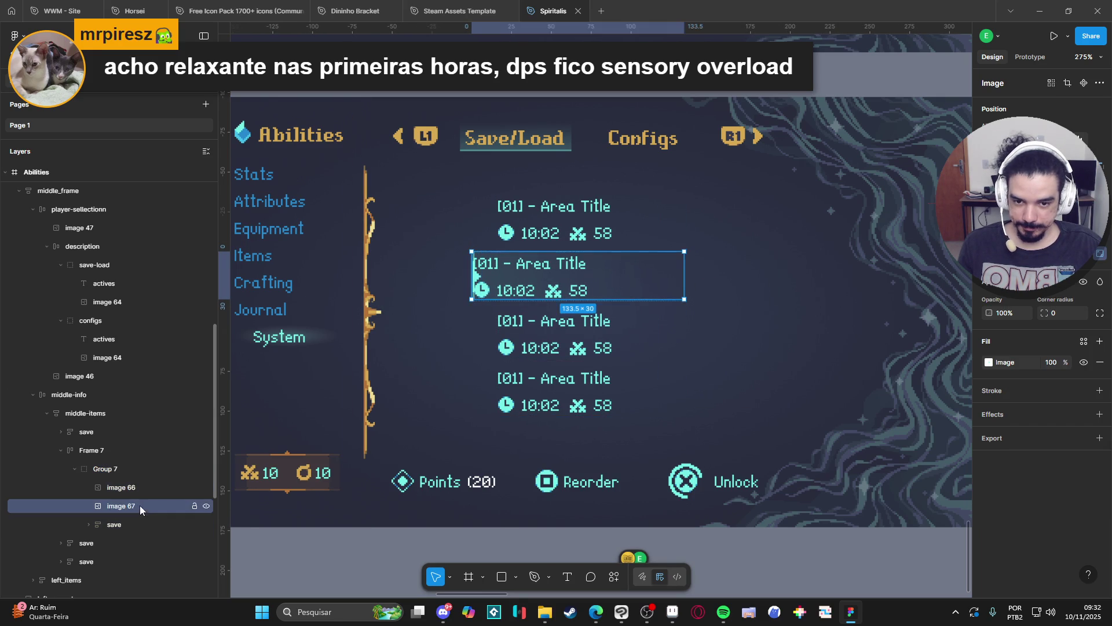
click(130, 524)
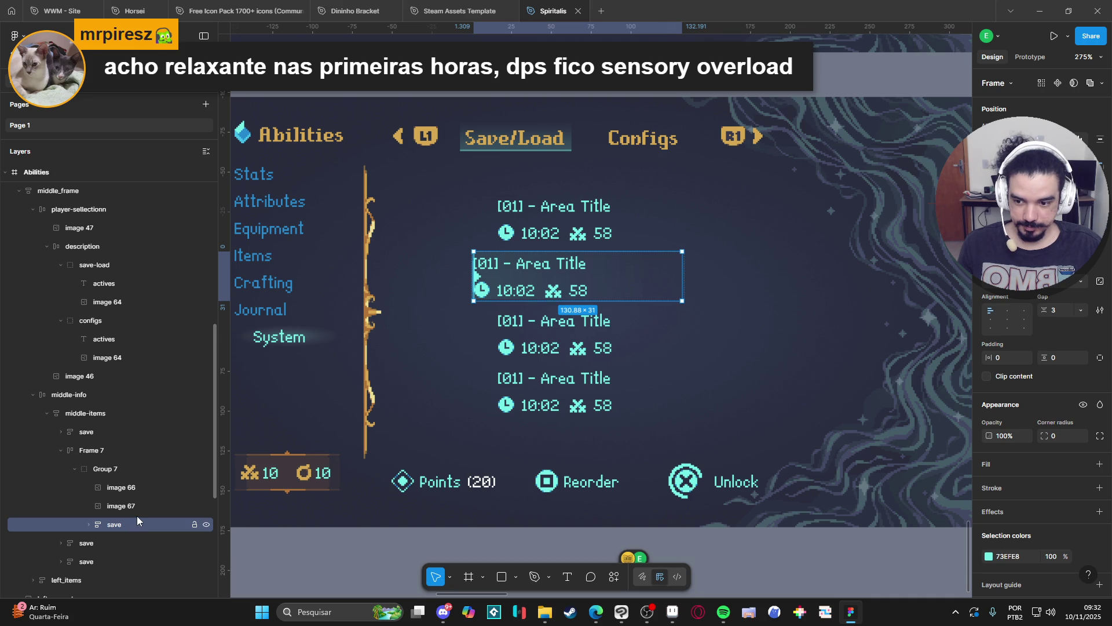
drag(682, 276, 715, 276)
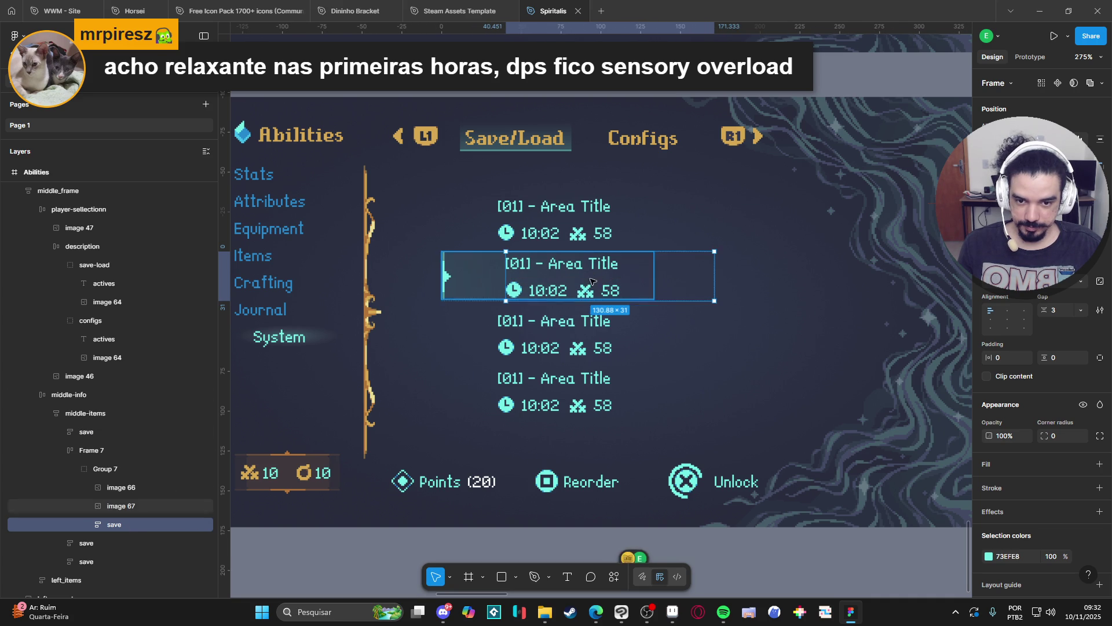
key(ctrl+z)
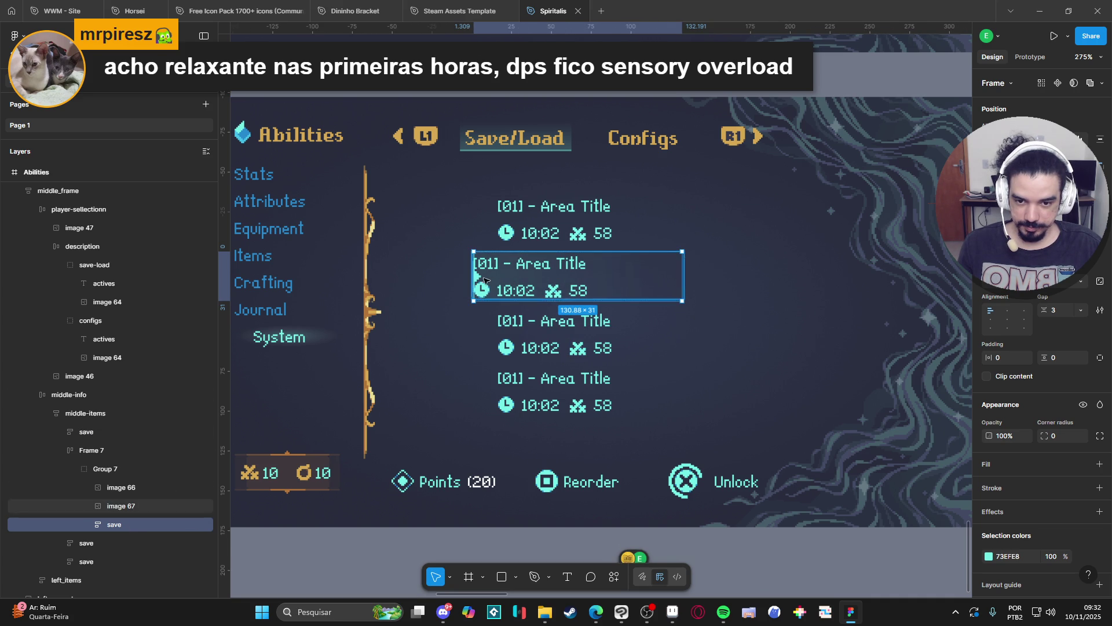
drag(683, 279, 592, 278)
click(683, 276)
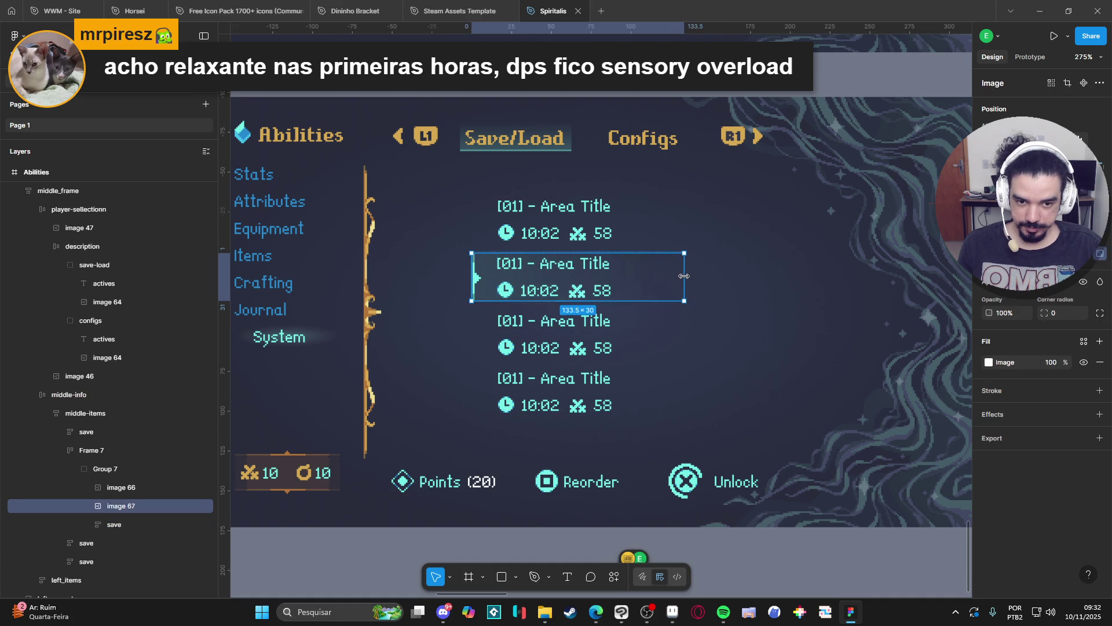
drag(683, 277, 676, 277)
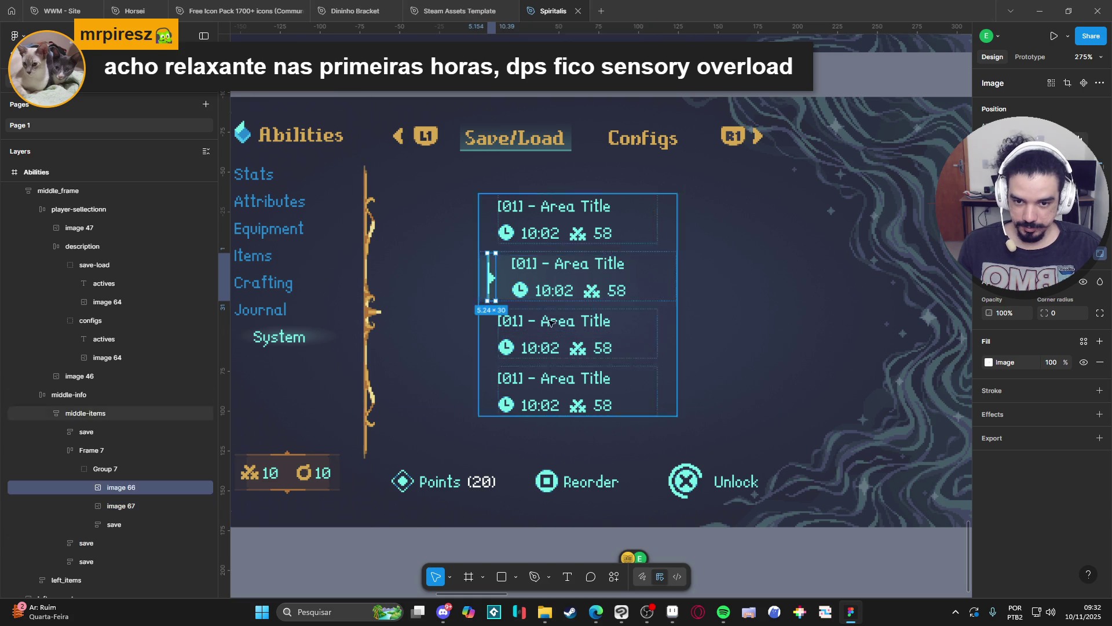
click(637, 359)
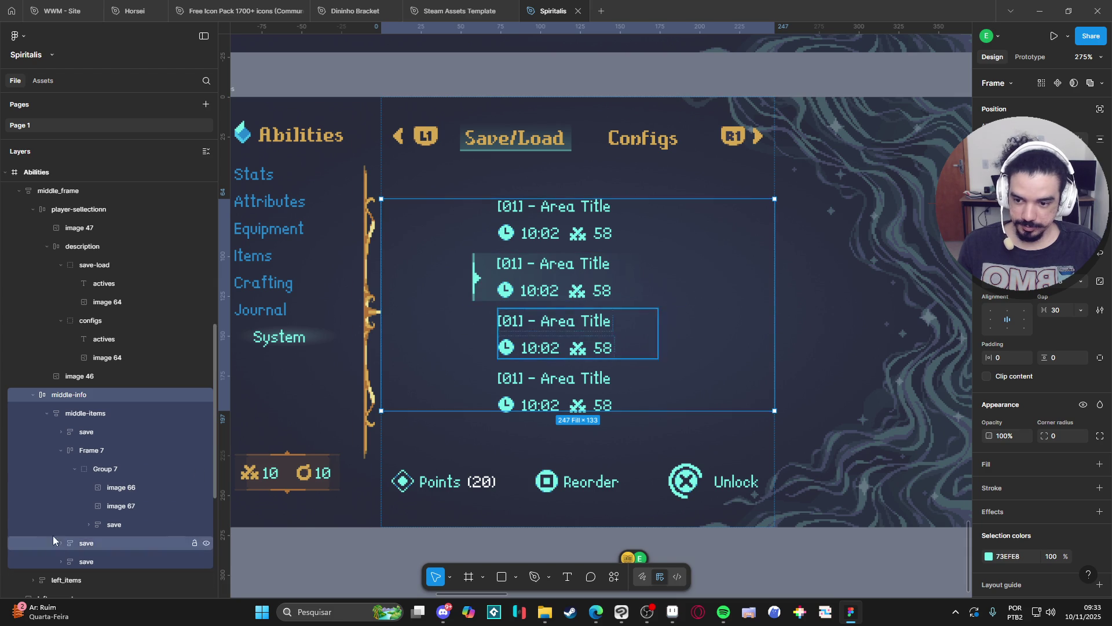
click(113, 471)
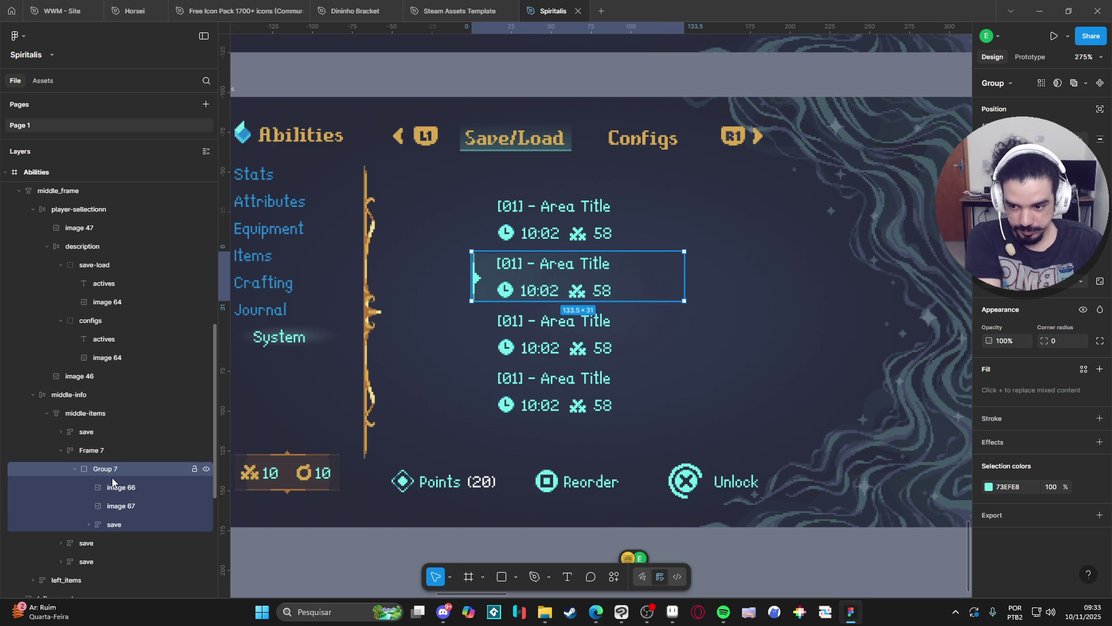
Regroup the highlight and arrow images and convert the slot group to auto-layout
key(shift+a)
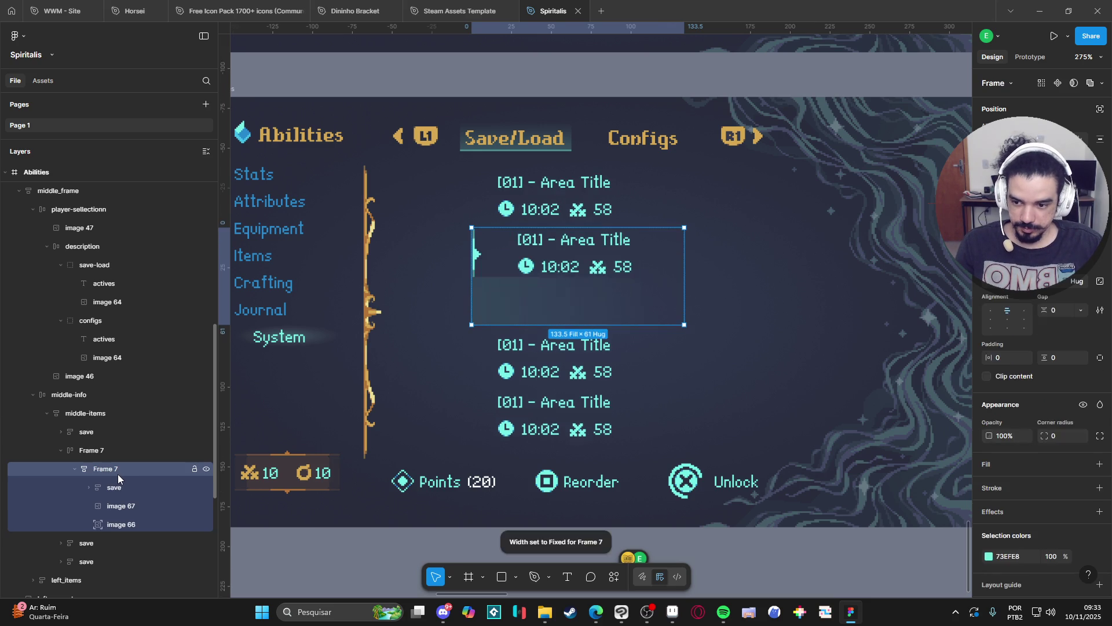
key(ctrl+z)
key(ctrl+z)
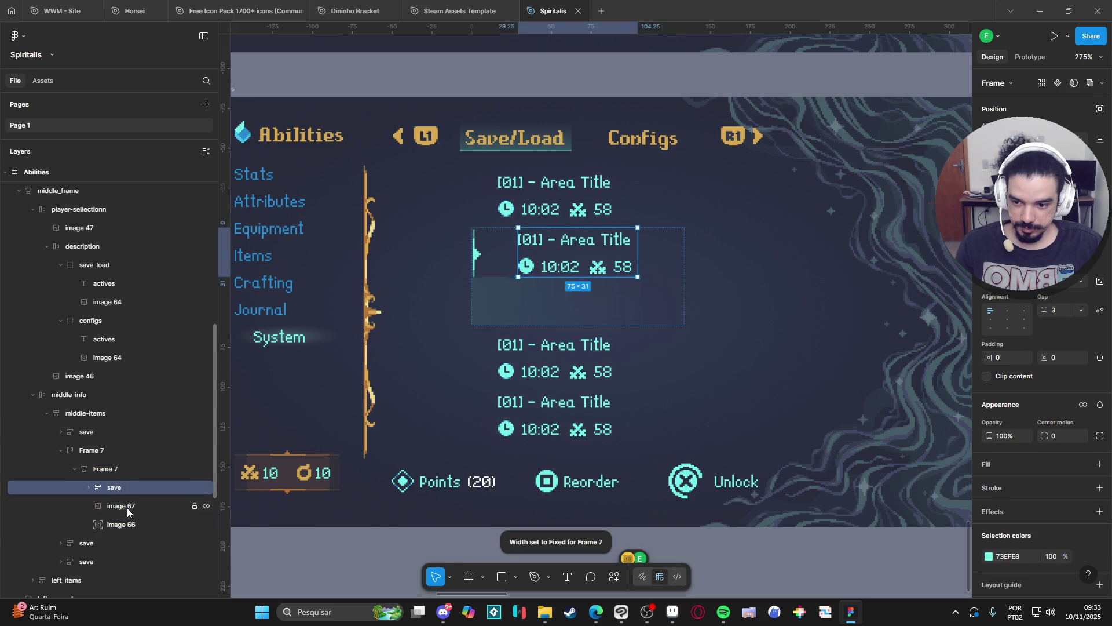
click(137, 487)
shift+click(135, 505)
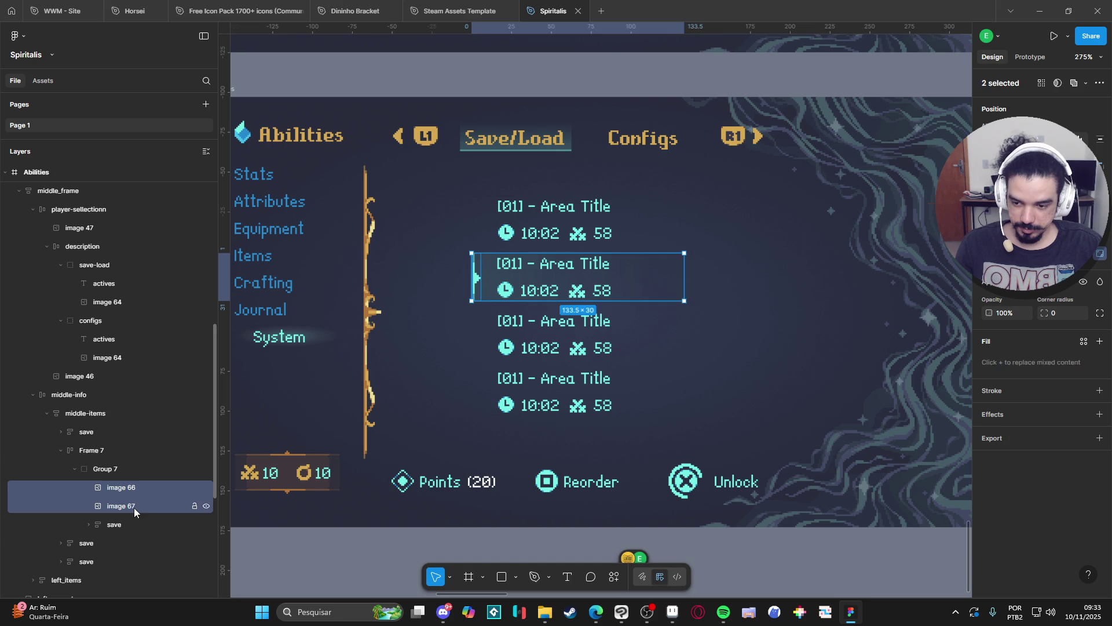
key(ctrl+g)
click(122, 498)
click(103, 471)
key(shift+a)
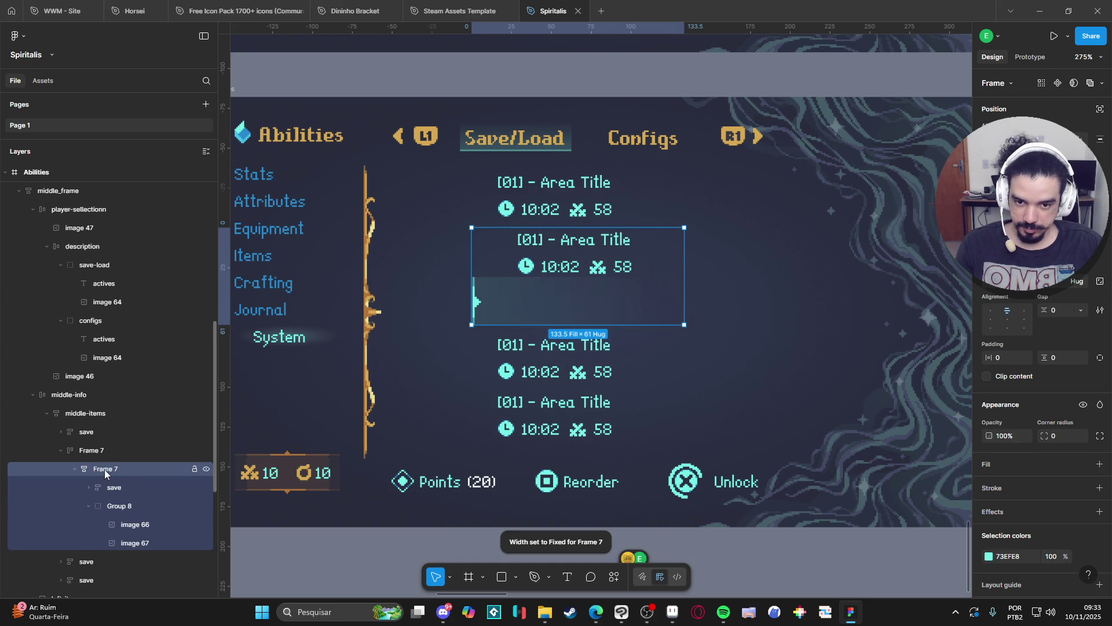
Move the save text into Group 8, forming one 133.5×31 row with gap 5
click(86, 506)
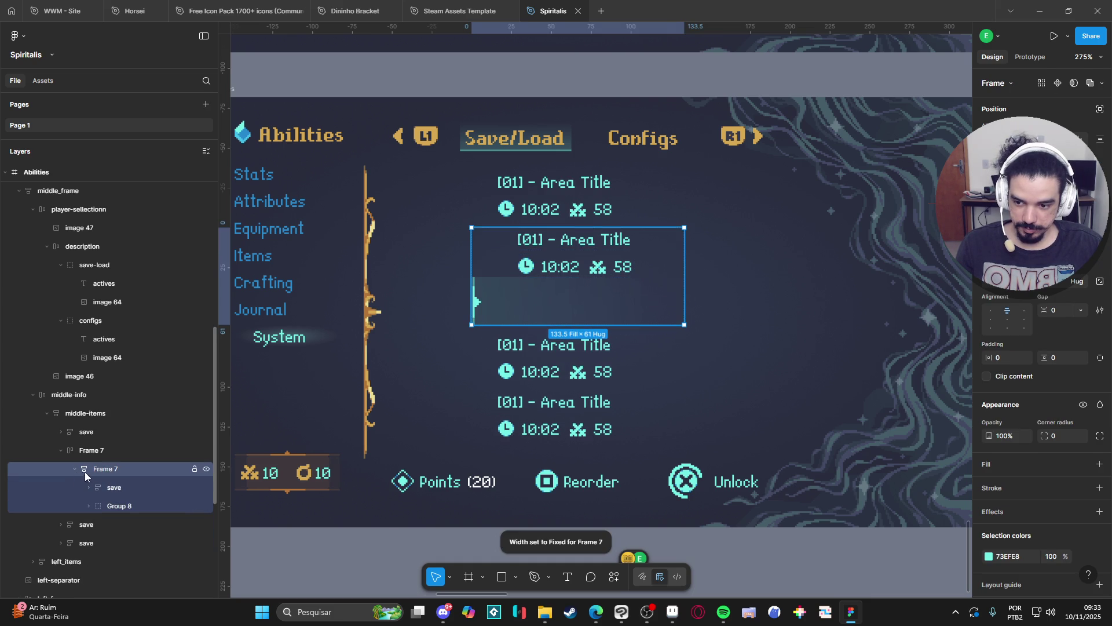
click(112, 490)
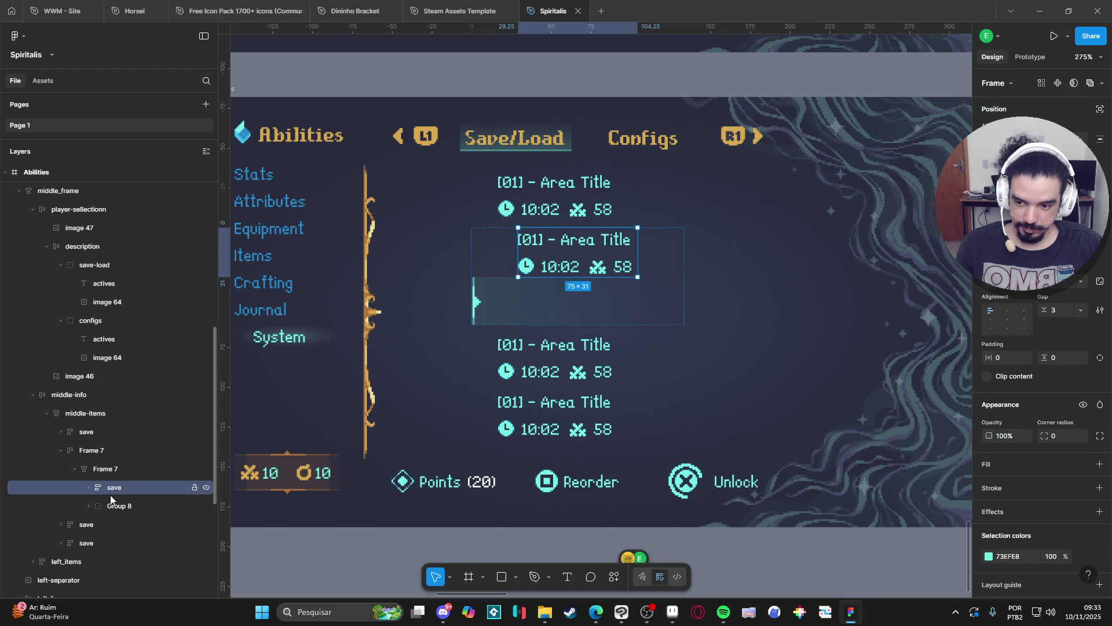
click(87, 505)
drag(118, 487, 148, 553)
click(124, 505)
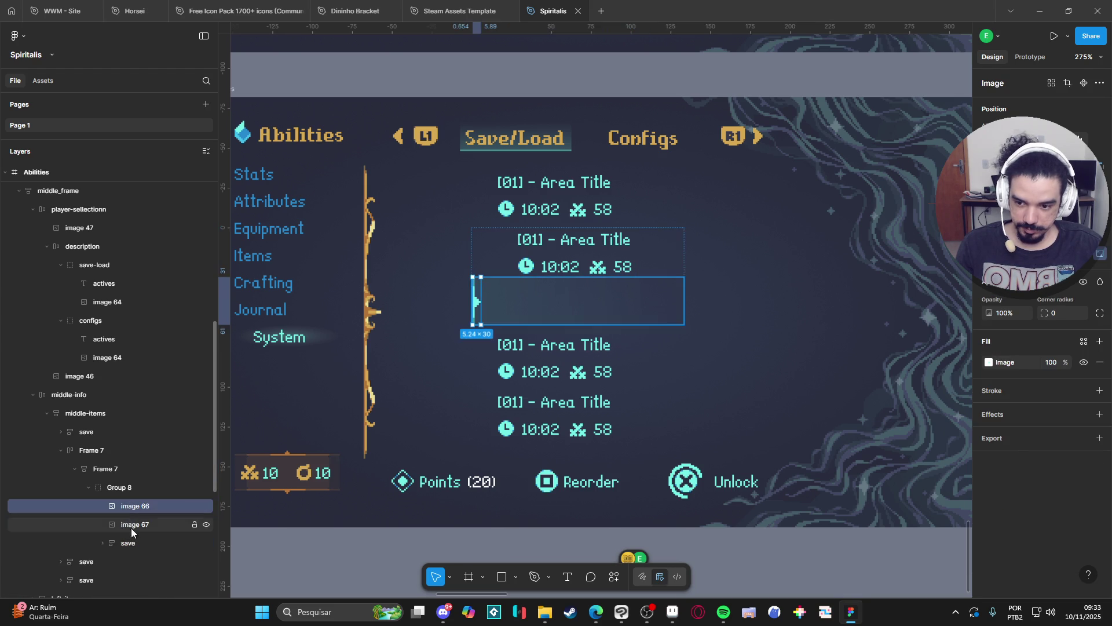
shift+click(133, 544)
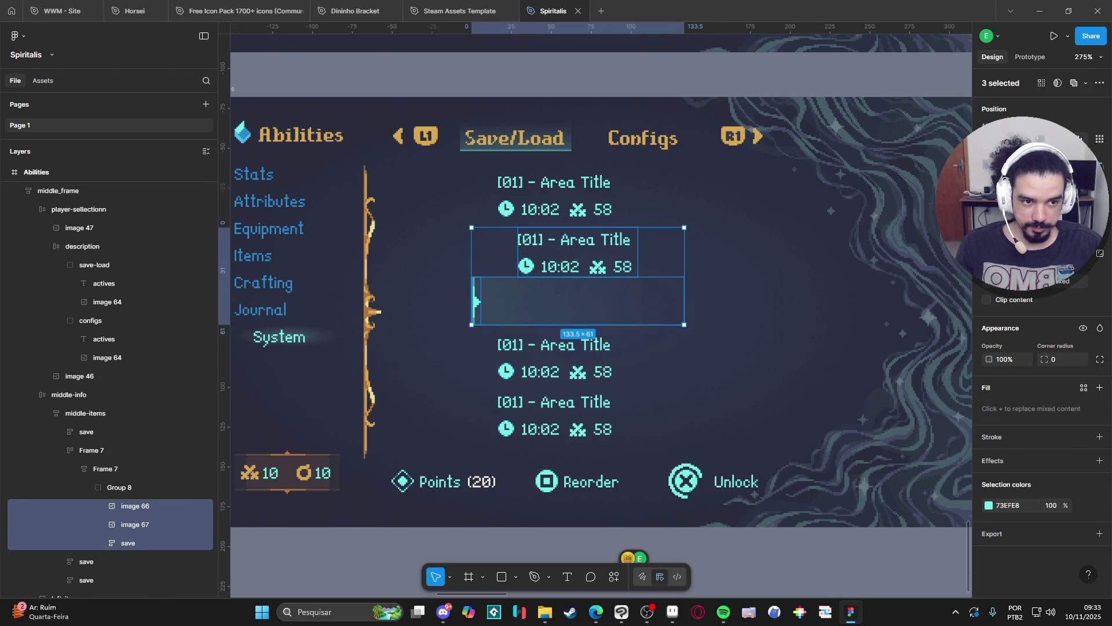
key(alt+w)
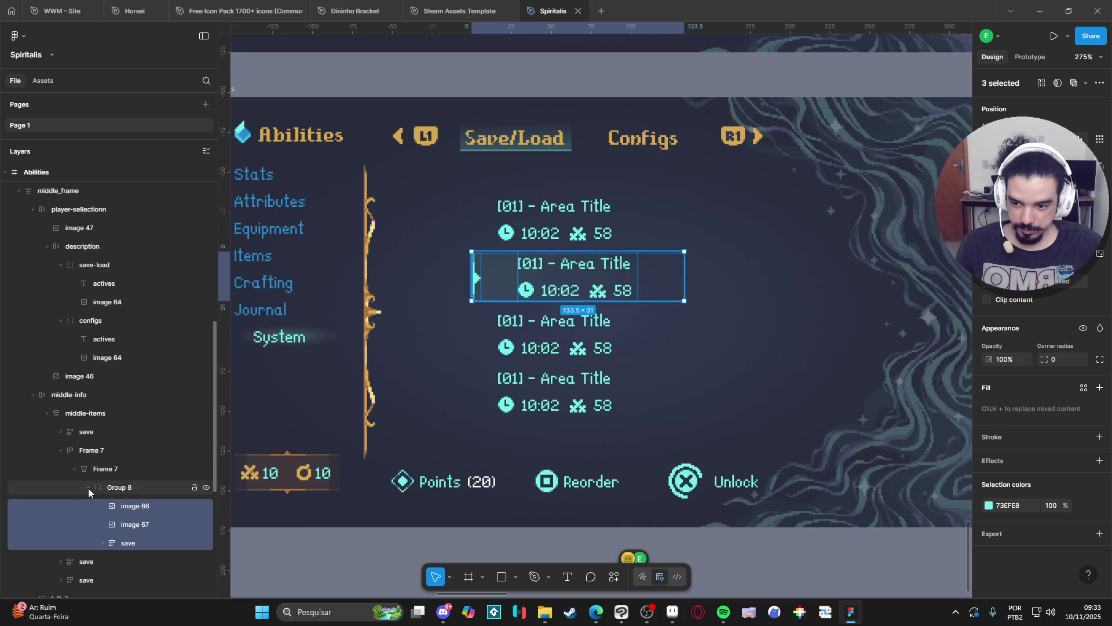
click(88, 488)
click(79, 472)
click(61, 450)
click(93, 450)
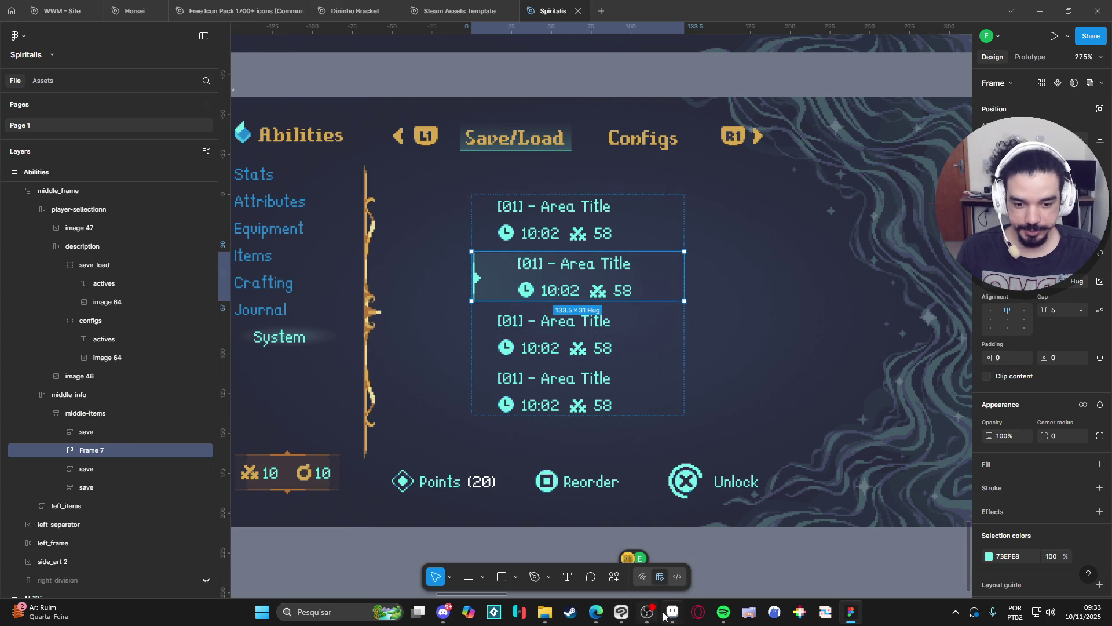
key(alt+Tab)
key(alt+Tab)
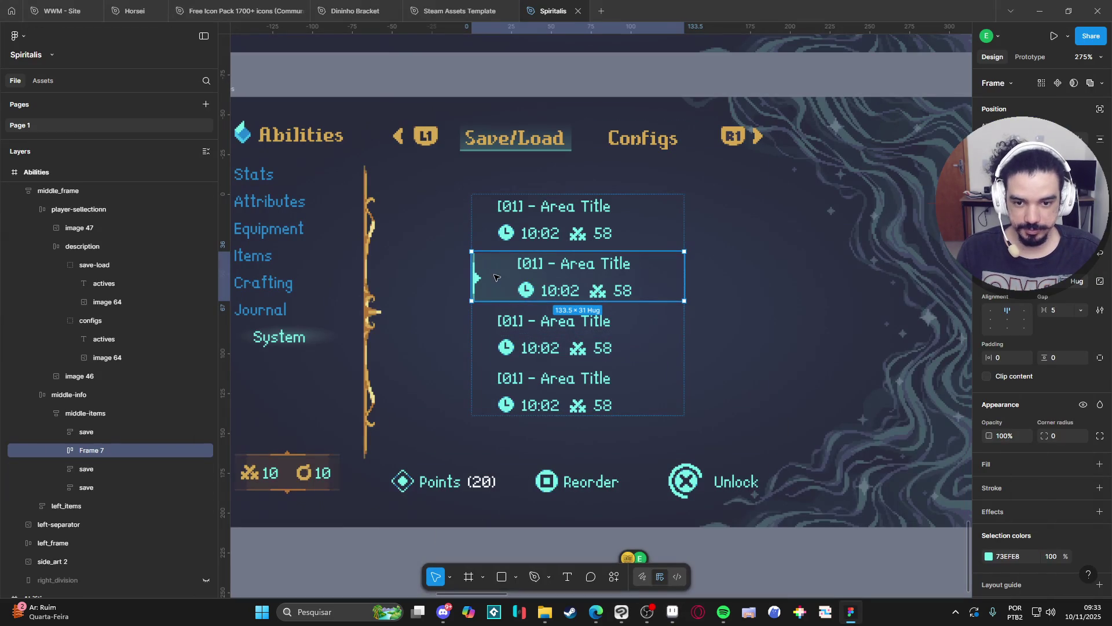
drag(684, 287, 672, 288)
key(ctrl+z)
click(60, 450)
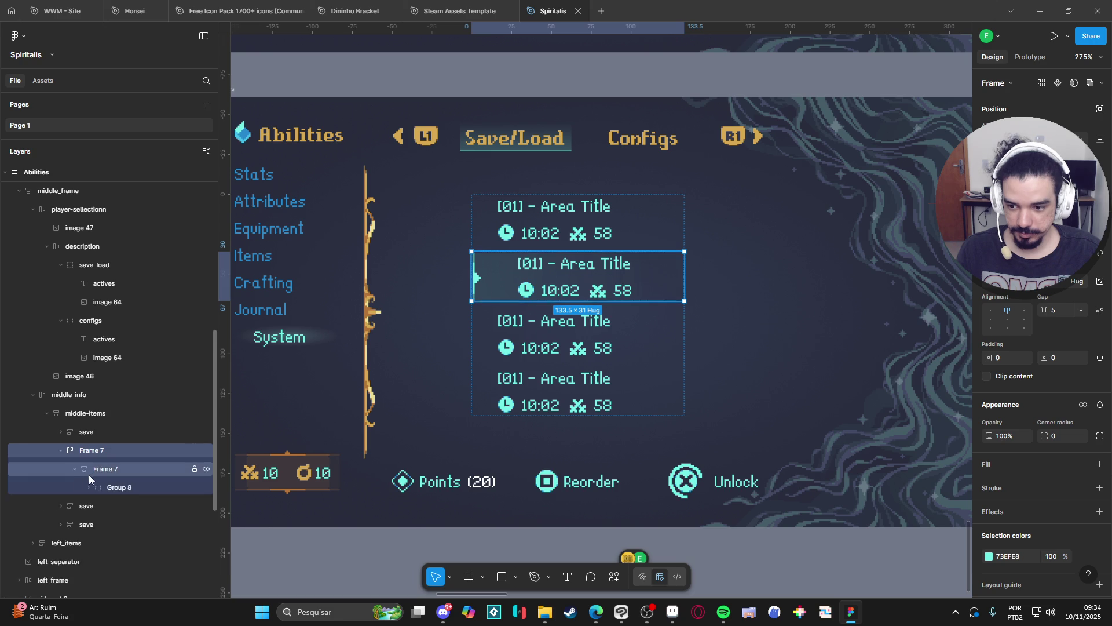
click(89, 475)
drag(684, 281, 653, 280)
click(85, 488)
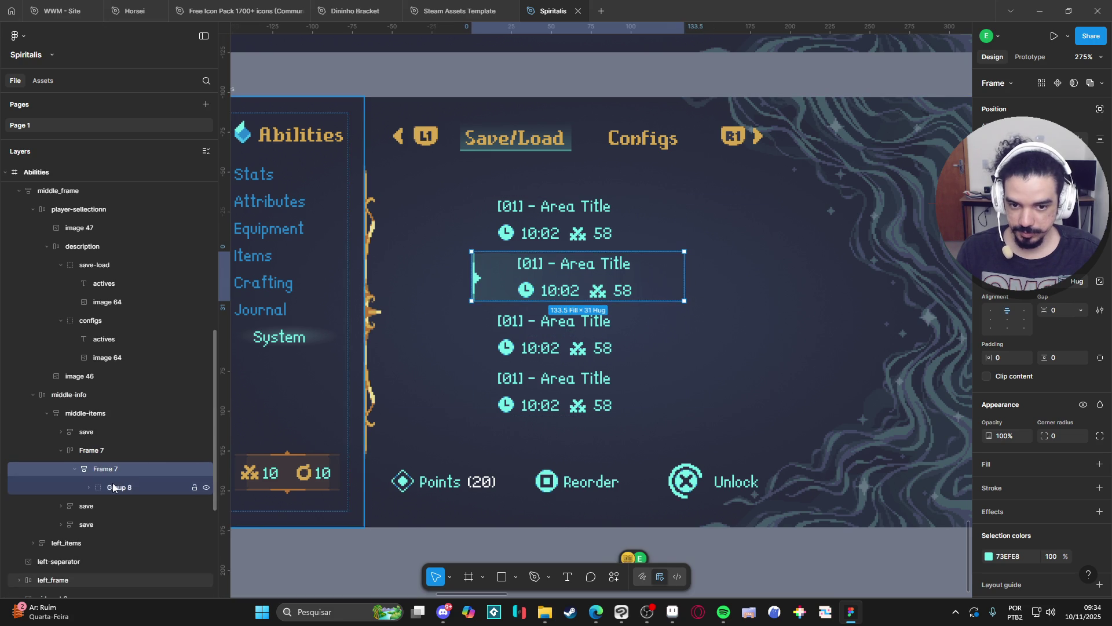
click(88, 488)
click(114, 509)
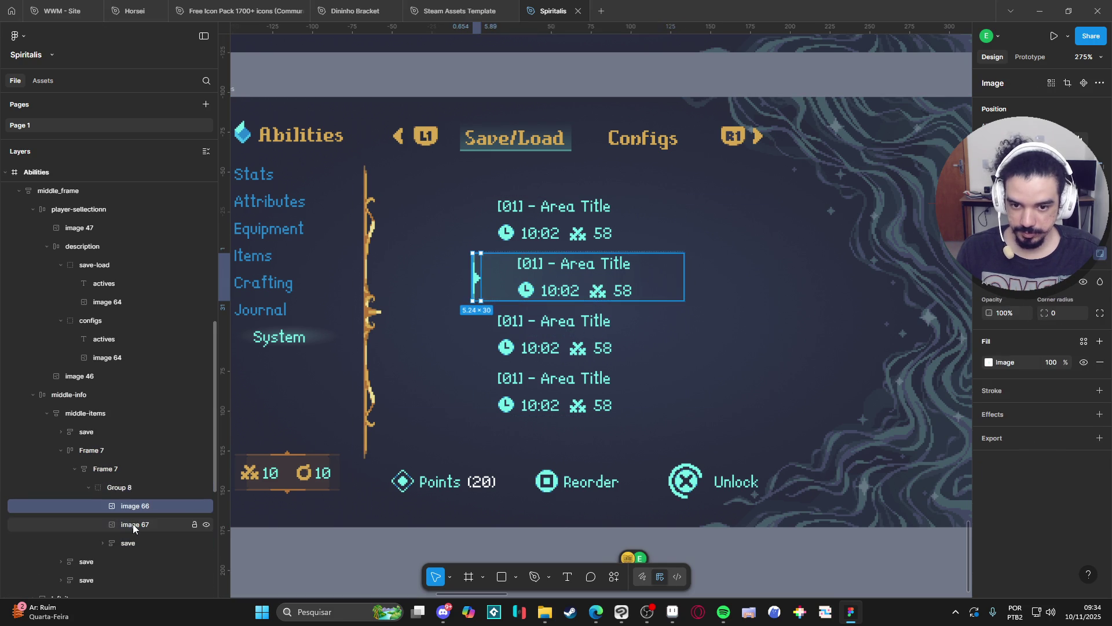
click(135, 525)
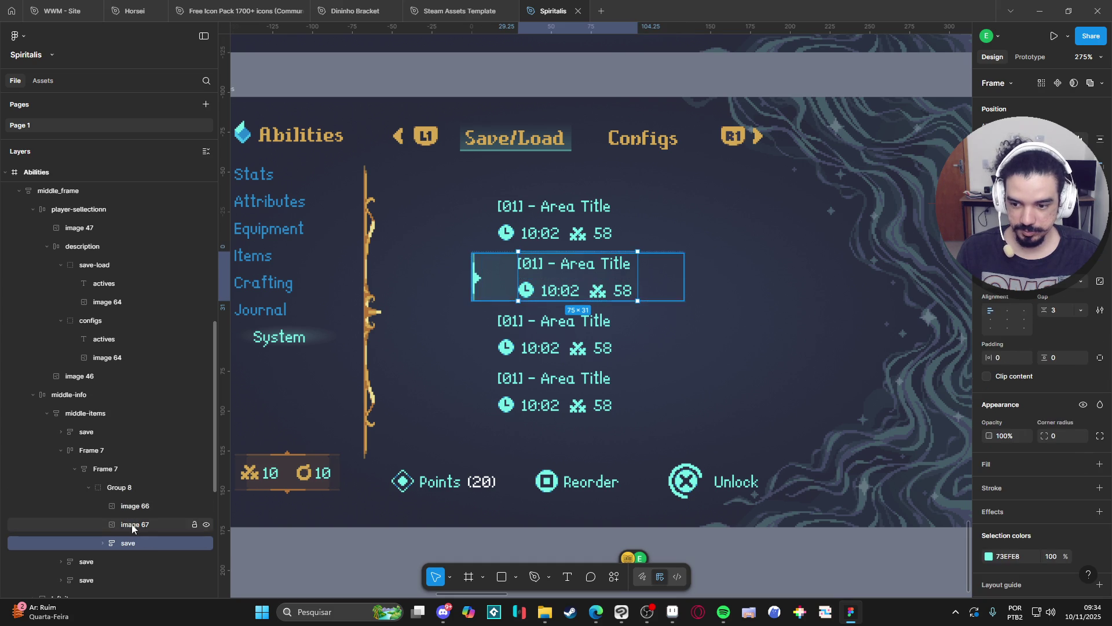
click(134, 508)
click(141, 485)
drag(684, 273, 660, 280)
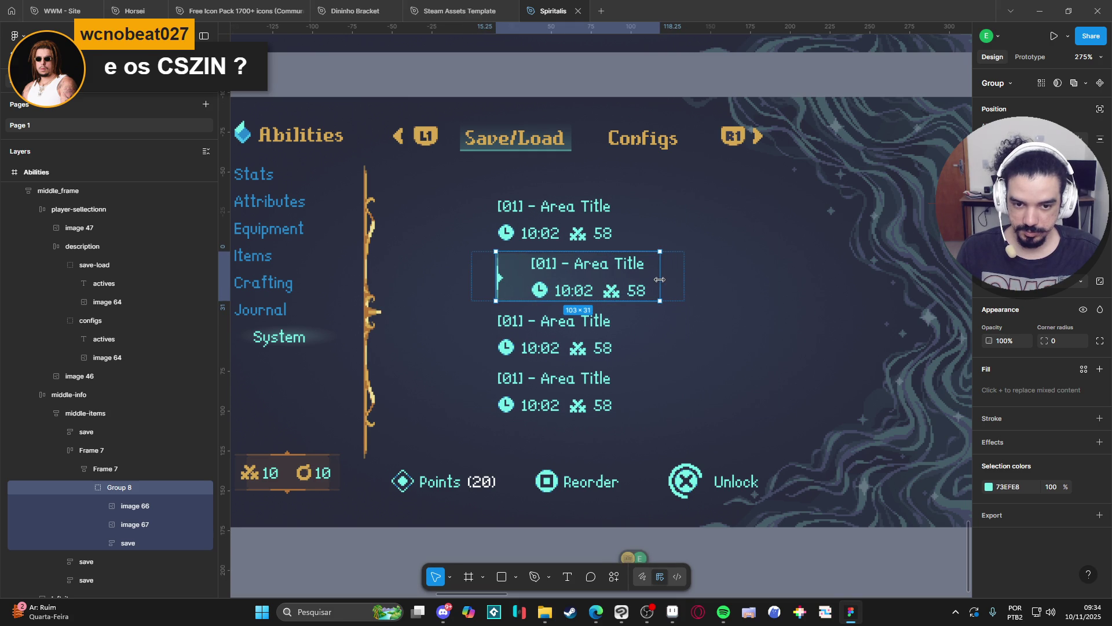
click(90, 487)
click(75, 468)
click(62, 450)
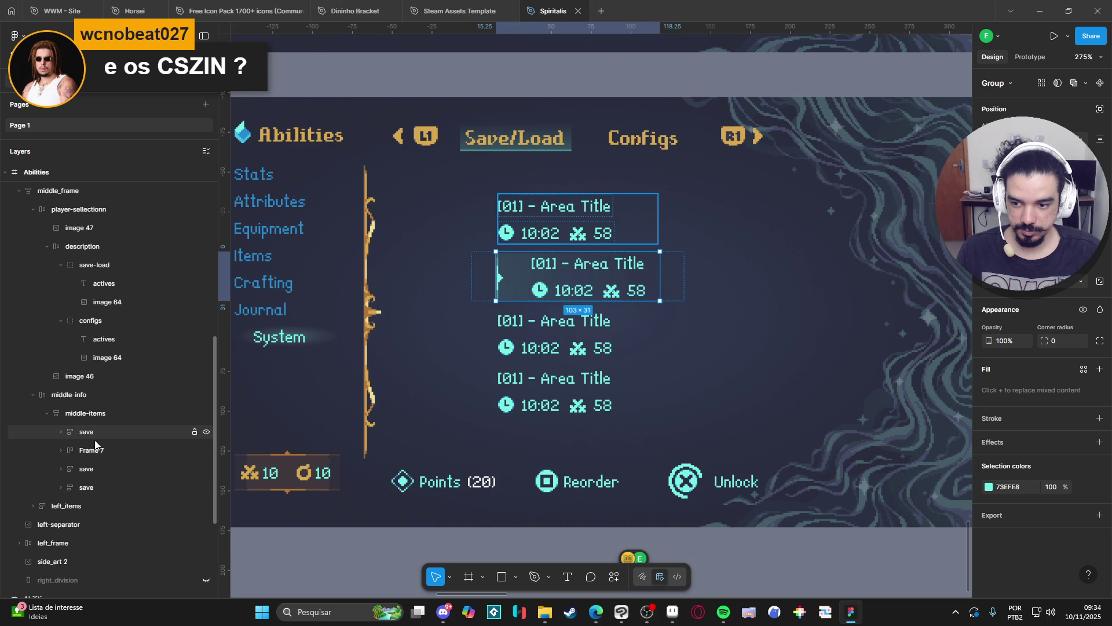
click(102, 453)
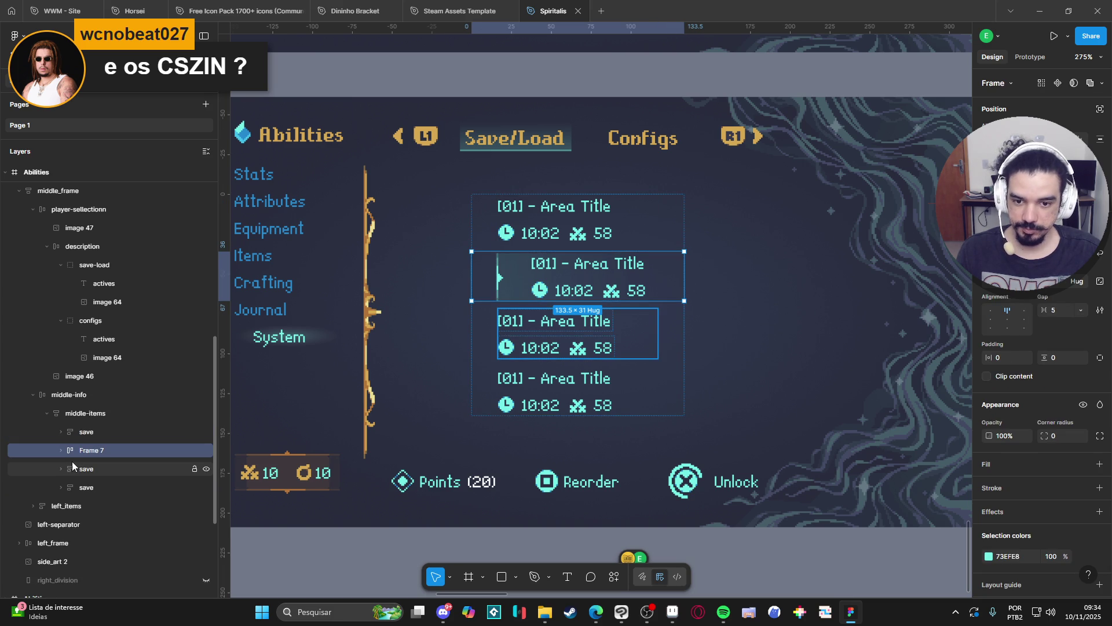
key(Return)
key(Return)
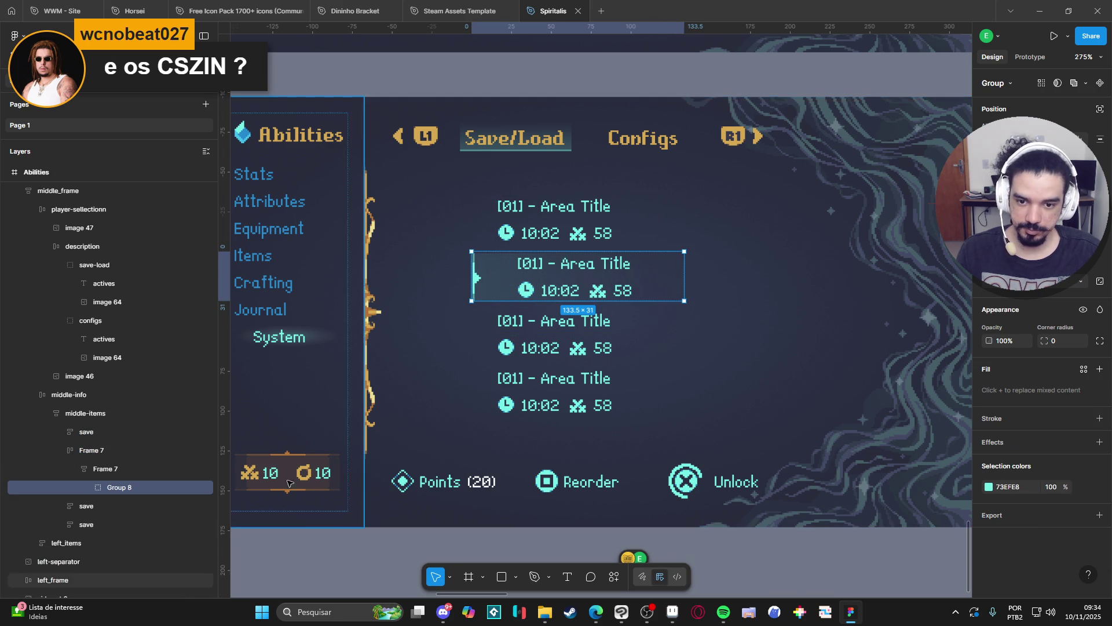
click(769, 575)
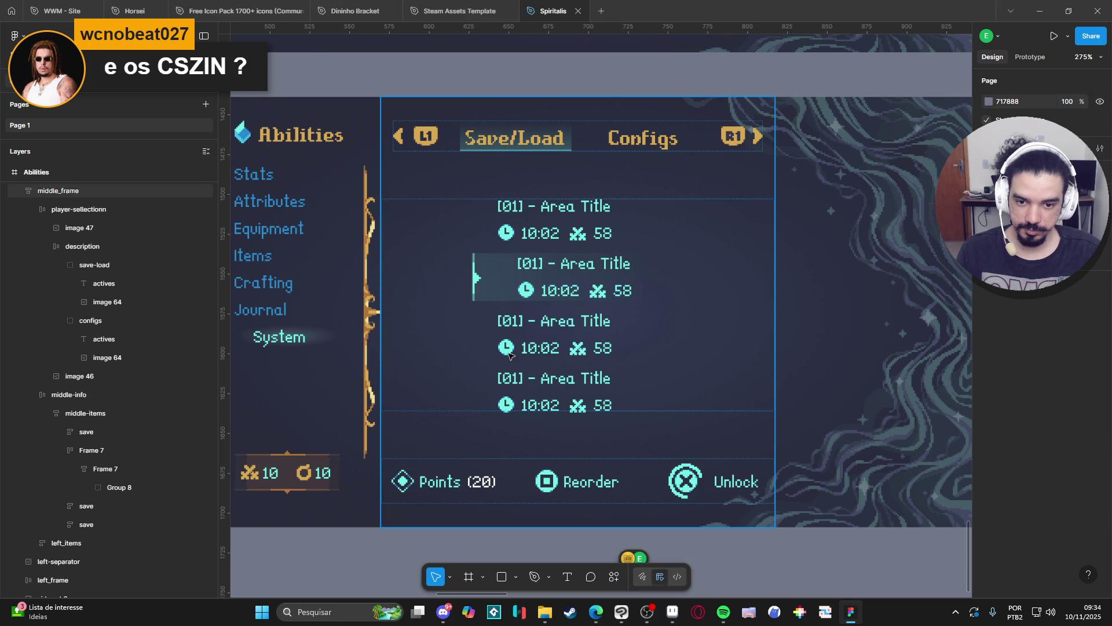
click(511, 330)
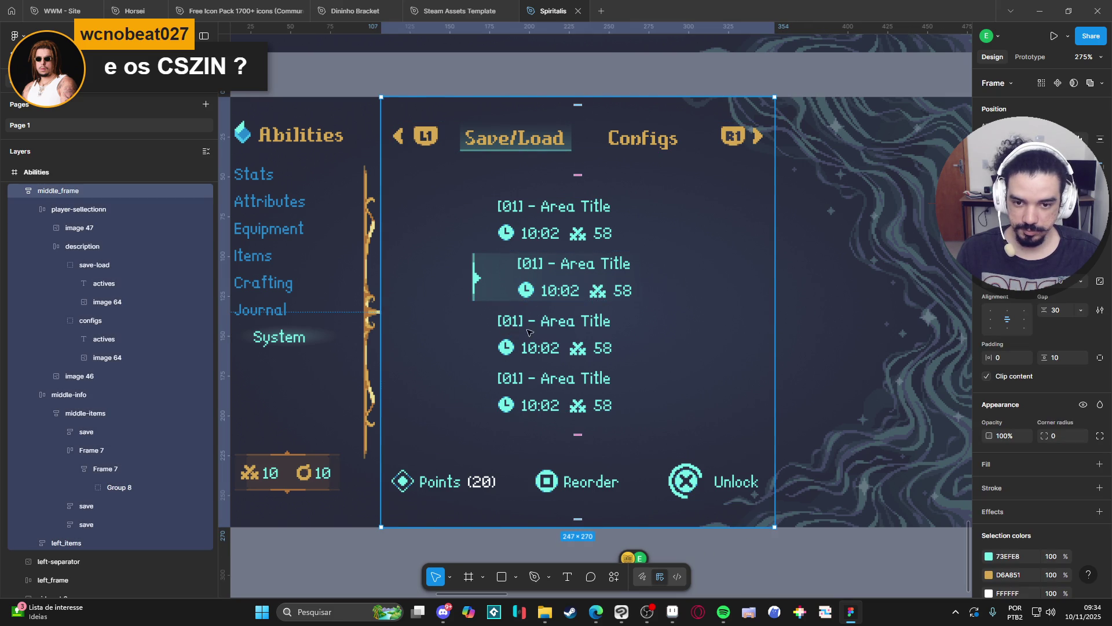
double_click(552, 242)
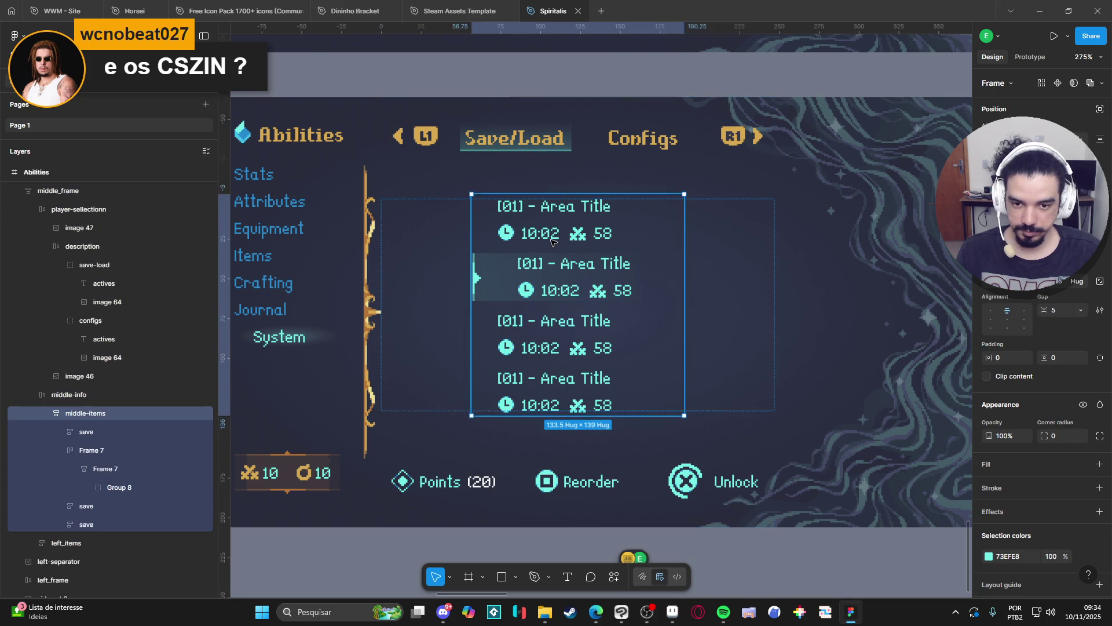
click(66, 449)
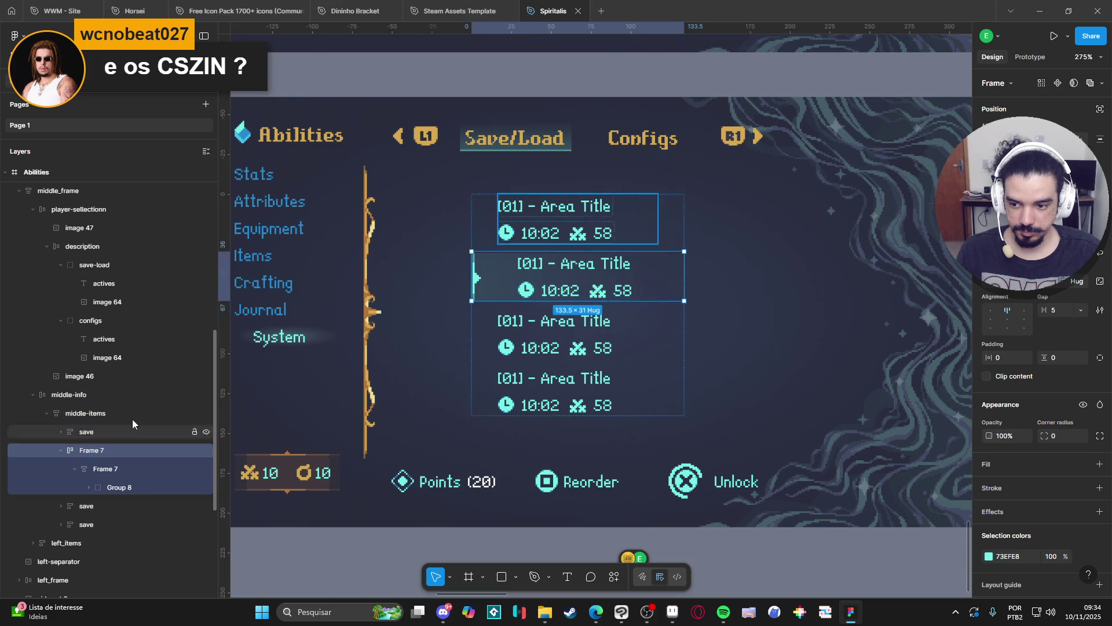
click(61, 450)
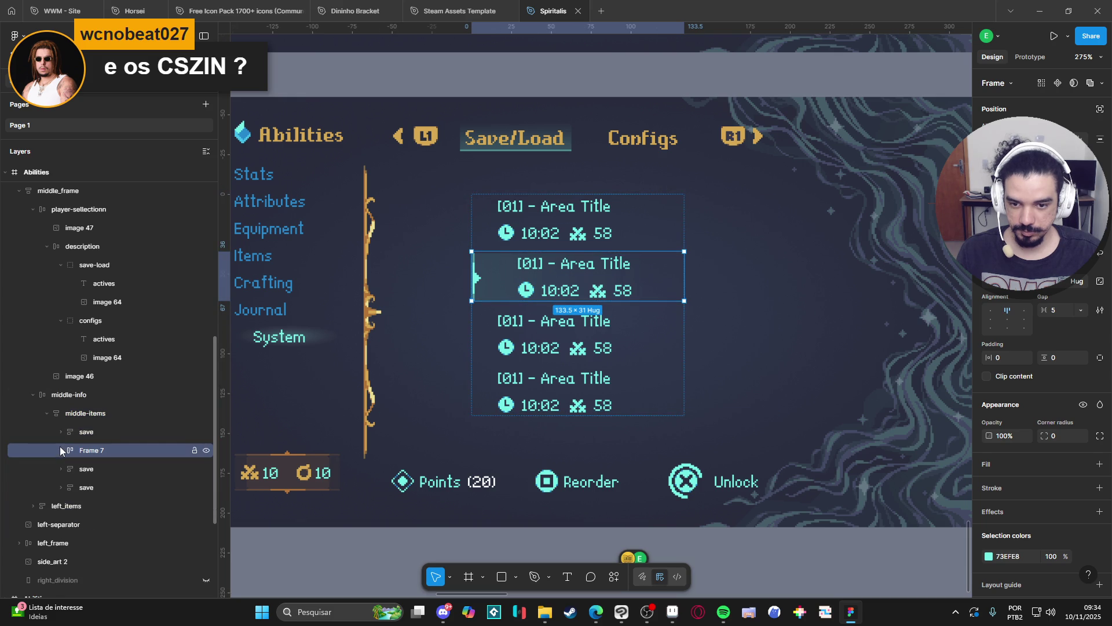
Delete the three plain save slot layers
click(86, 432)
key(Delete)
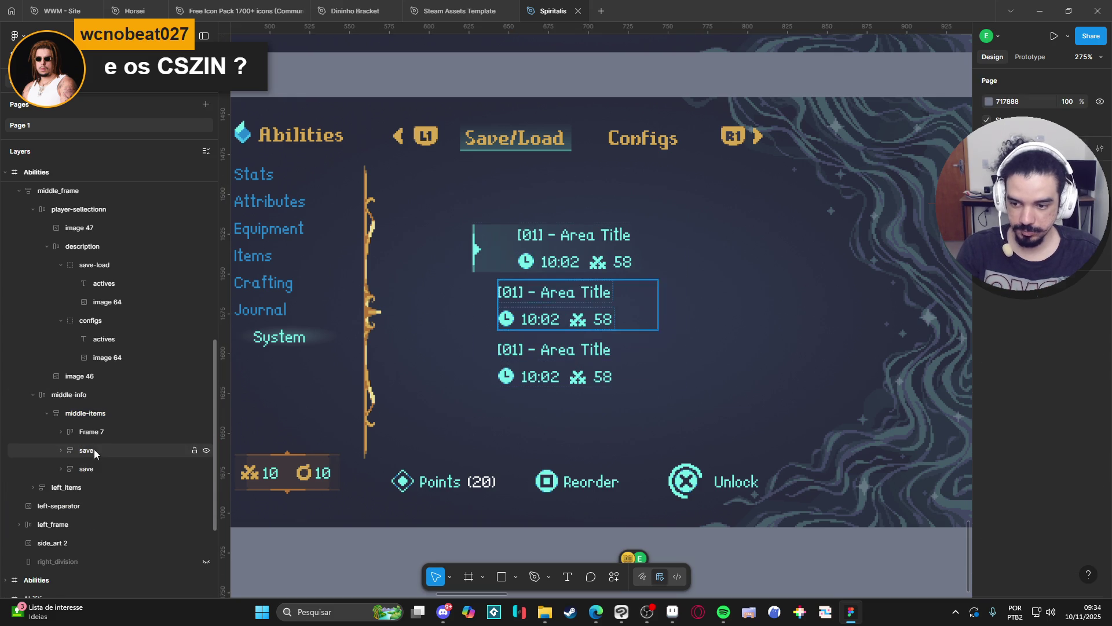
click(95, 450)
key(Delete)
click(100, 455)
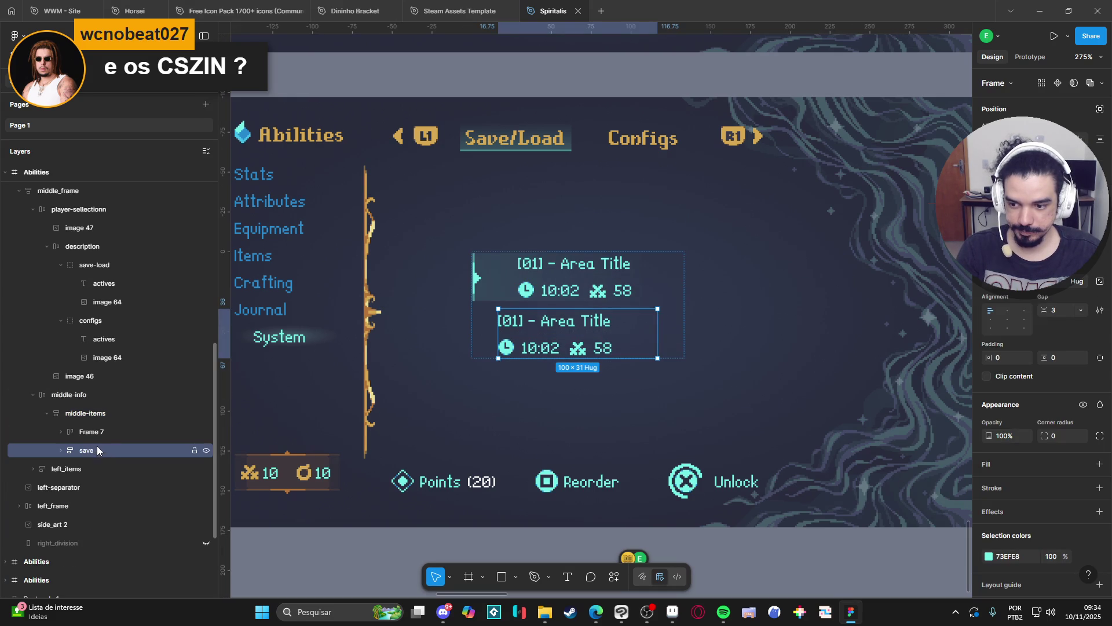
key(Delete)
Set middle-items to Fill height with top-centre alignment and duplicate the highlighted Frame 7 slot
click(102, 413)
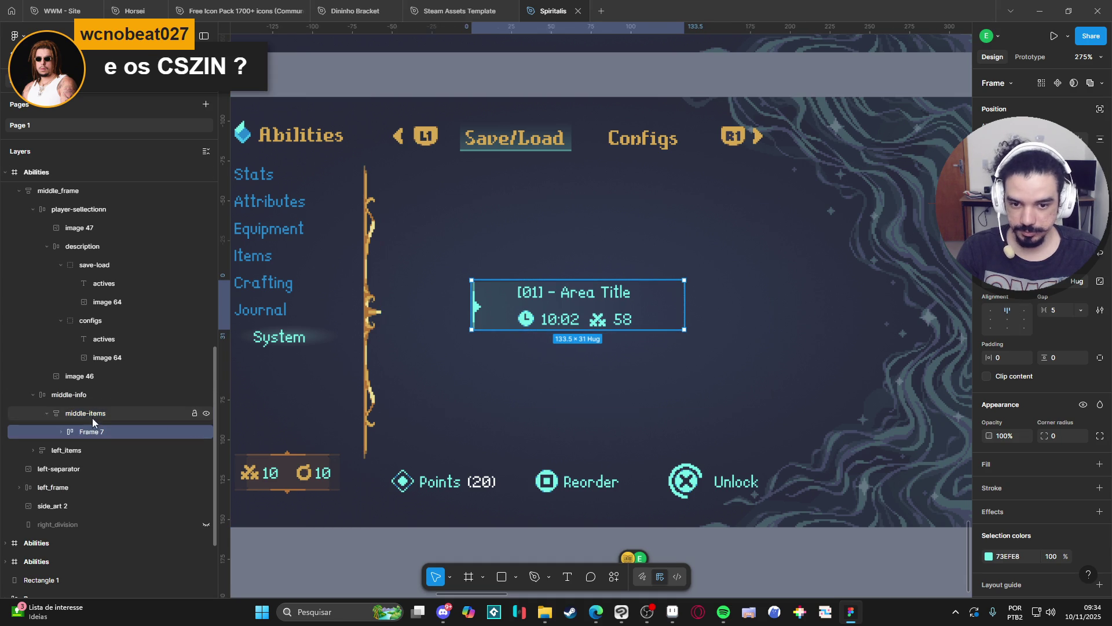
key(alt+v)
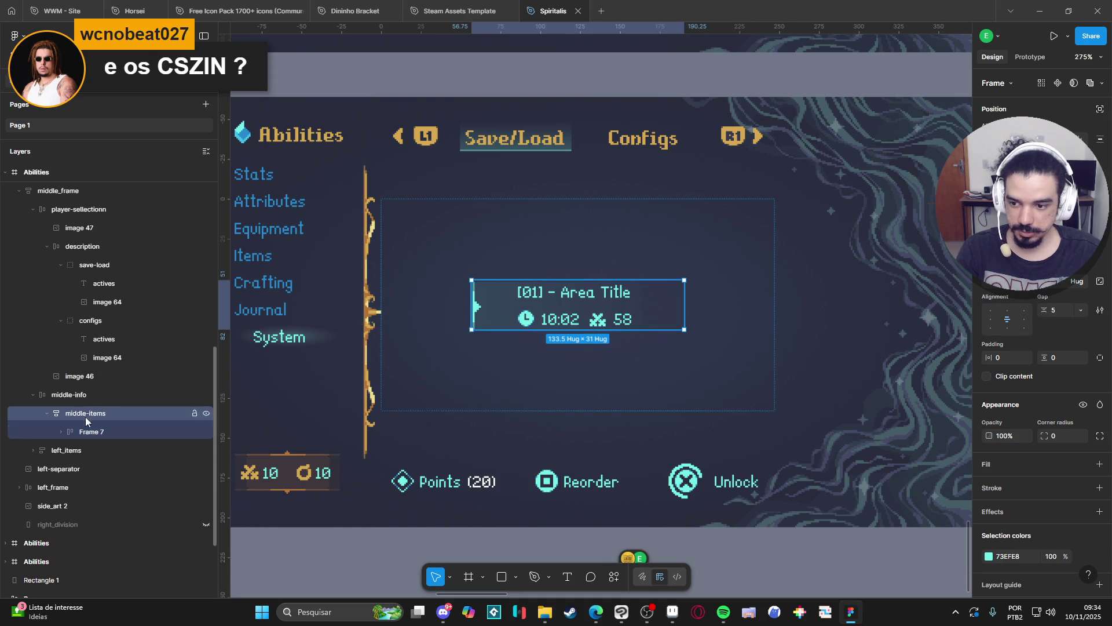
click(79, 396)
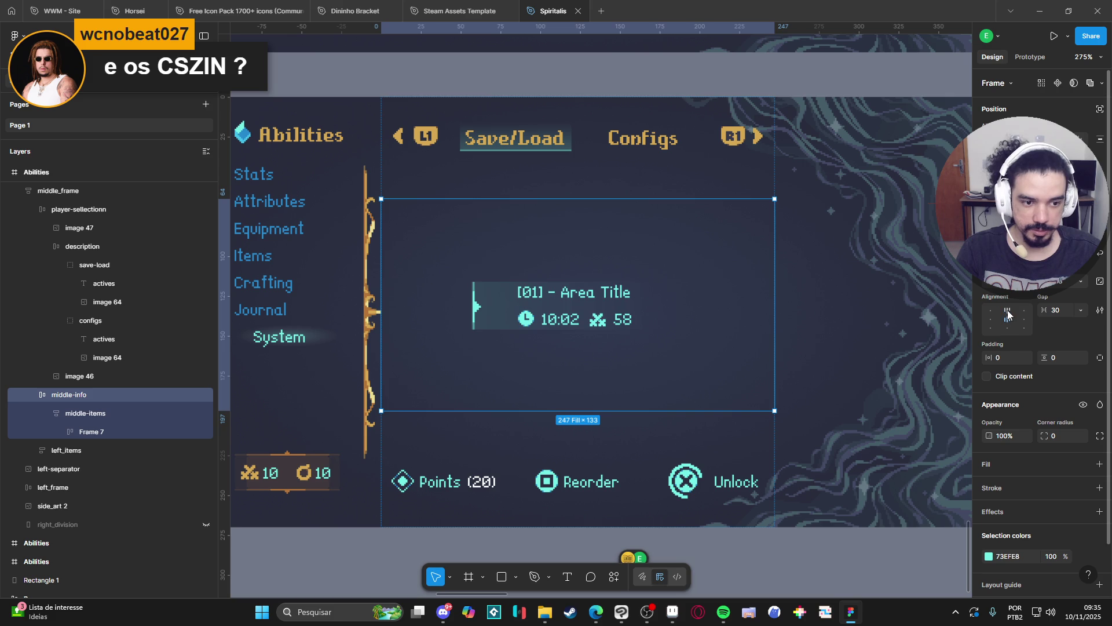
key(alt+w)
click(90, 416)
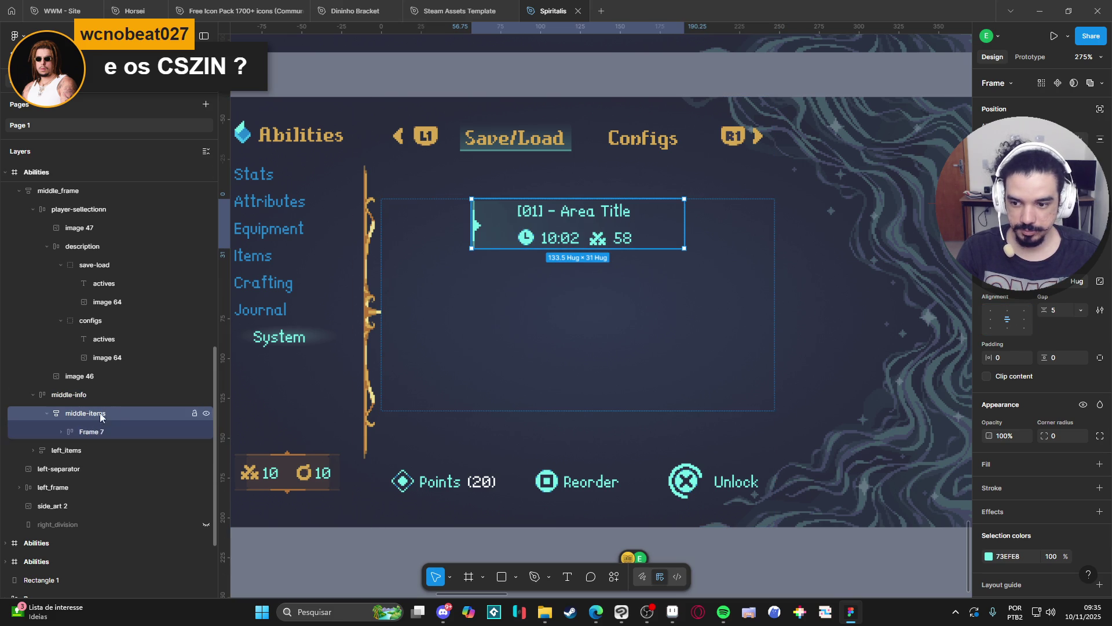
click(1080, 281)
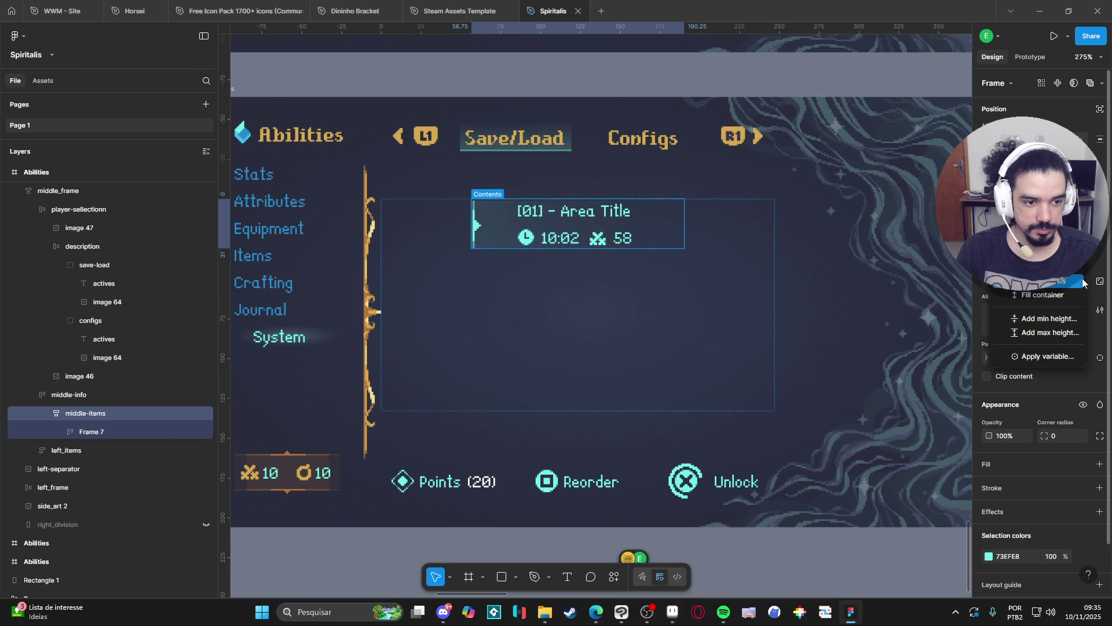
click(1037, 292)
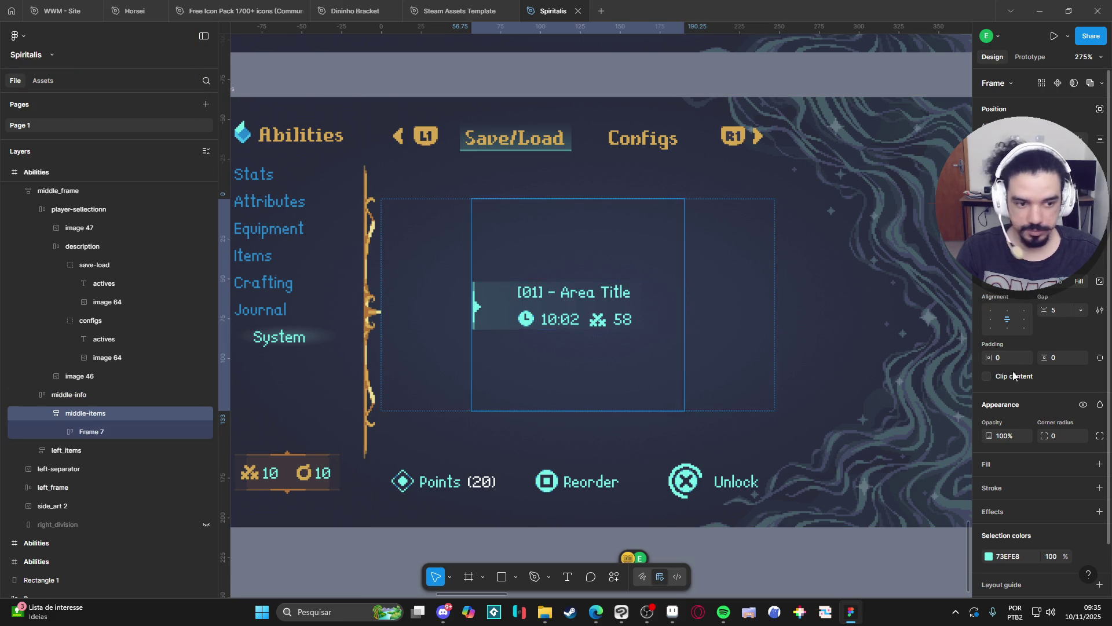
click(1008, 311)
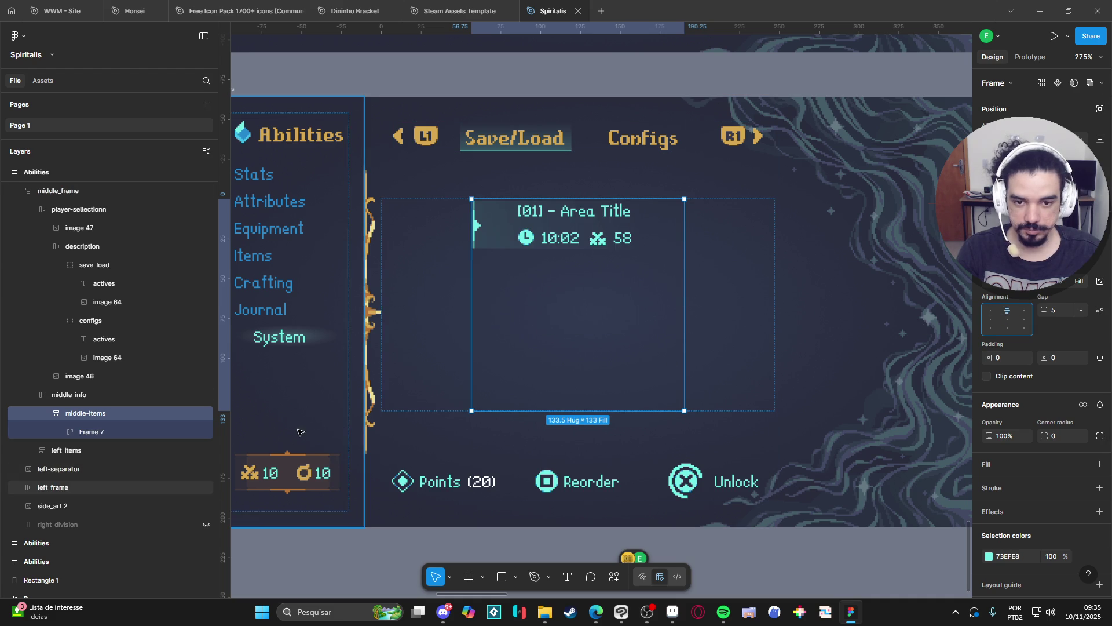
click(105, 433)
key(ctrl+d)
key(ctrl+d)
key(ctrl+d)
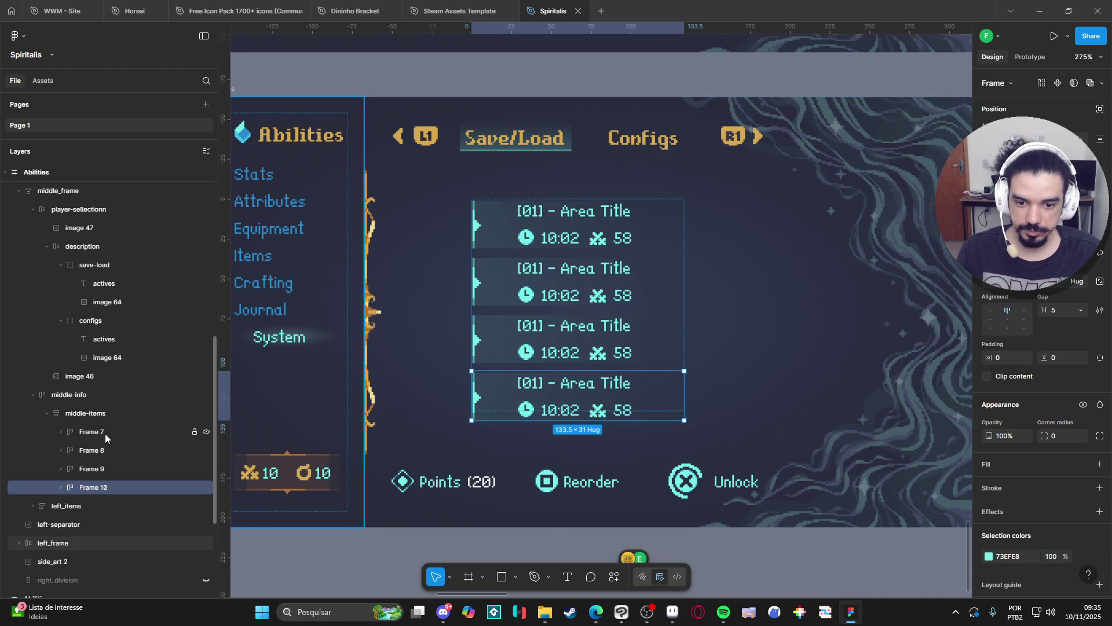
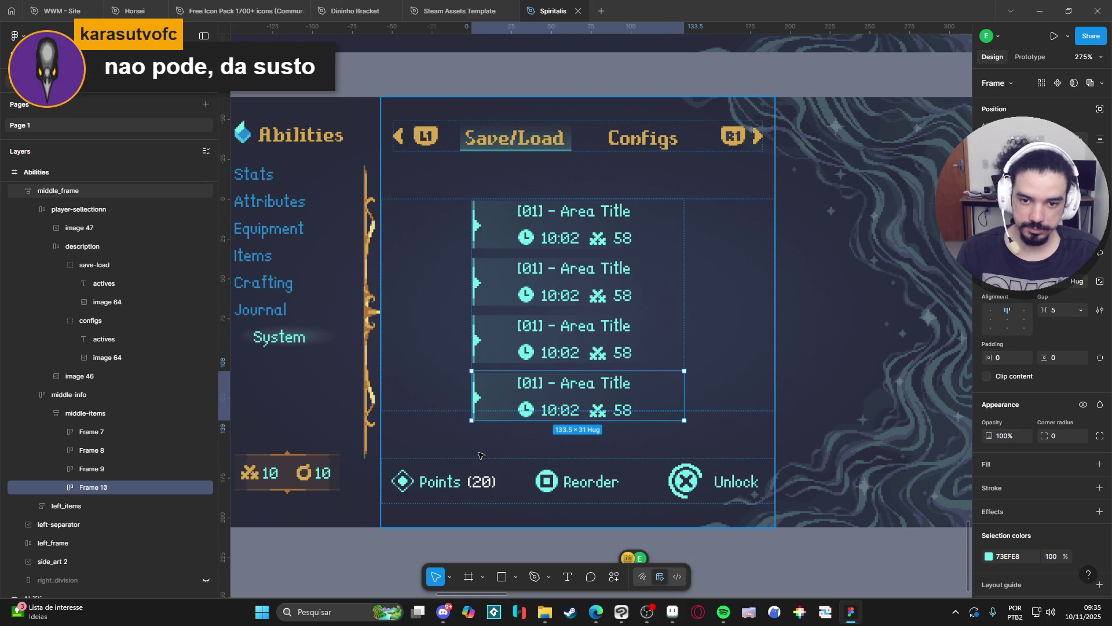
Change the middle-items auto layout gap from 5 to 0 so the save slots sit flush
click(134, 414)
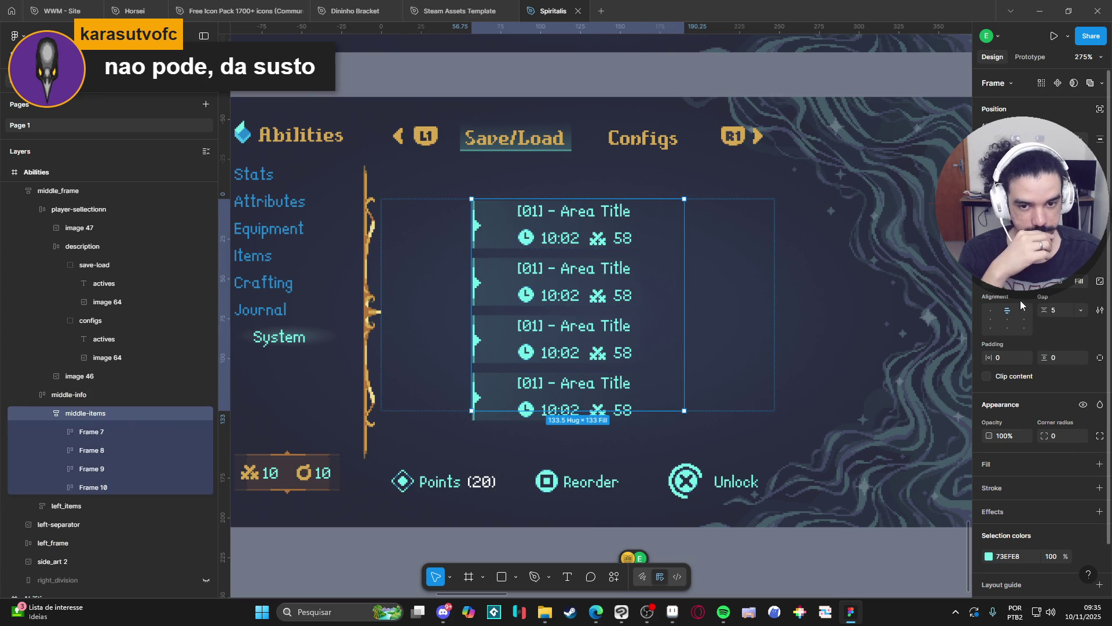
click(1064, 315)
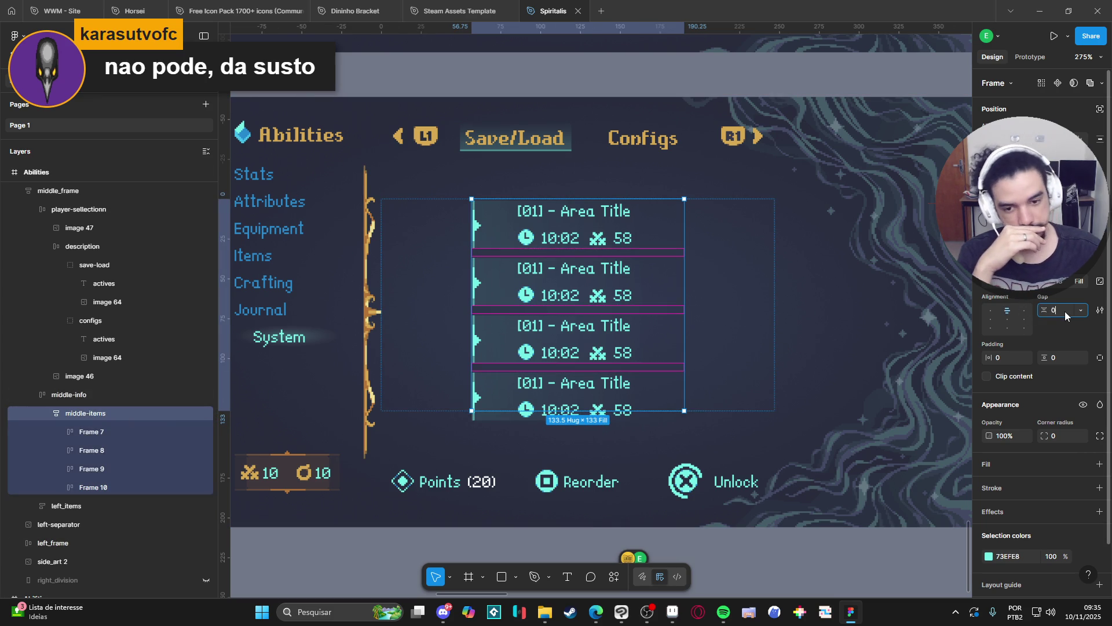
text(0)
key(Return)
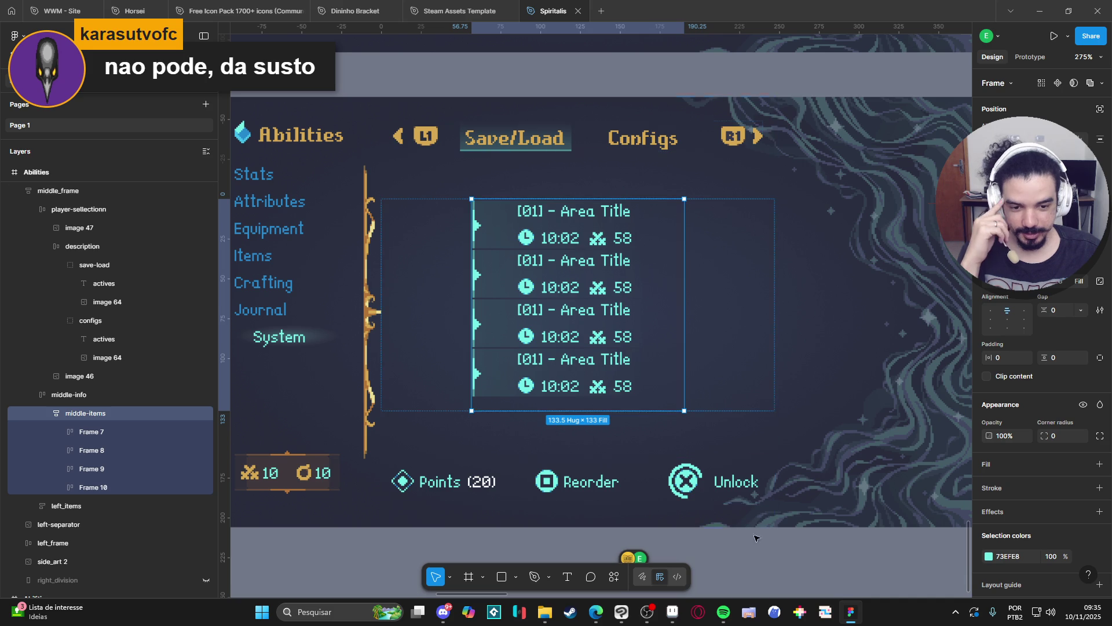
Clear the selection and drill into the canvas toward the bottom save slot
key(Escape)
click(614, 359)
double_click(613, 358)
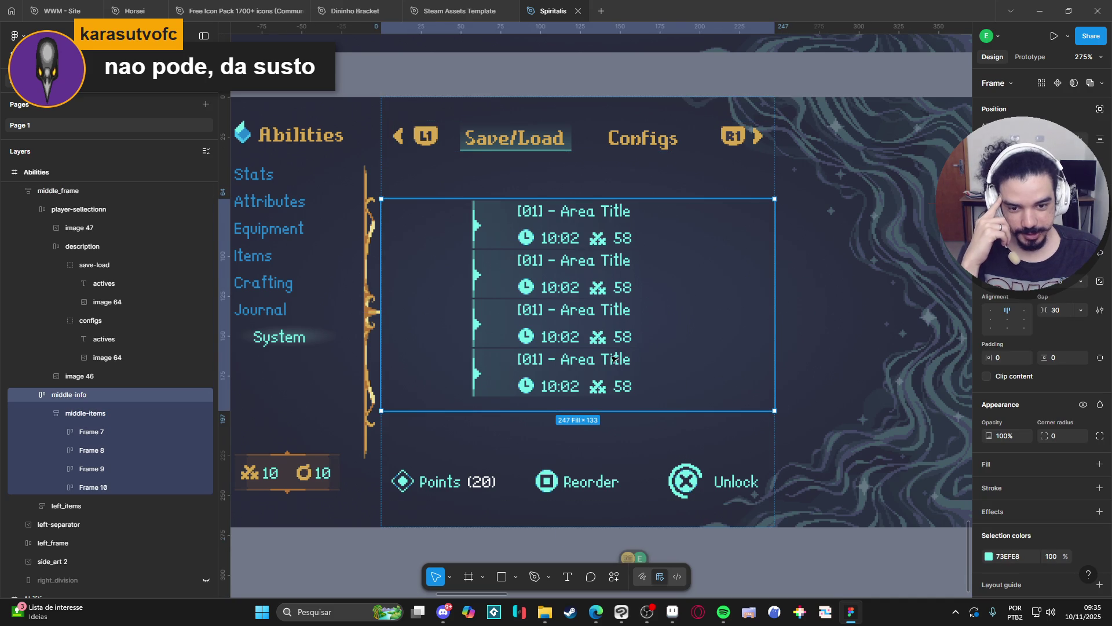
Hide the bottom save slot's arrow marker (image 66) by setting its fill opacity to 0%
double_click(613, 358)
double_click(499, 380)
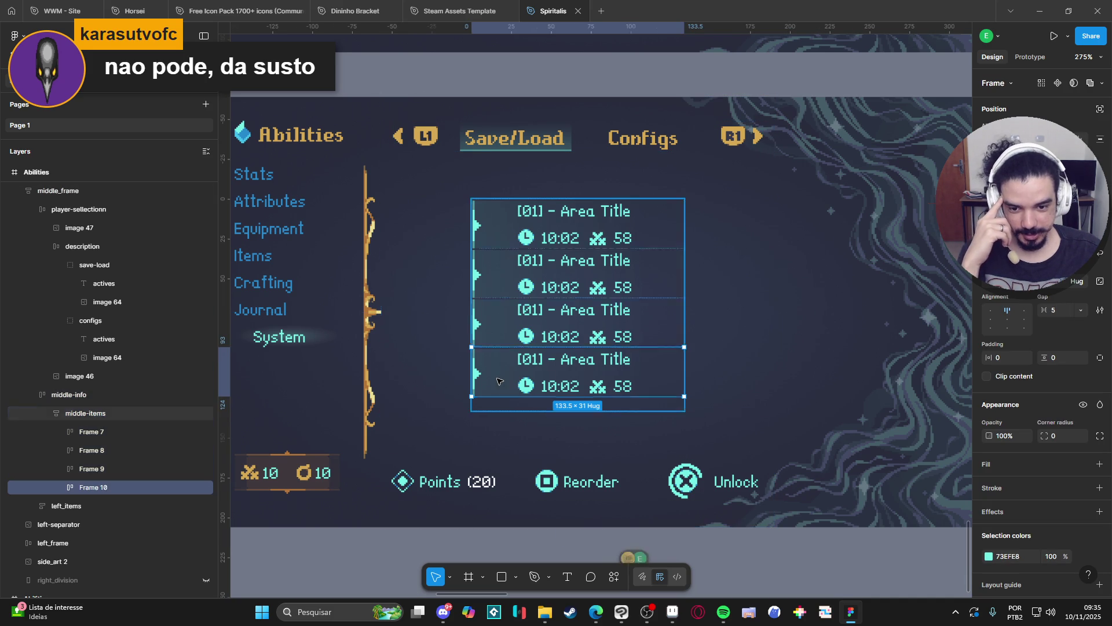
click(57, 486)
click(96, 506)
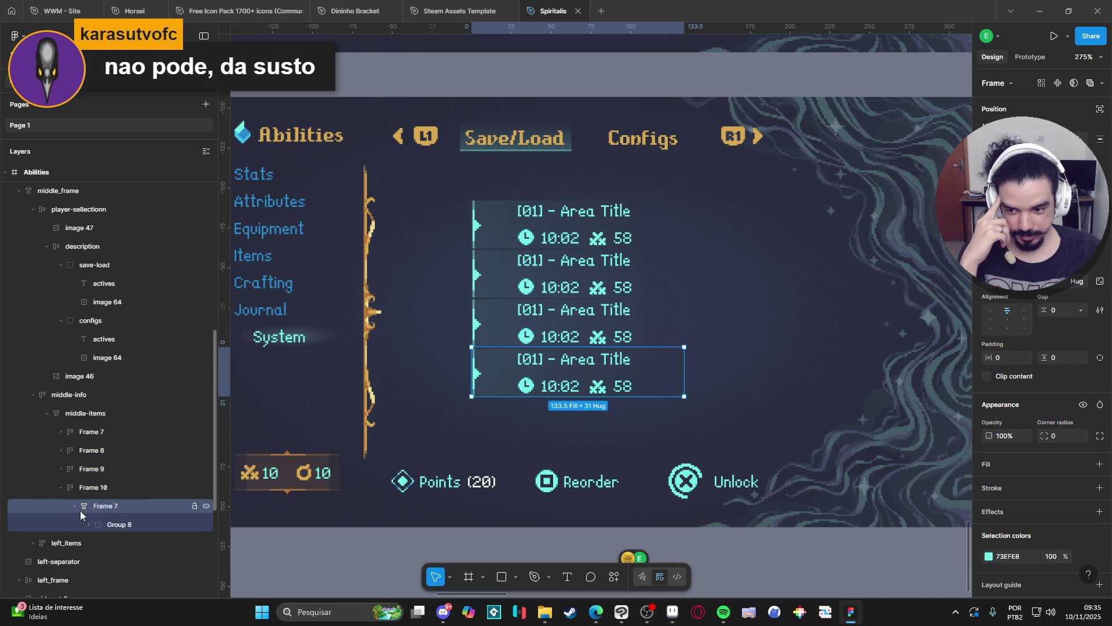
click(74, 506)
click(88, 524)
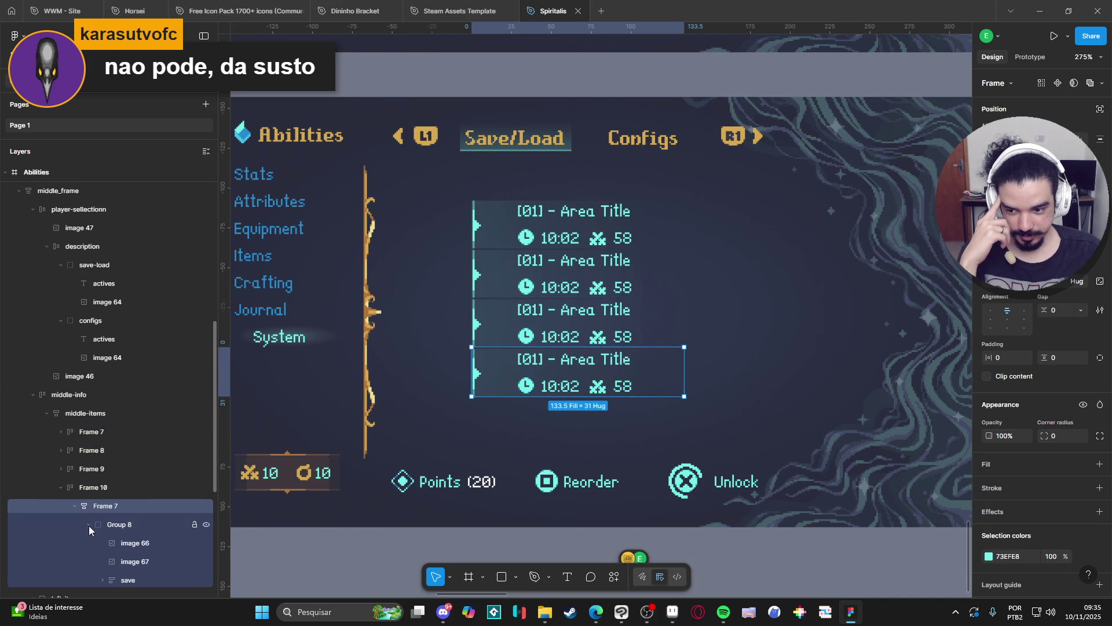
click(122, 543)
click(131, 559)
click(123, 541)
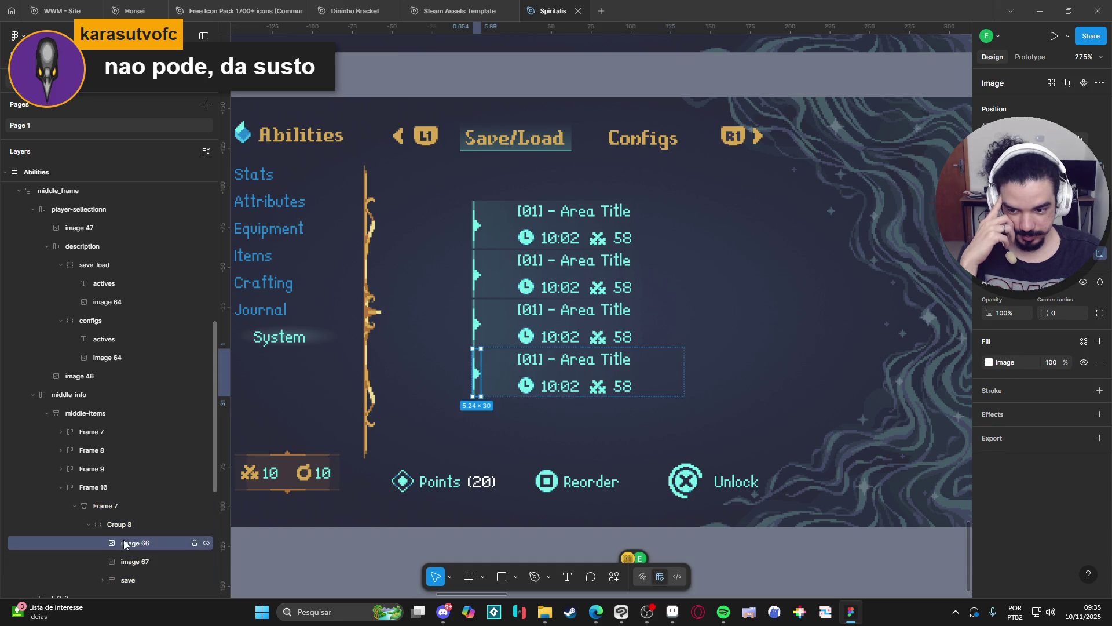
click(1051, 362)
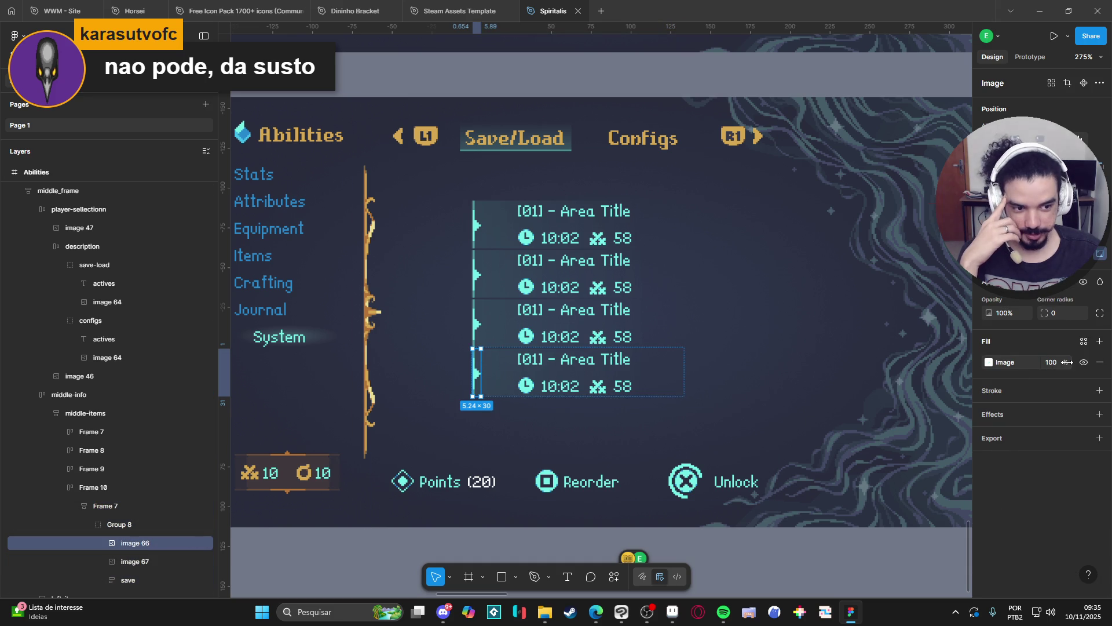
text(0)
key(Return)
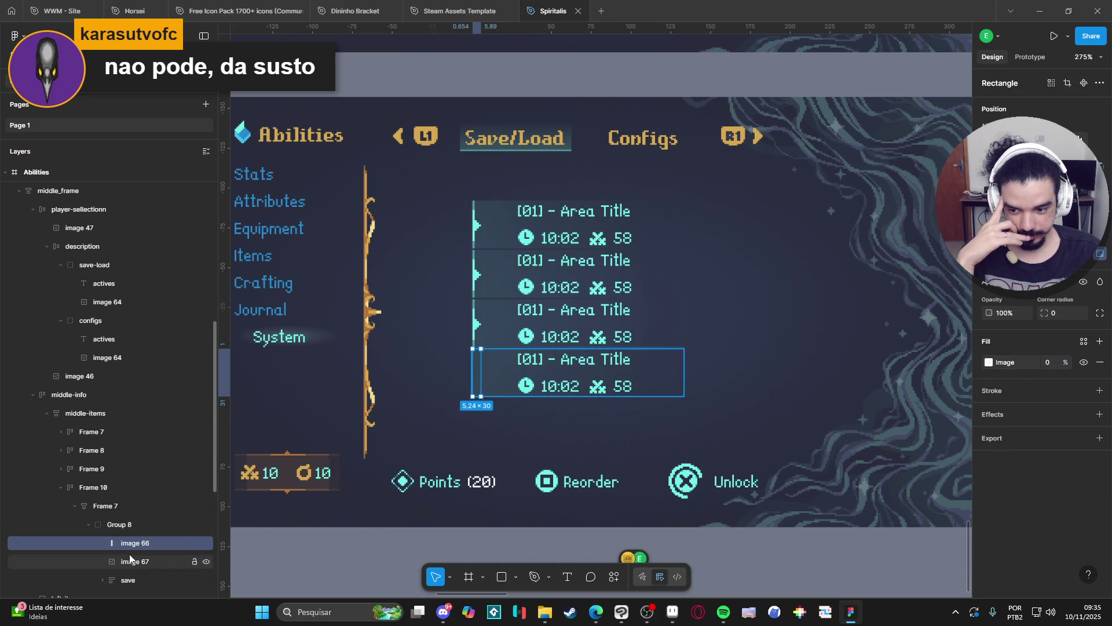
Set the bottom slot's backdrop image (image 67) fill opacity to 0%
click(135, 561)
click(1067, 362)
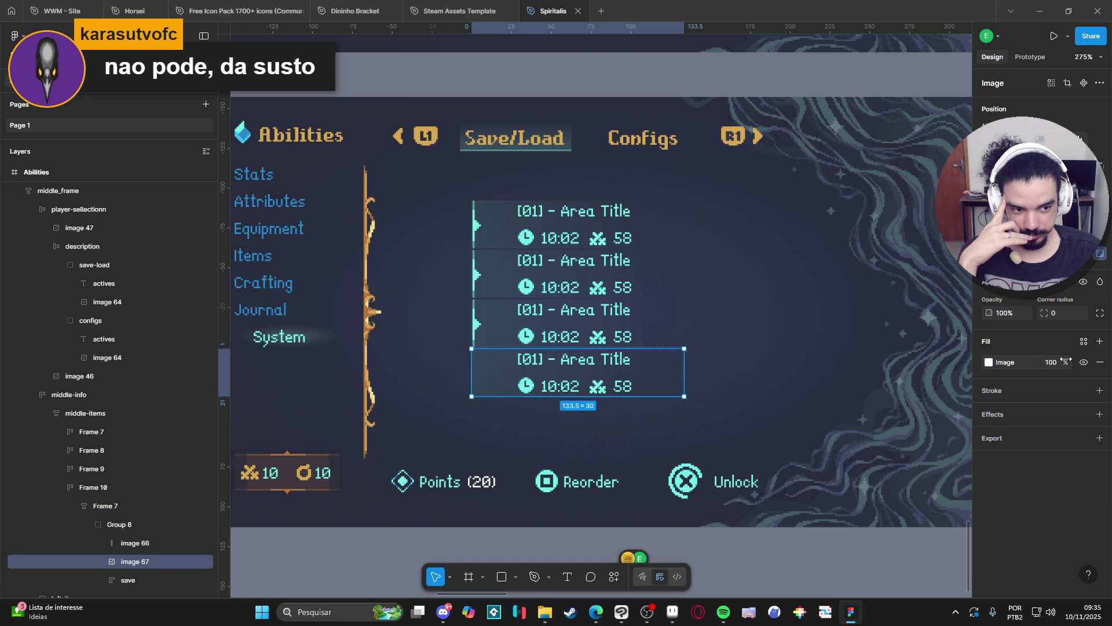
text(0)
key(Return)
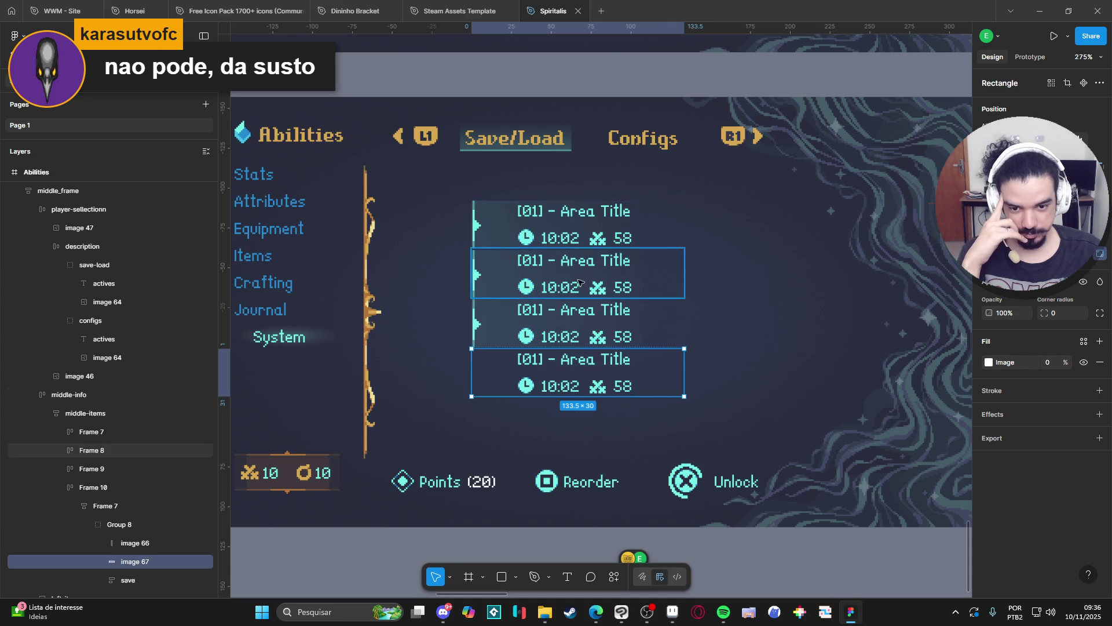
Select the third save slot's arrow marker and backdrop images
click(533, 316)
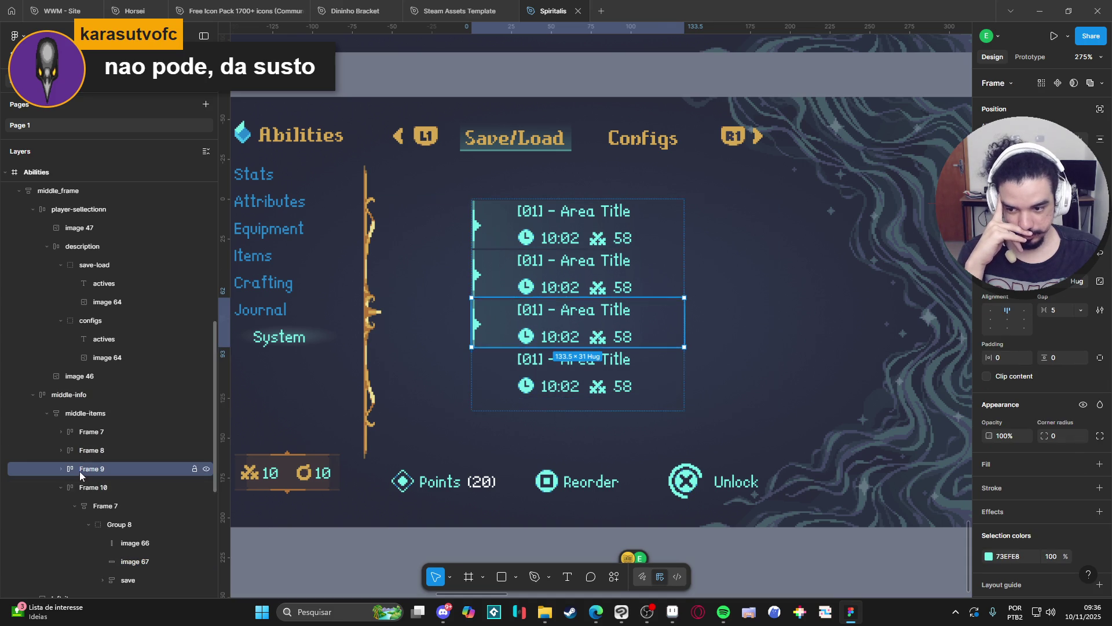
click(59, 469)
click(89, 506)
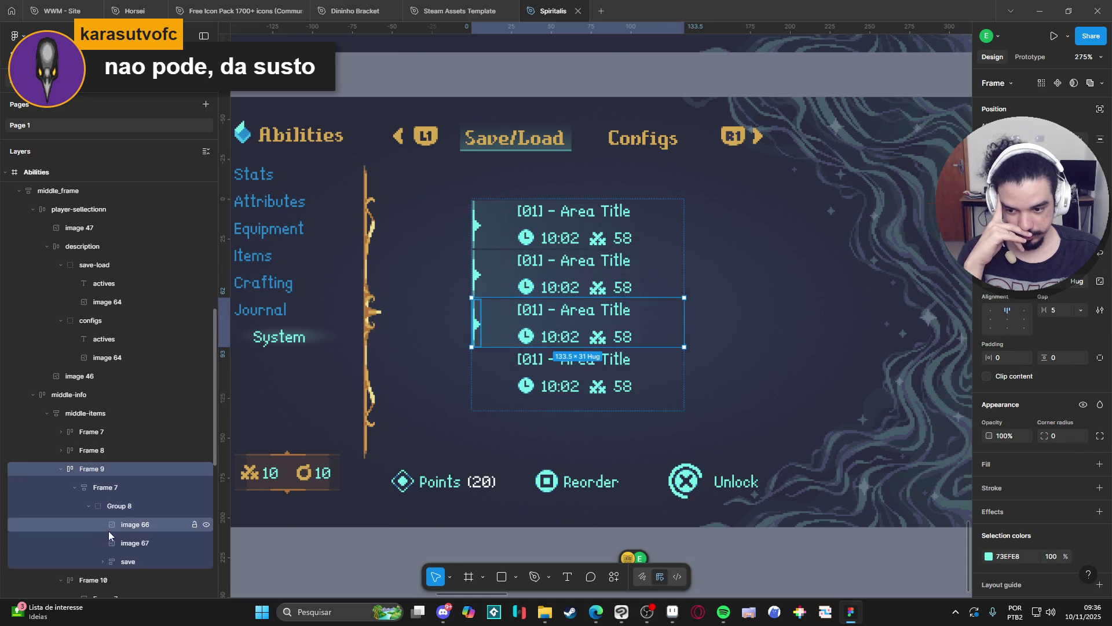
click(123, 532)
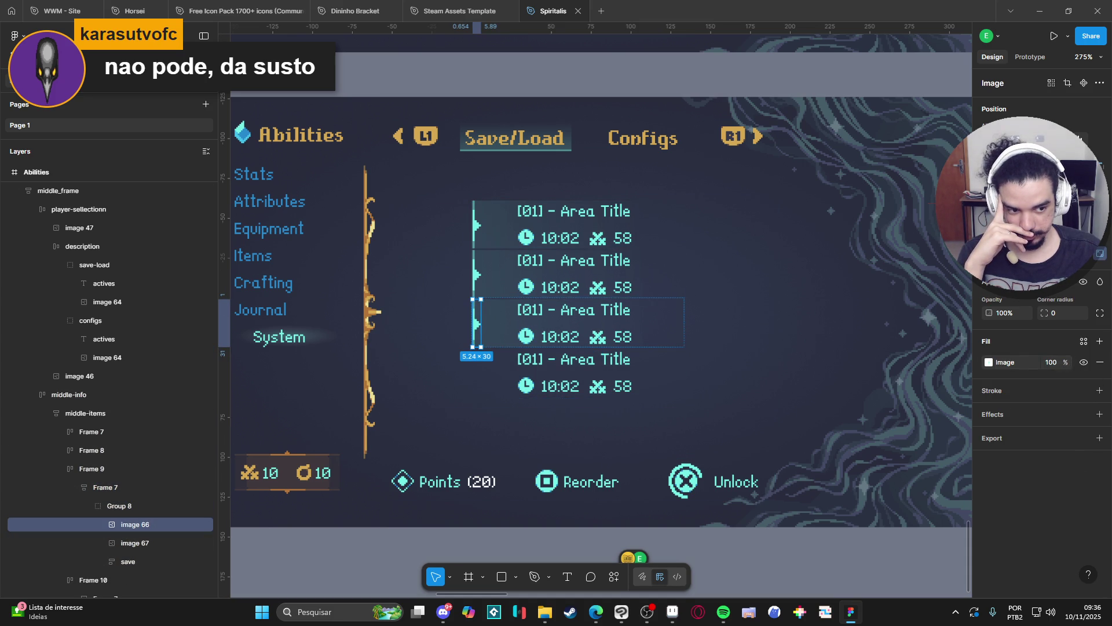
click(151, 544)
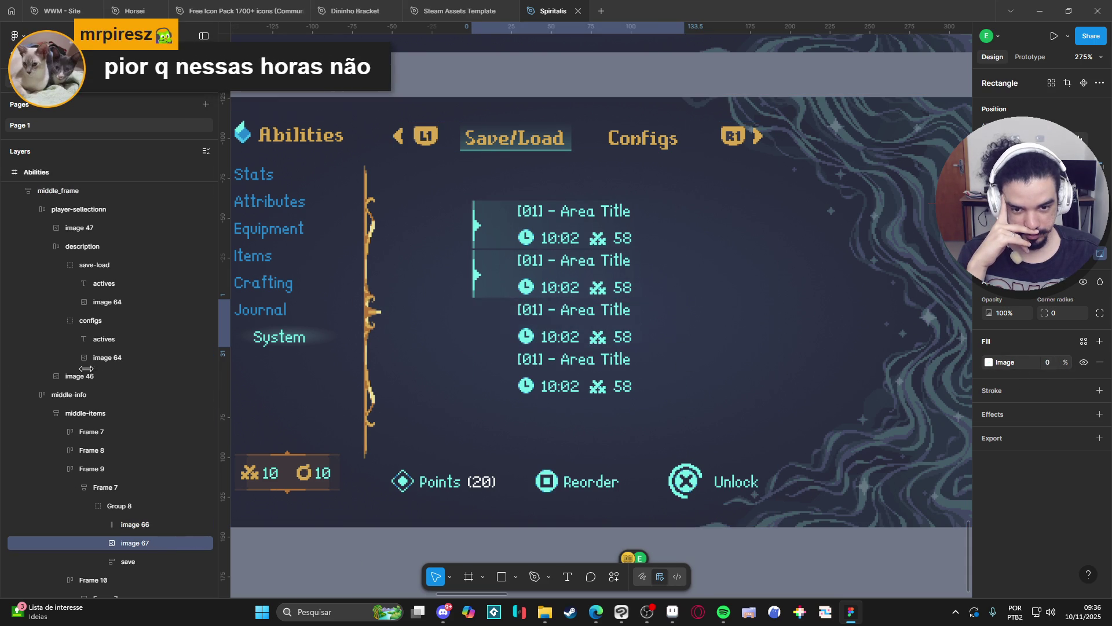
Fade the first save slot's arrow marker and backdrop to 0% opacity
click(513, 233)
double_click(513, 233)
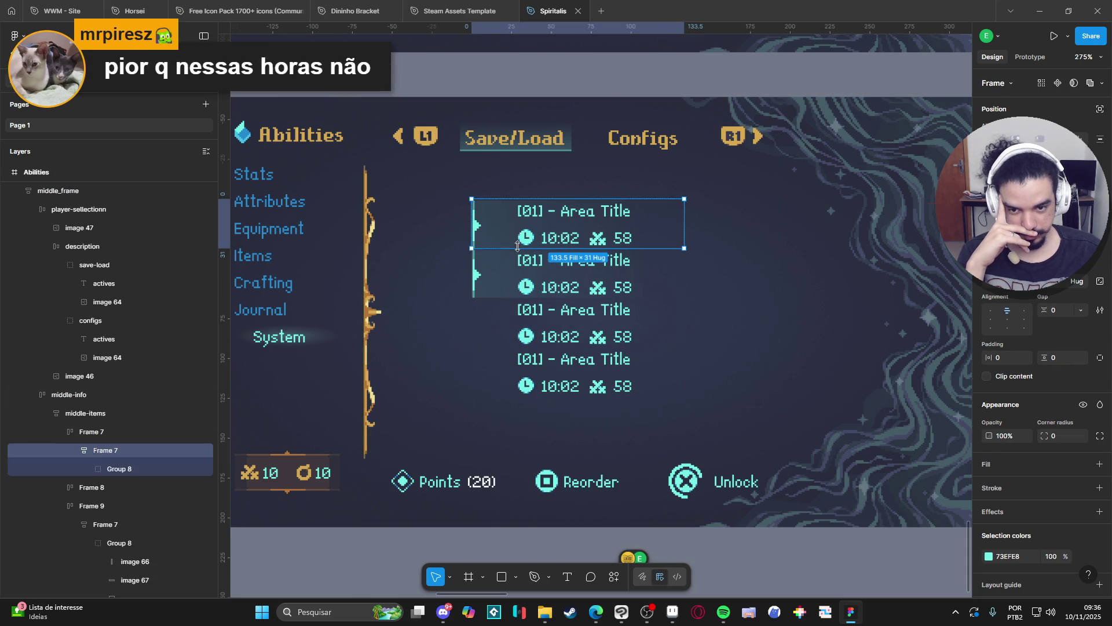
click(89, 469)
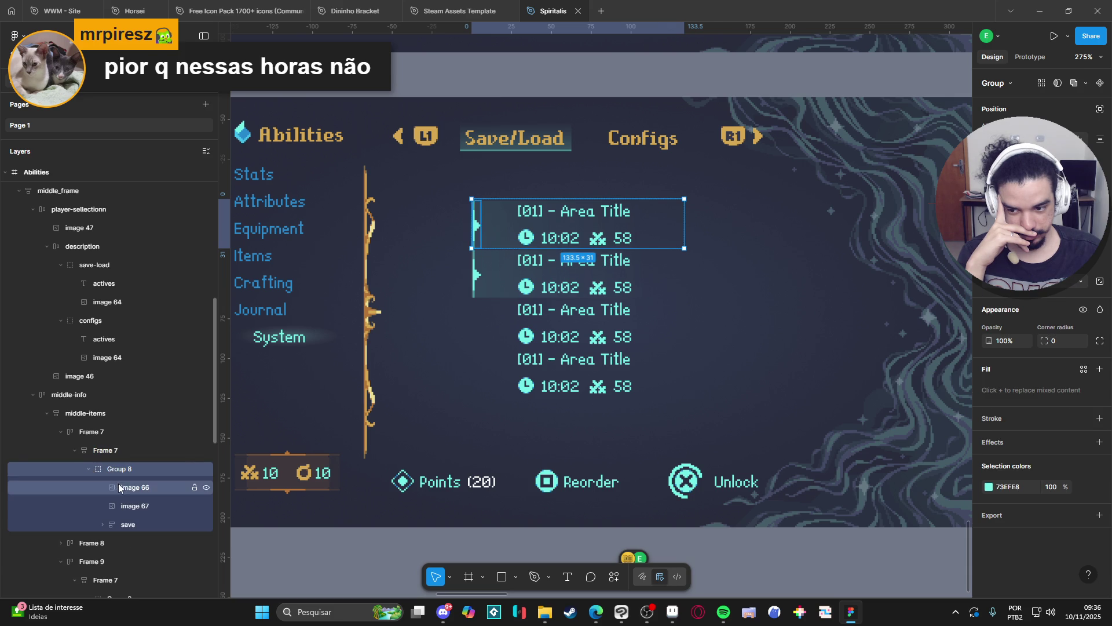
click(133, 488)
drag(1063, 362, 810, 354)
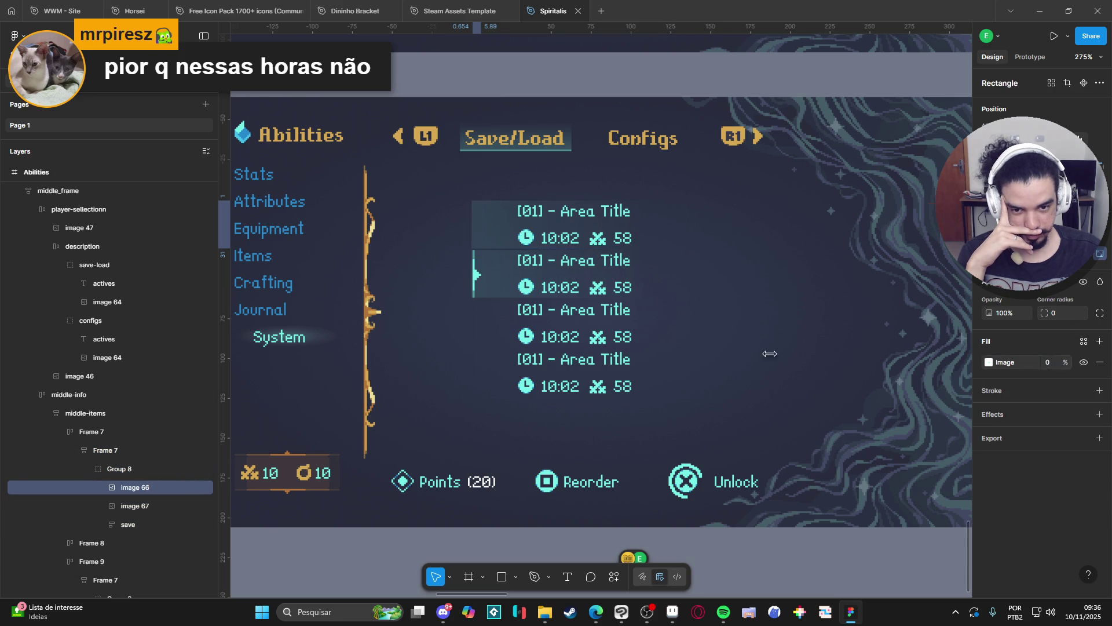
click(135, 505)
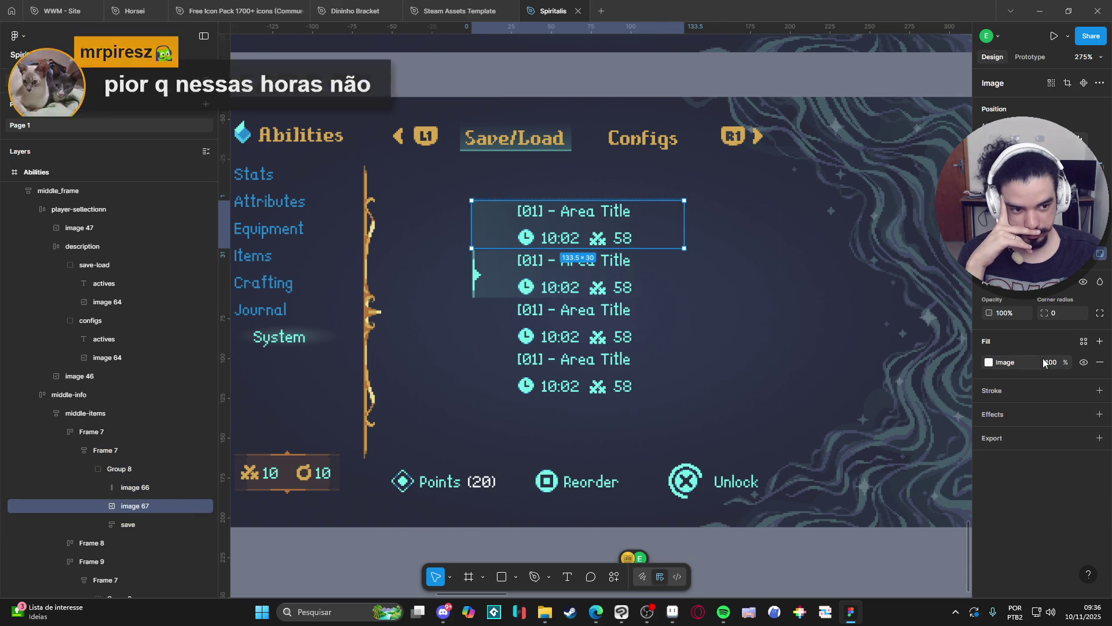
drag(1067, 367, 823, 371)
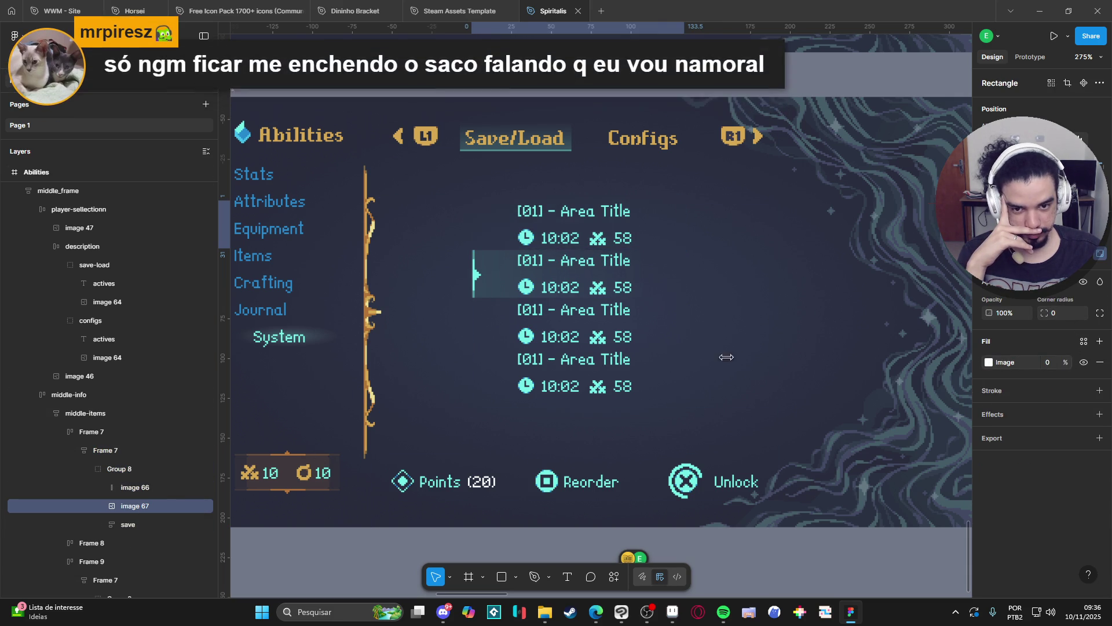
click(758, 562)
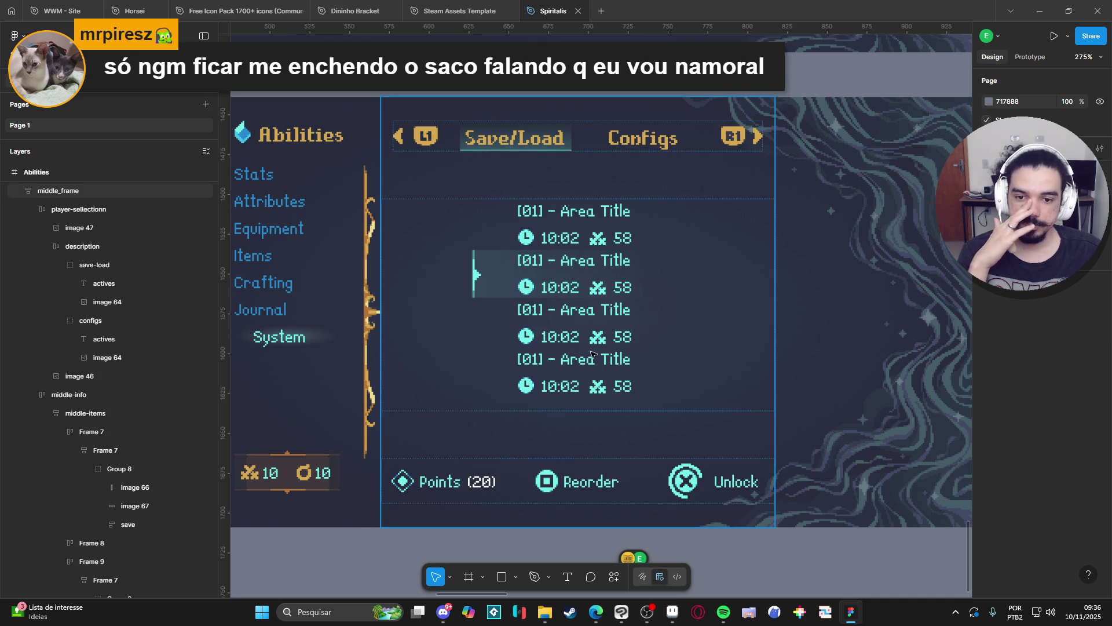
Narrow the second slot's group from the left and move its arrow marker right
double_click(487, 288)
double_click(487, 288)
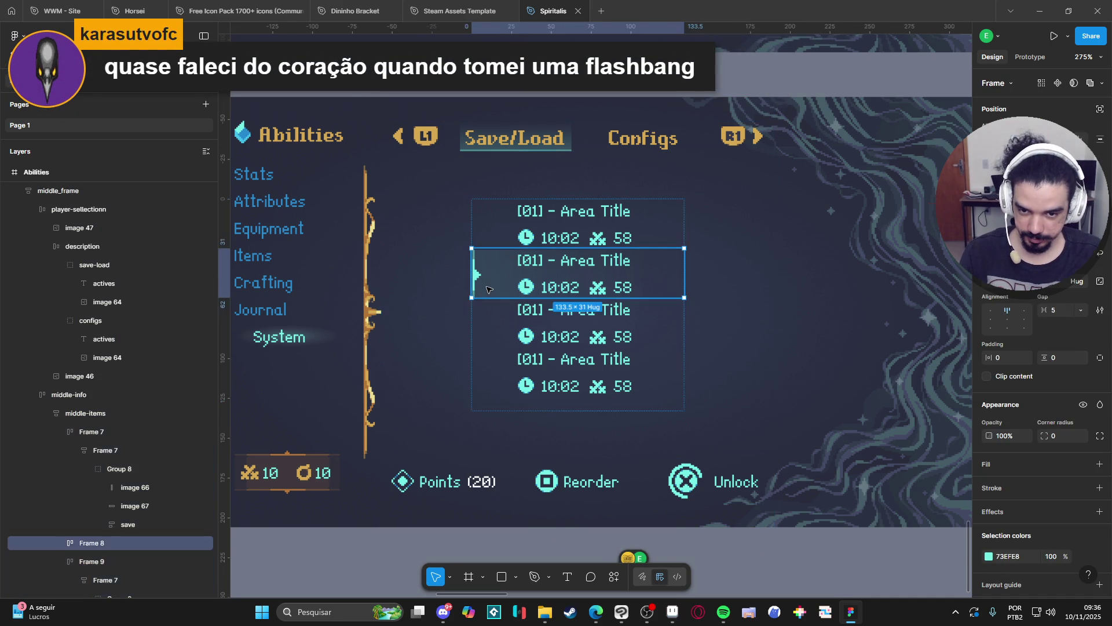
double_click(489, 284)
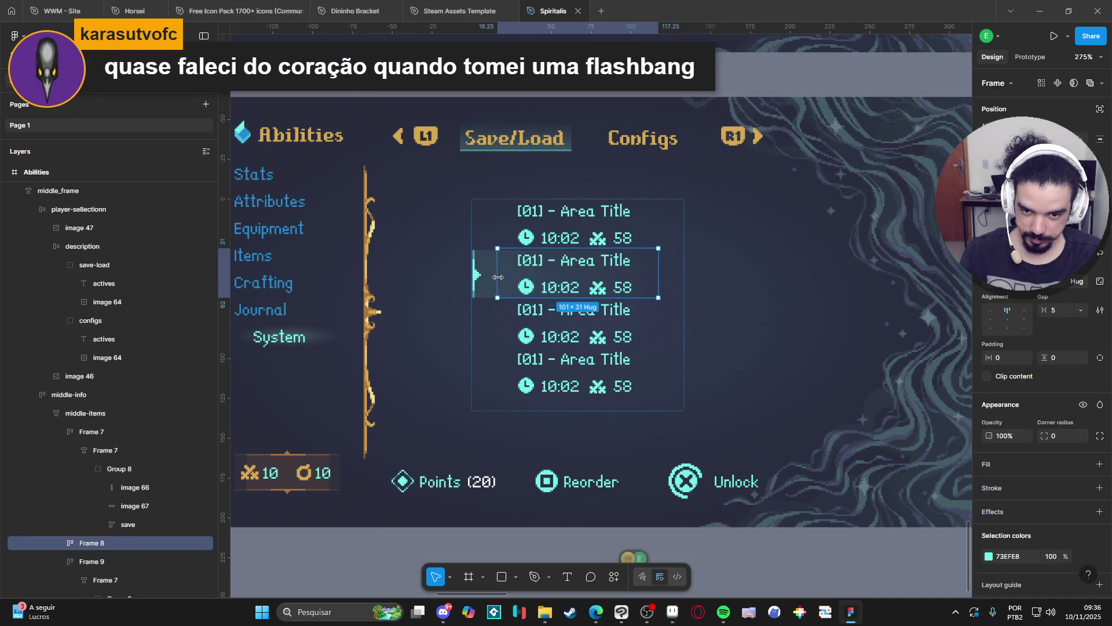
double_click(488, 283)
mouse_move(472, 274)
mouse_down()
mouse_move(493, 280)
mouse_move(474, 278)
mouse_up()
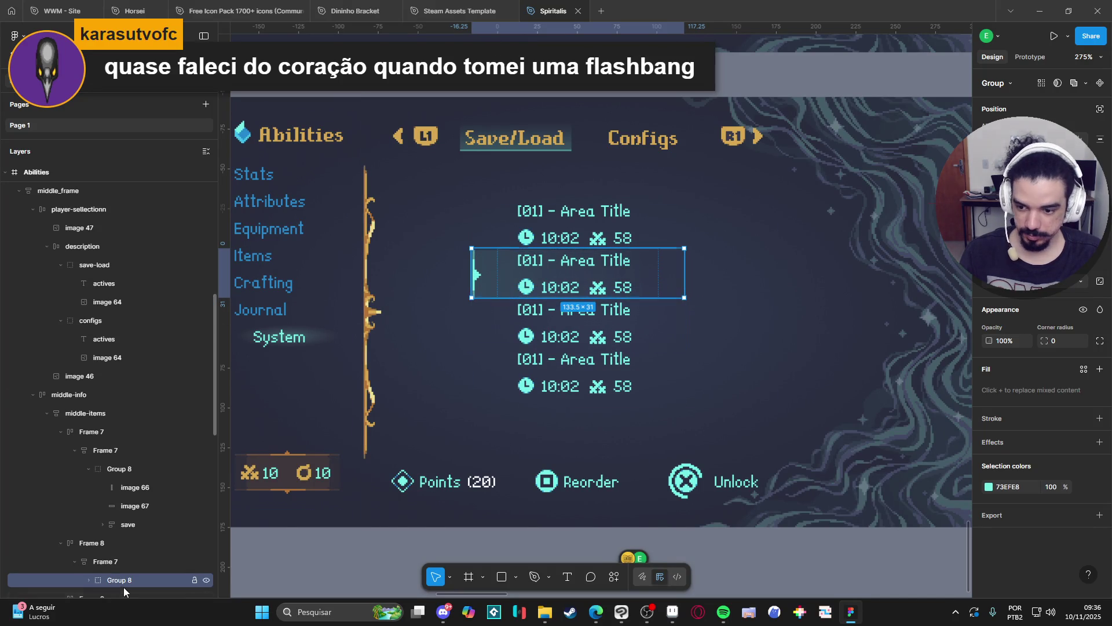
scroll(123, 573, down, 2)
click(88, 522)
click(135, 541)
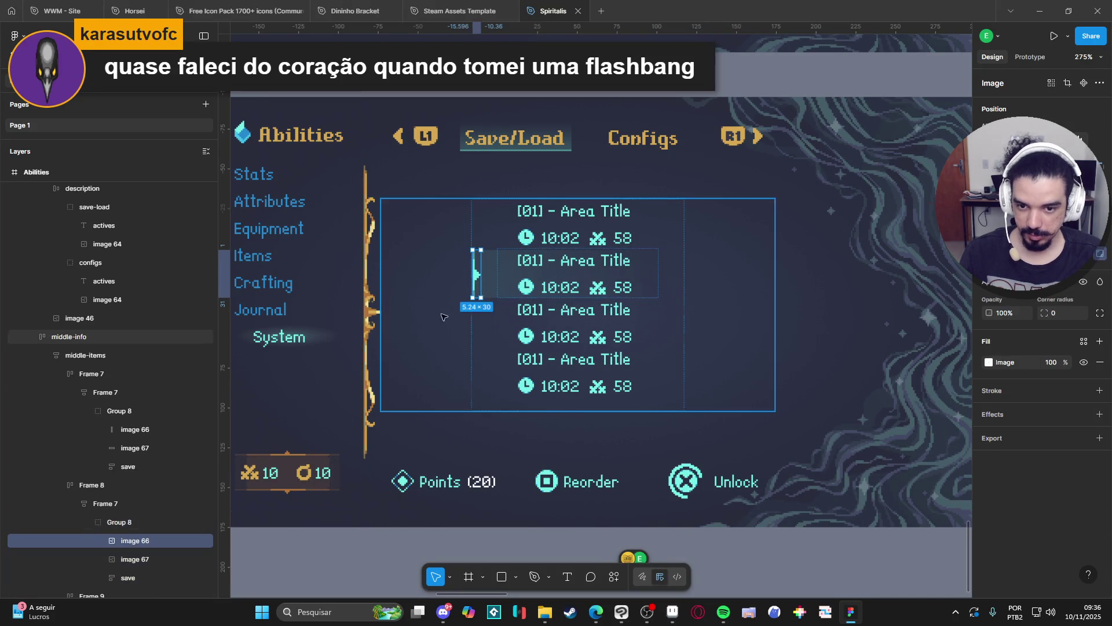
drag(478, 292, 502, 289)
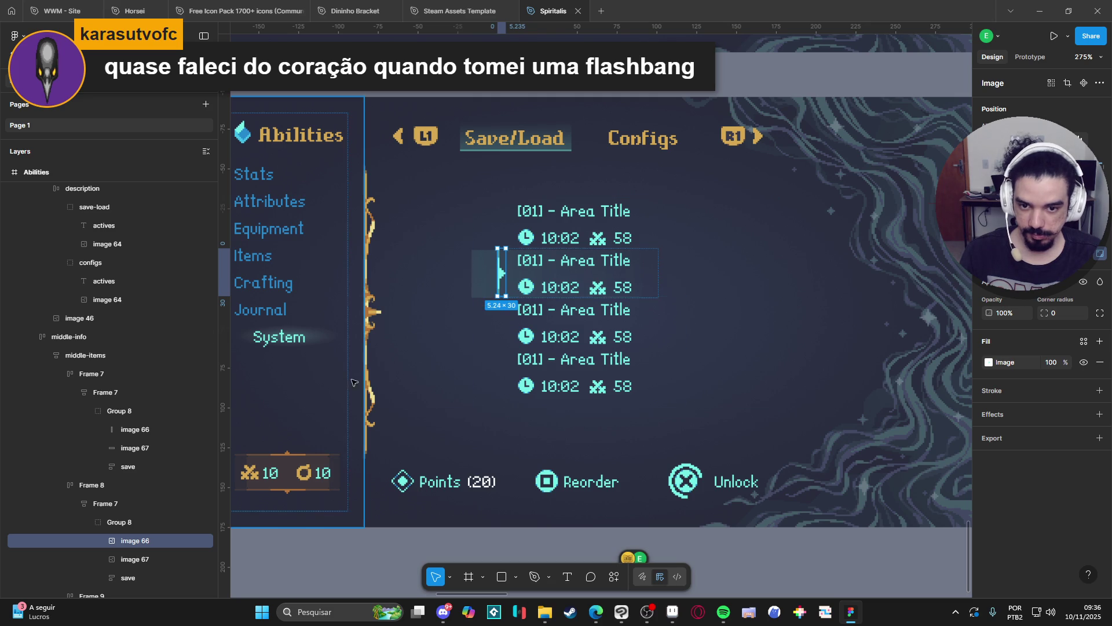
Shrink the second slot's highlight backdrop from its left edge to 117×30
click(134, 559)
click(538, 290)
drag(512, 285, 497, 285)
key(ctrl+z)
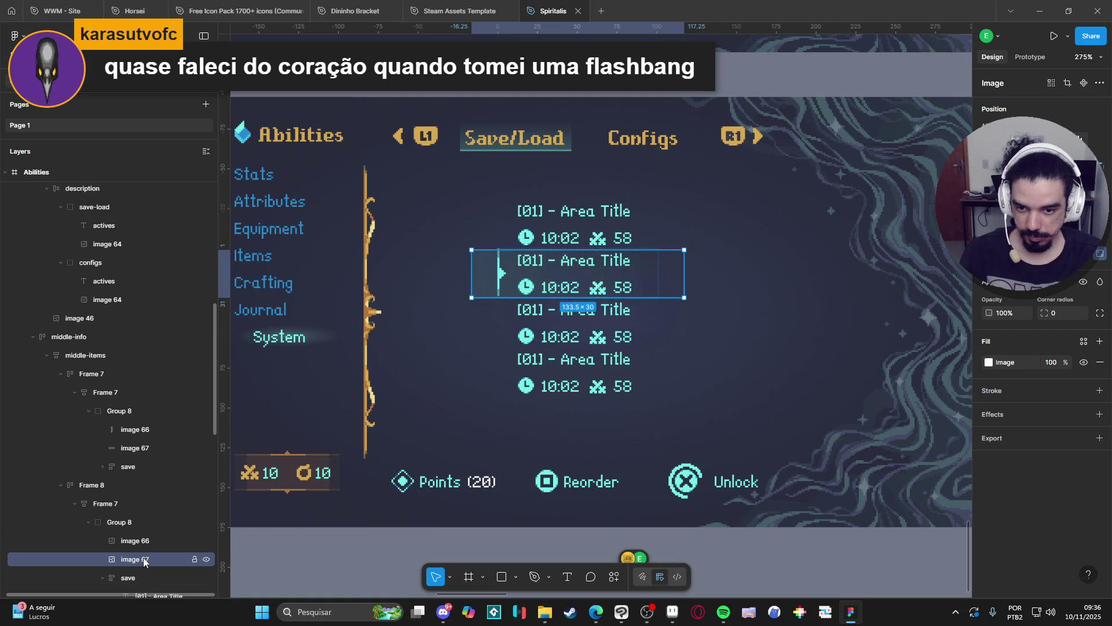
click(194, 559)
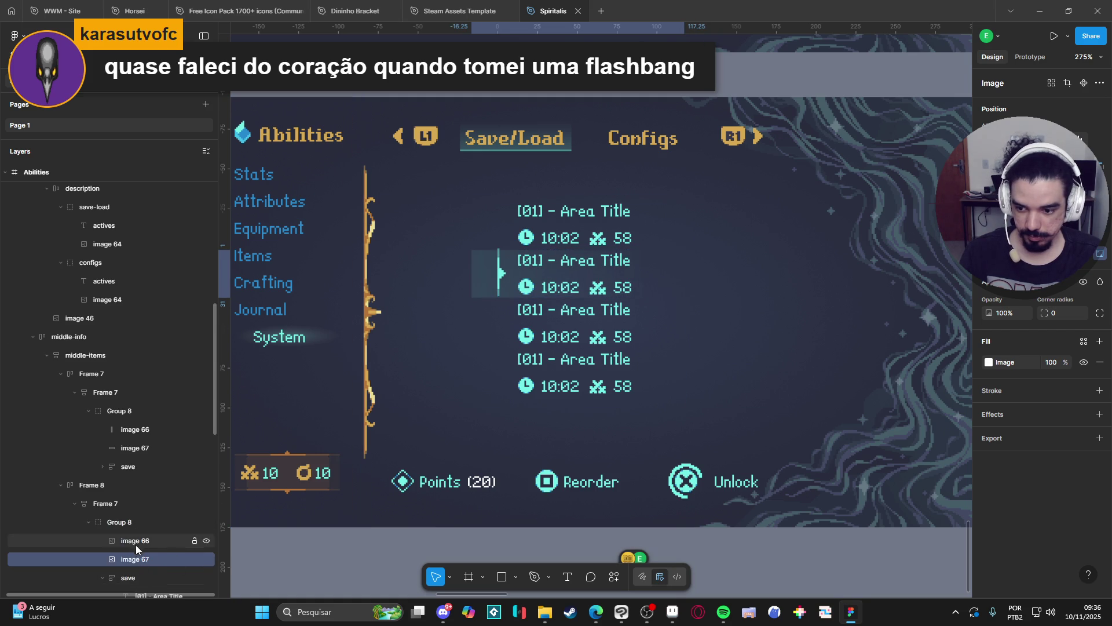
key(ctrl+z)
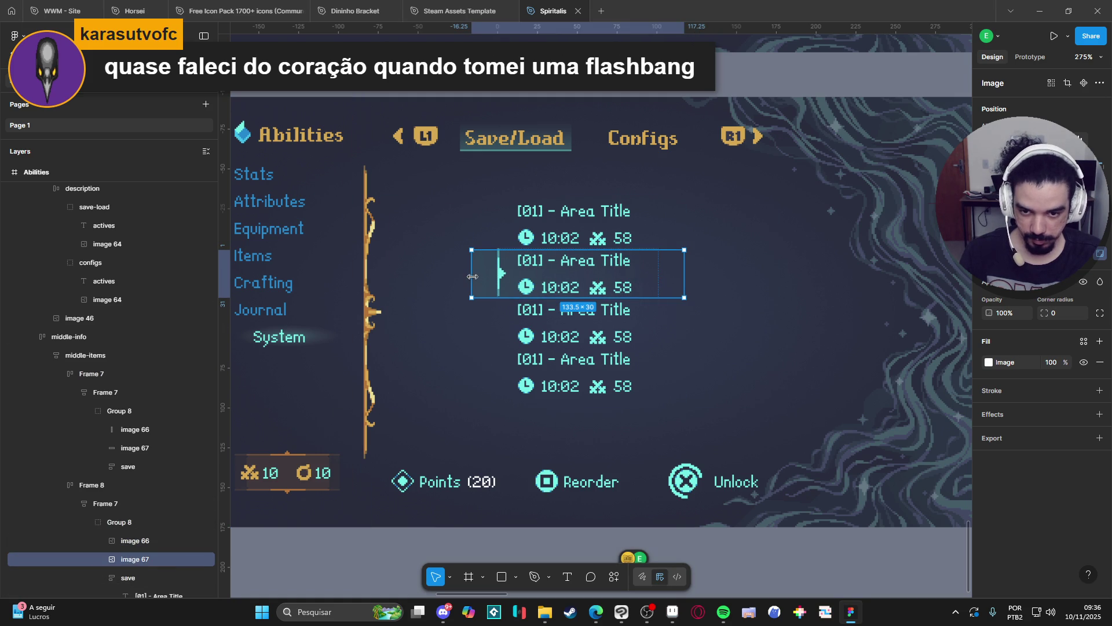
drag(476, 276, 497, 277)
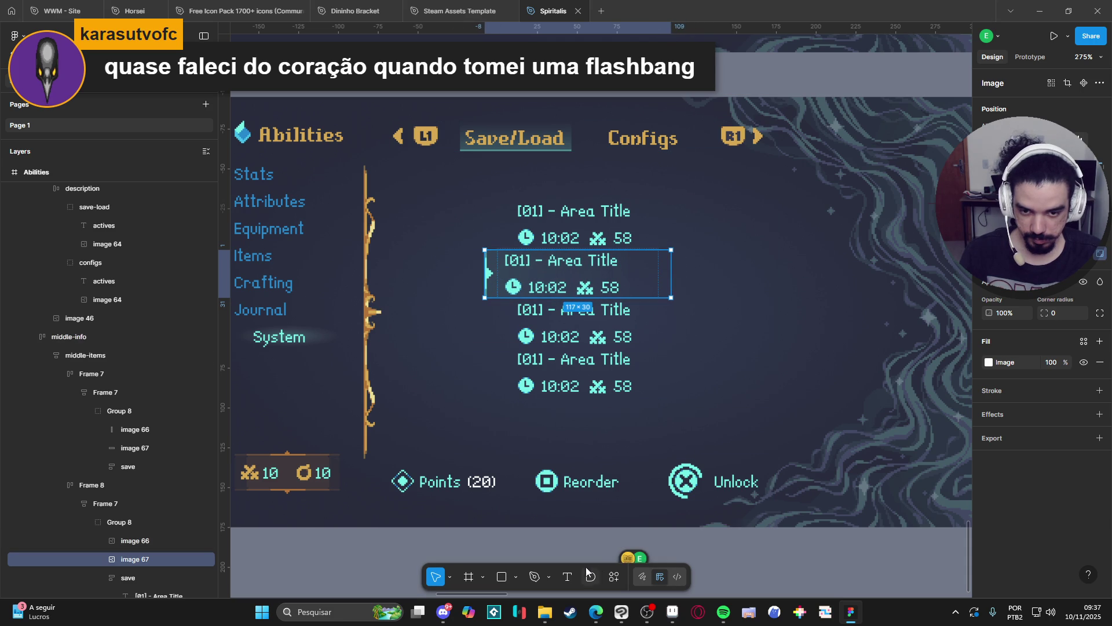
click(700, 571)
scroll(521, 545, down, 1)
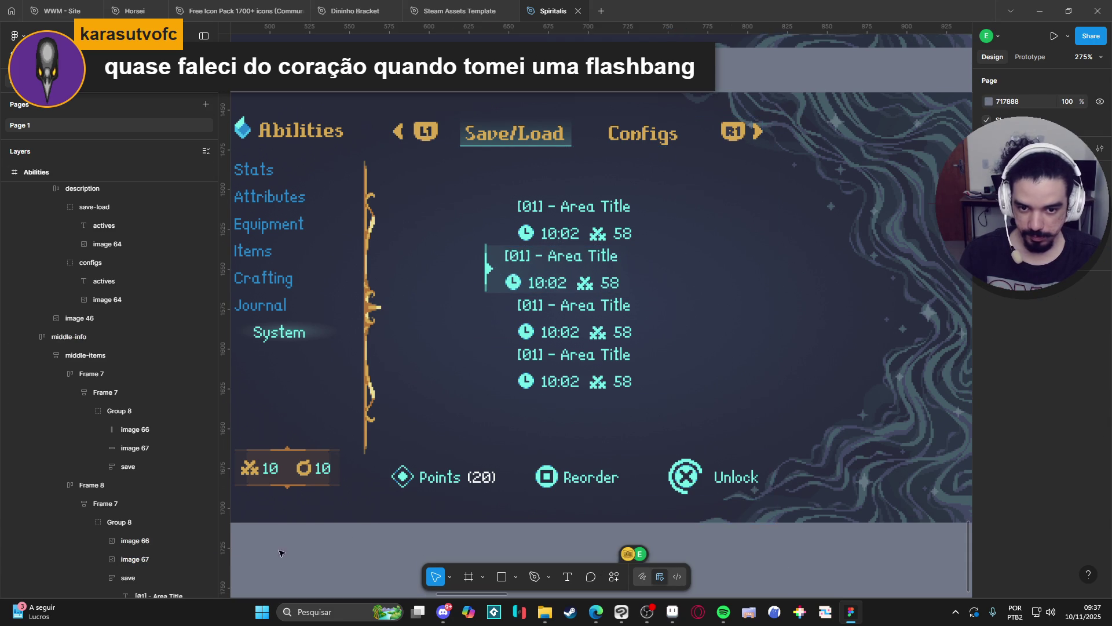
click(76, 503)
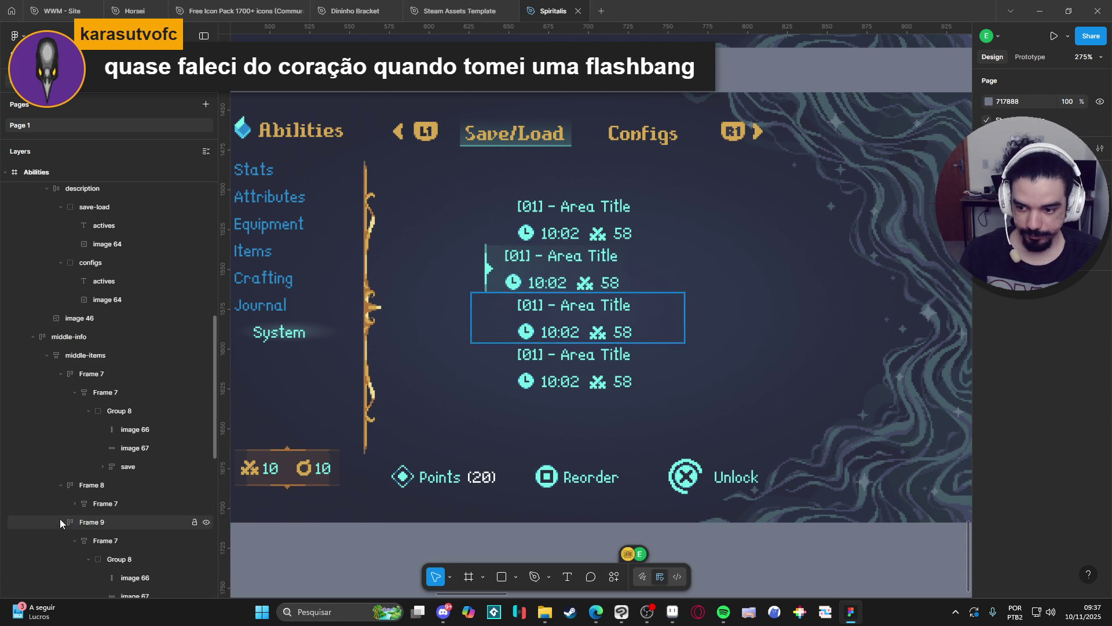
Delete Frame 10, Frame 9, the first Frame 7 and the leftover empty frame
click(555, 308)
double_click(556, 316)
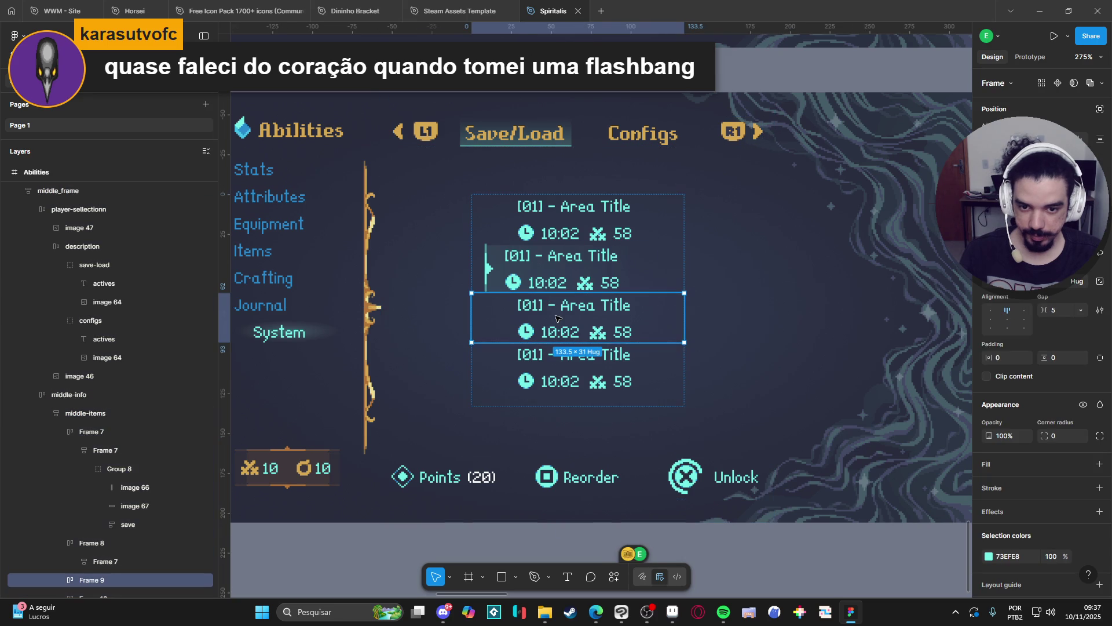
key(Delete)
click(568, 314)
double_click(568, 314)
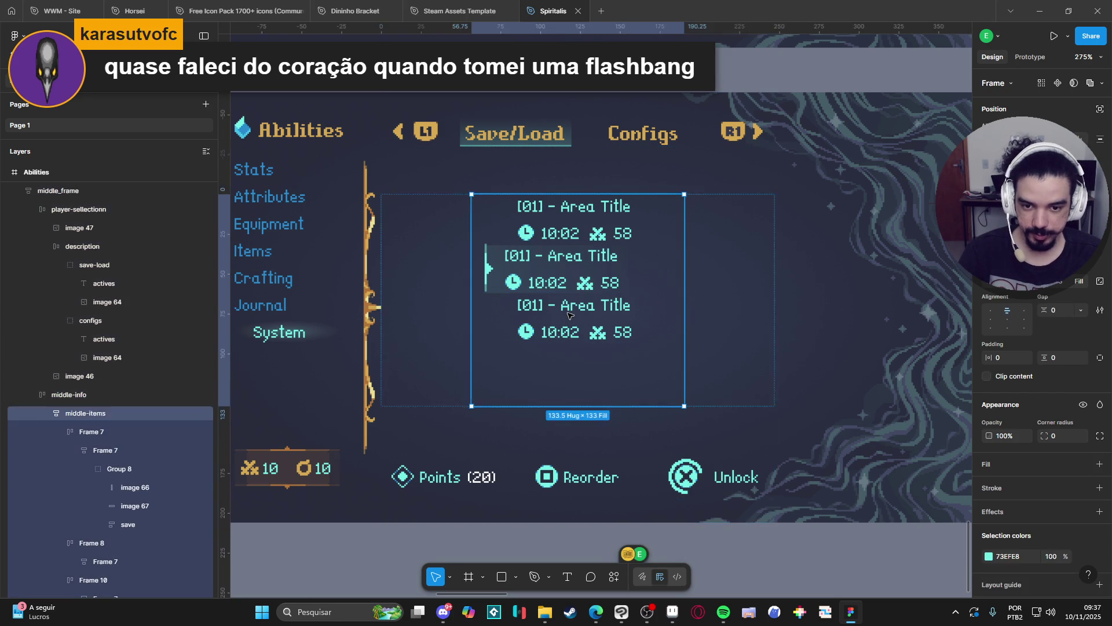
double_click(568, 314)
key(Delete)
click(589, 233)
double_click(589, 233)
double_click(589, 232)
key(Delete)
click(548, 266)
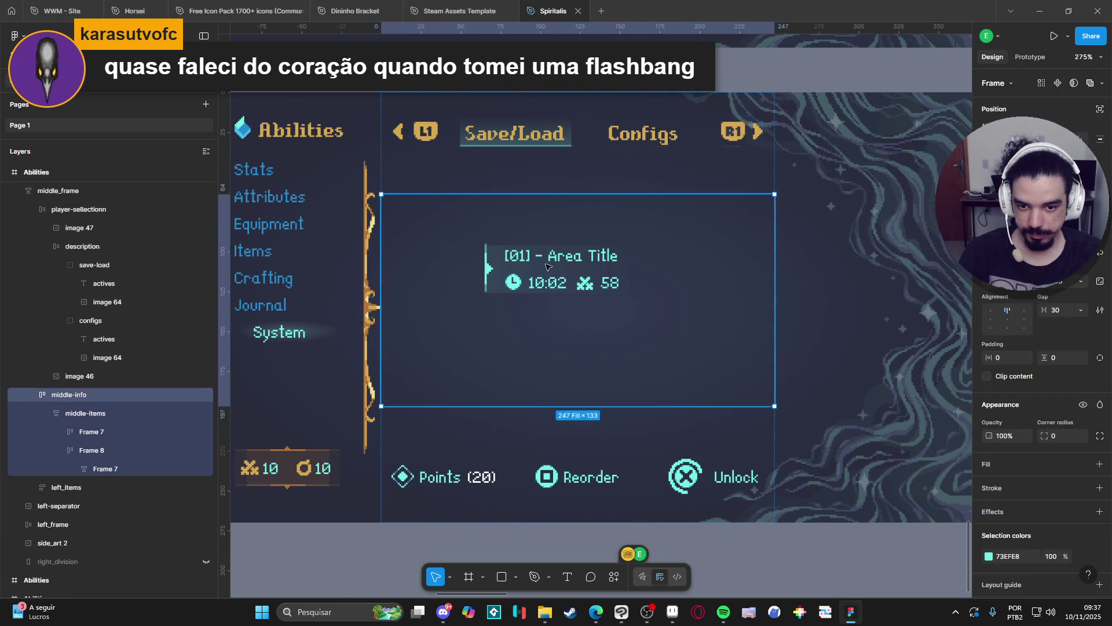
double_click(544, 227)
key(Delete)
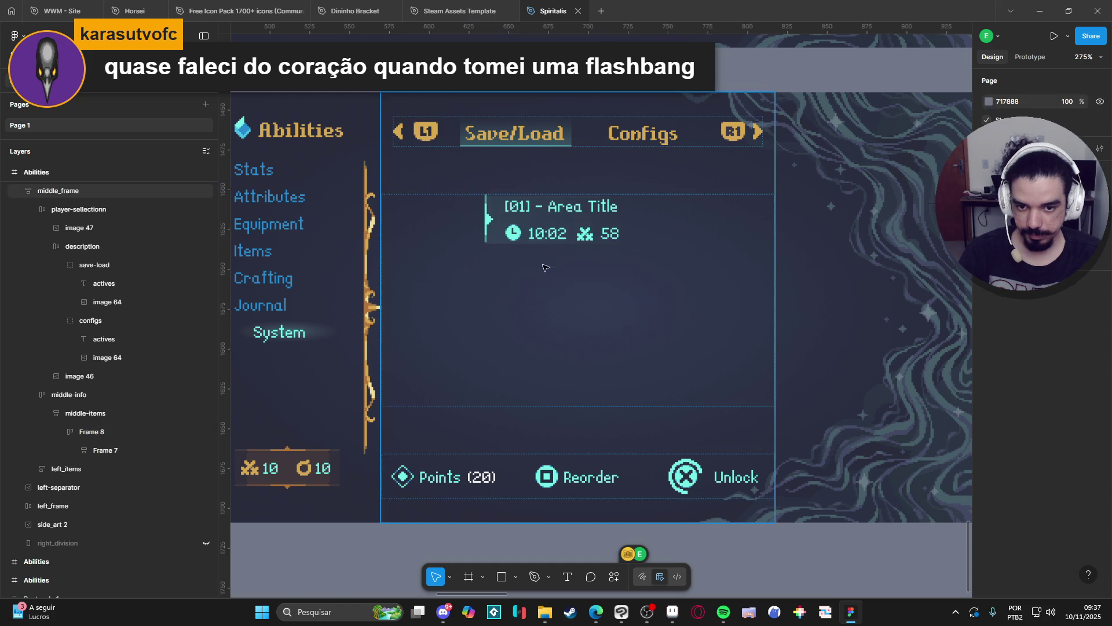
Set the middle-items list's horizontal resizing to Fill container
click(550, 231)
double_click(550, 231)
double_click(551, 232)
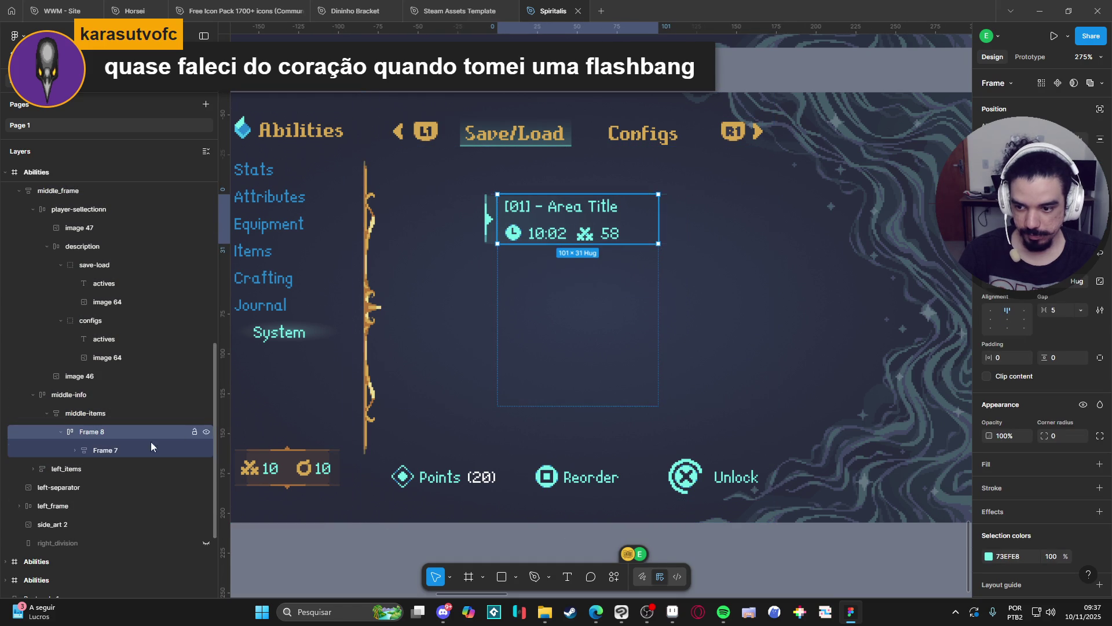
click(60, 432)
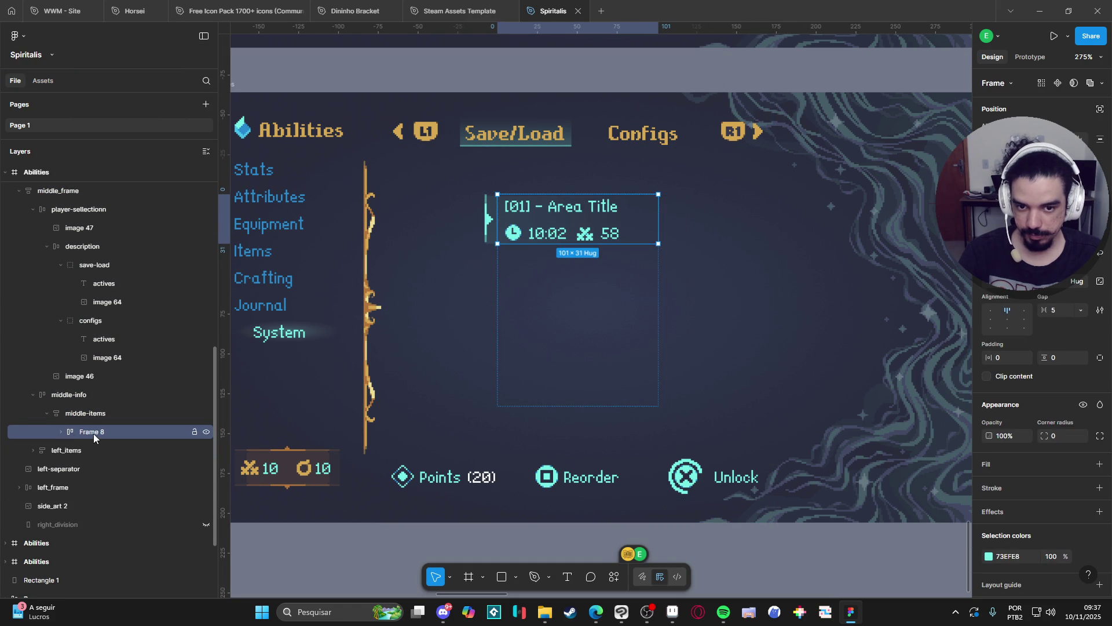
click(60, 432)
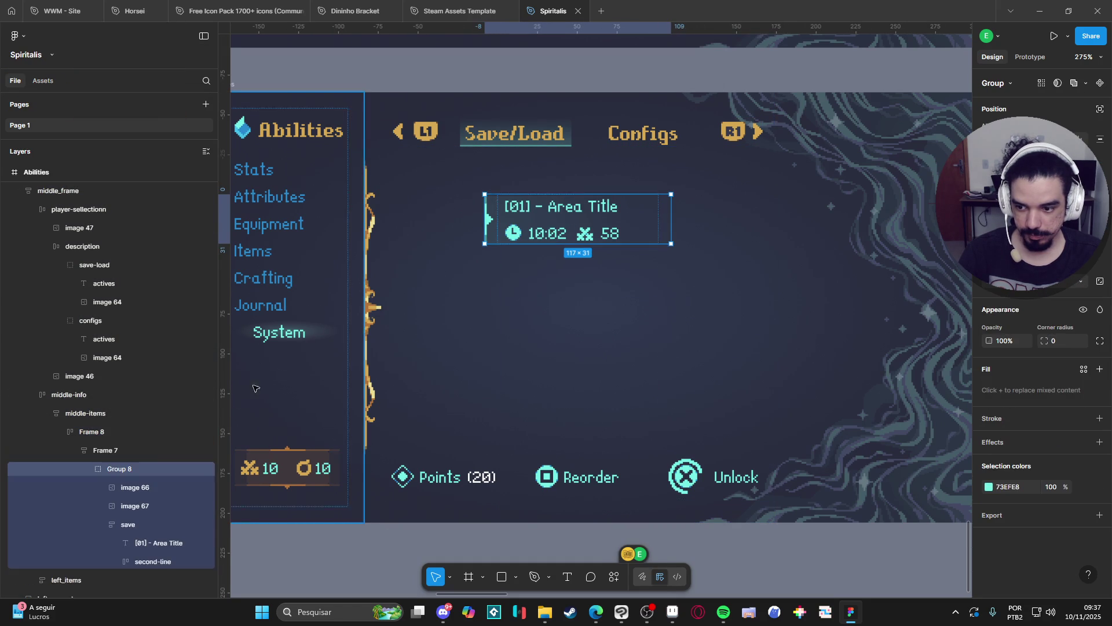
click(74, 451)
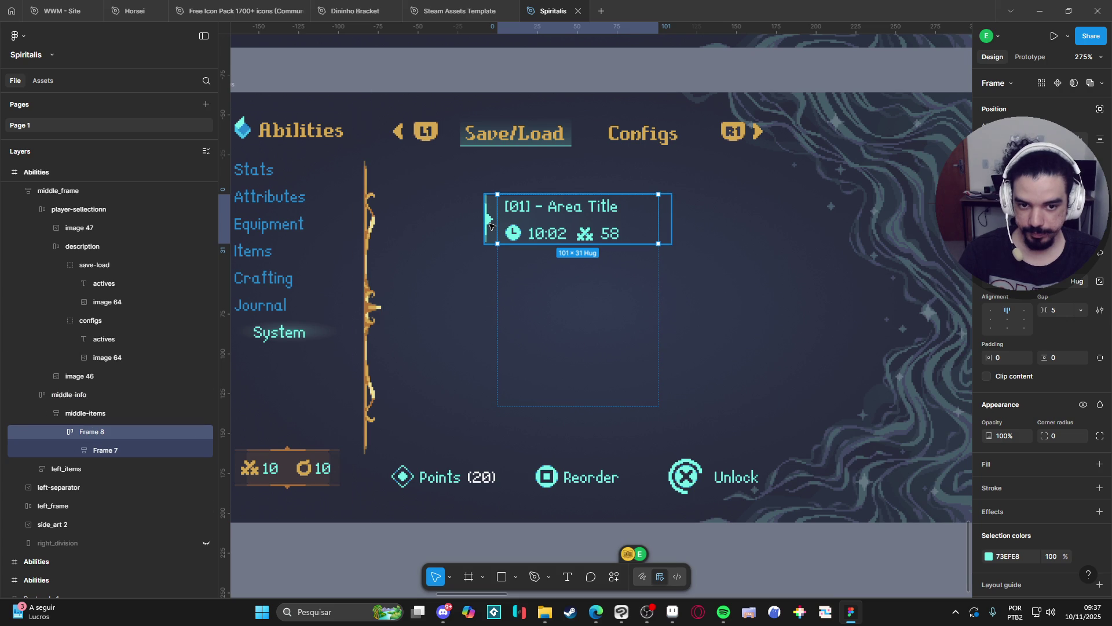
click(497, 303)
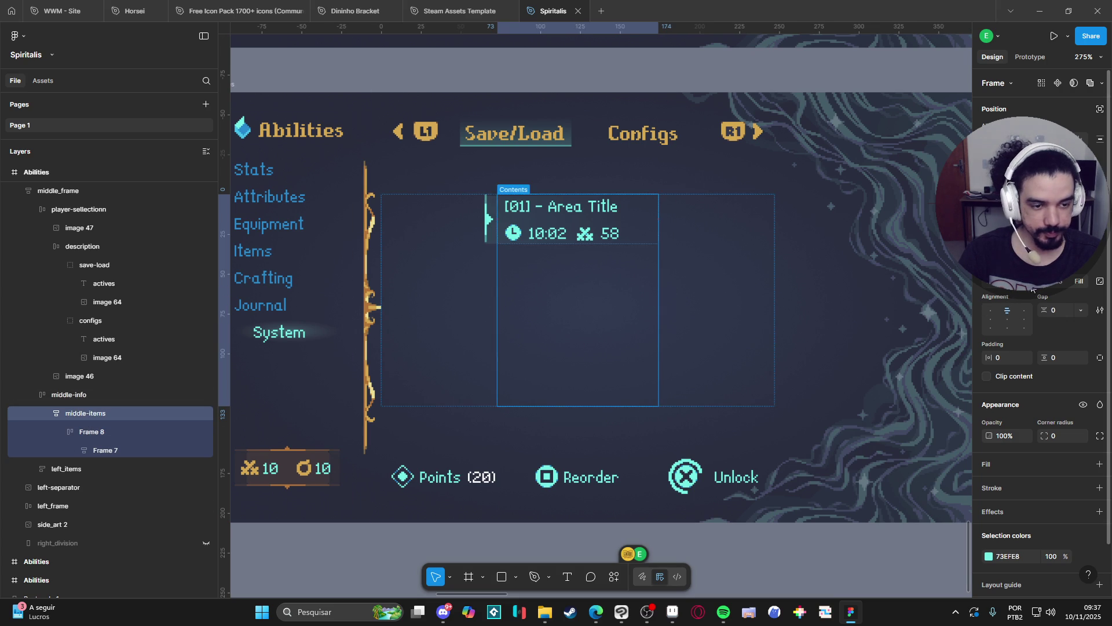
click(1034, 258)
click(985, 289)
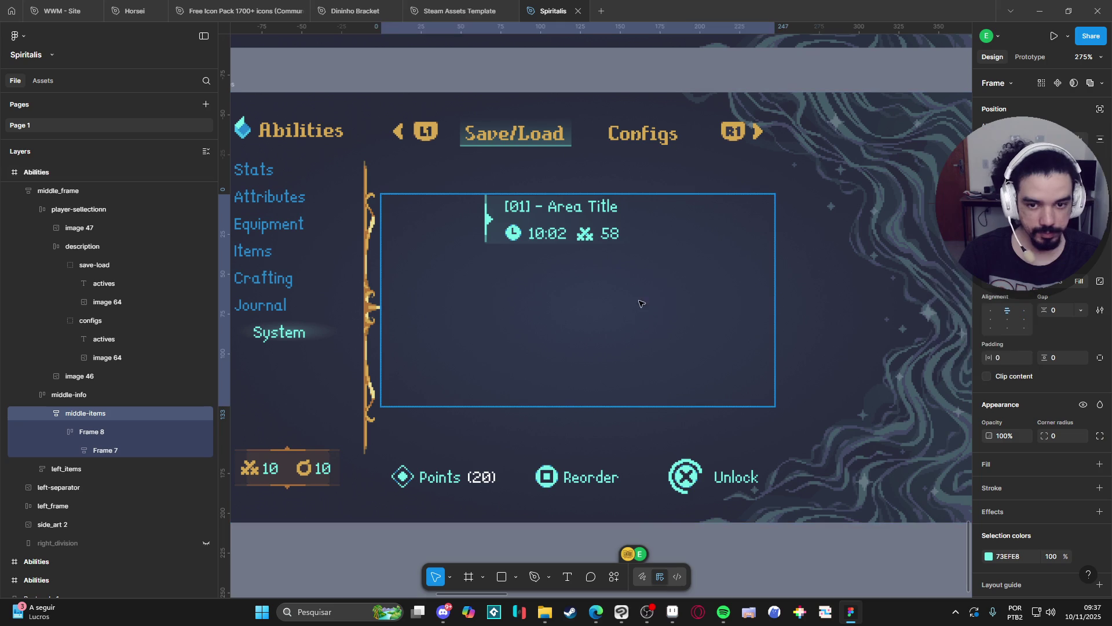
Duplicate the Frame 8 save entry with Ctrl+D and expand the copy's layers
click(120, 450)
click(115, 432)
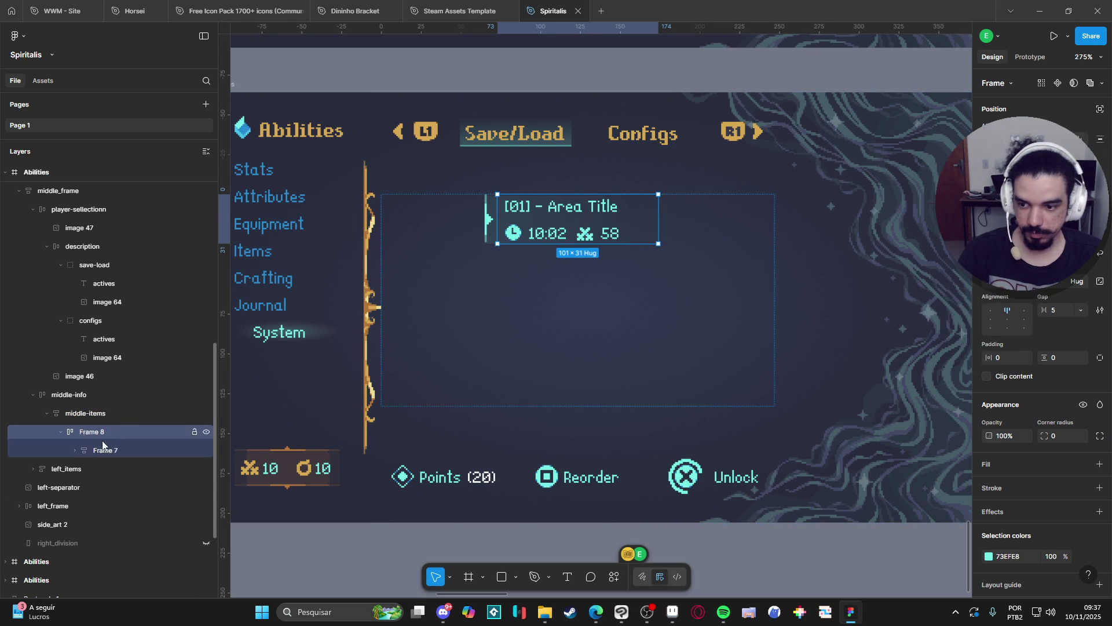
click(62, 432)
key(ctrl+d)
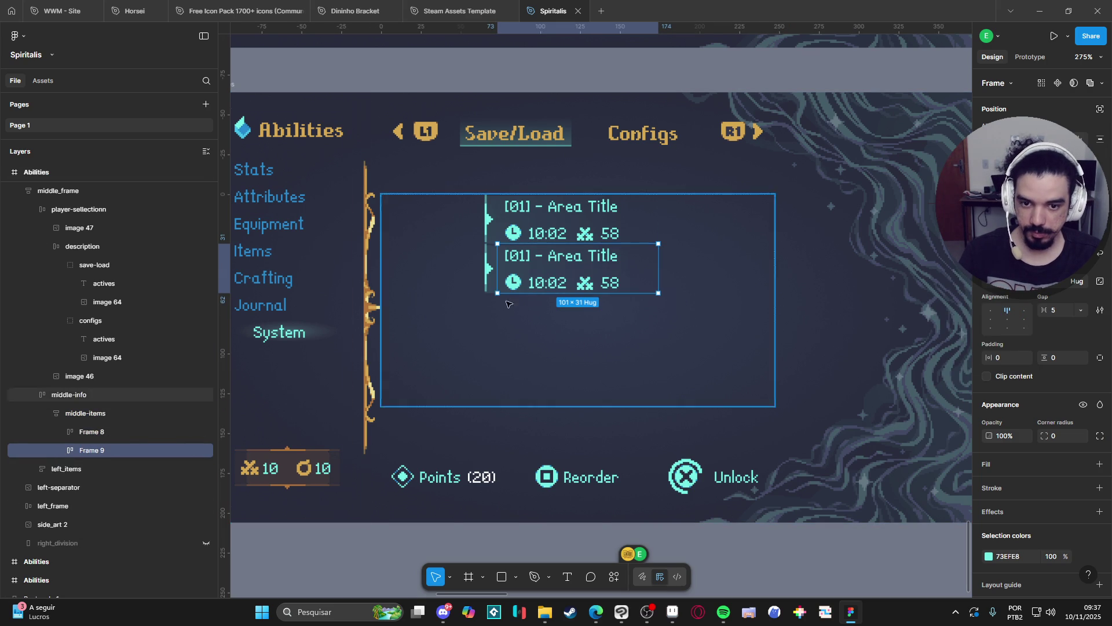
click(64, 450)
click(99, 469)
click(75, 468)
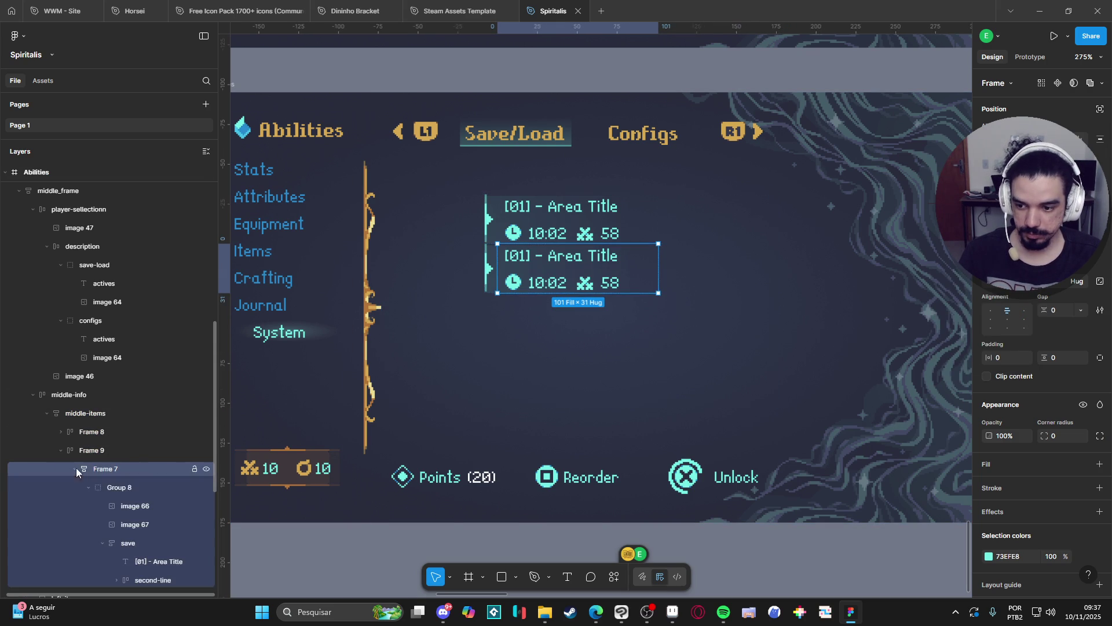
Set the copy's arrow marker and highlight background fill opacity to 0%
click(491, 279)
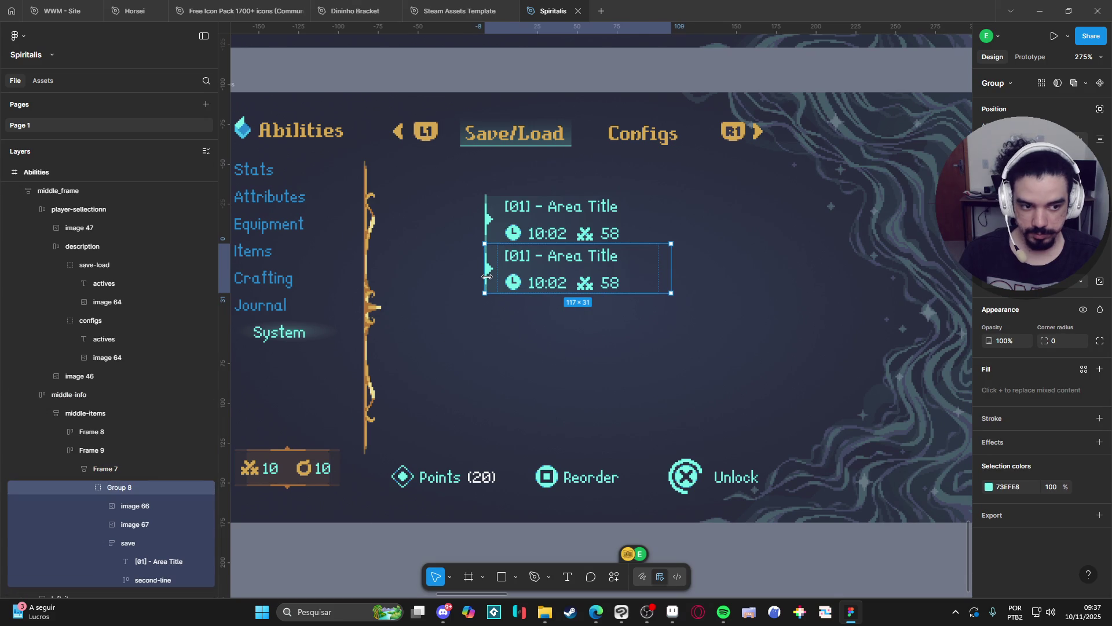
click(135, 505)
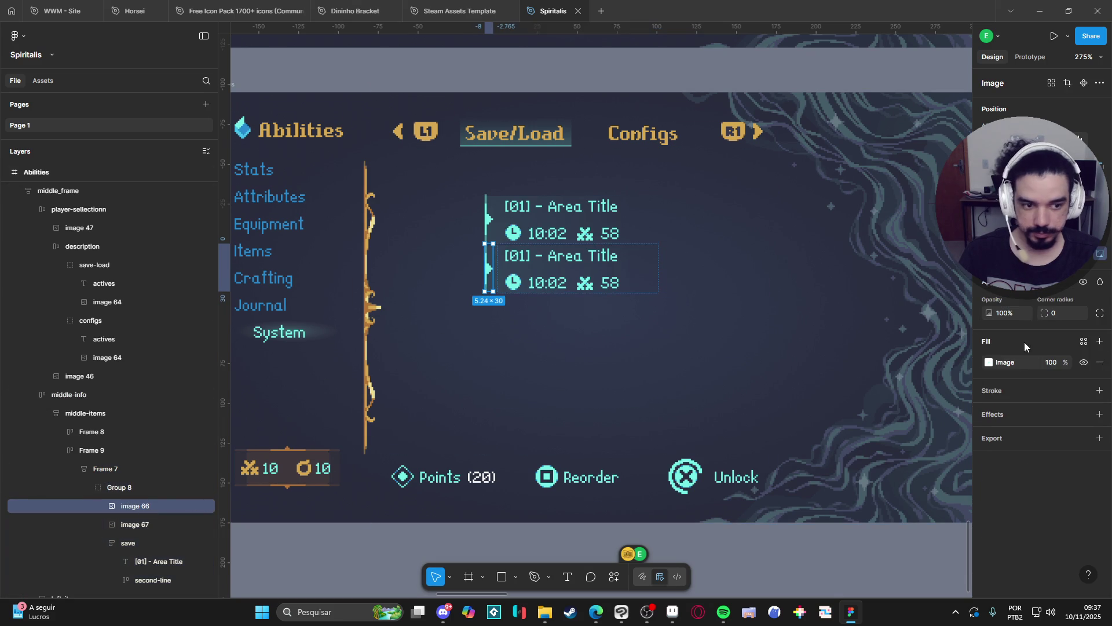
drag(1067, 362, 975, 340)
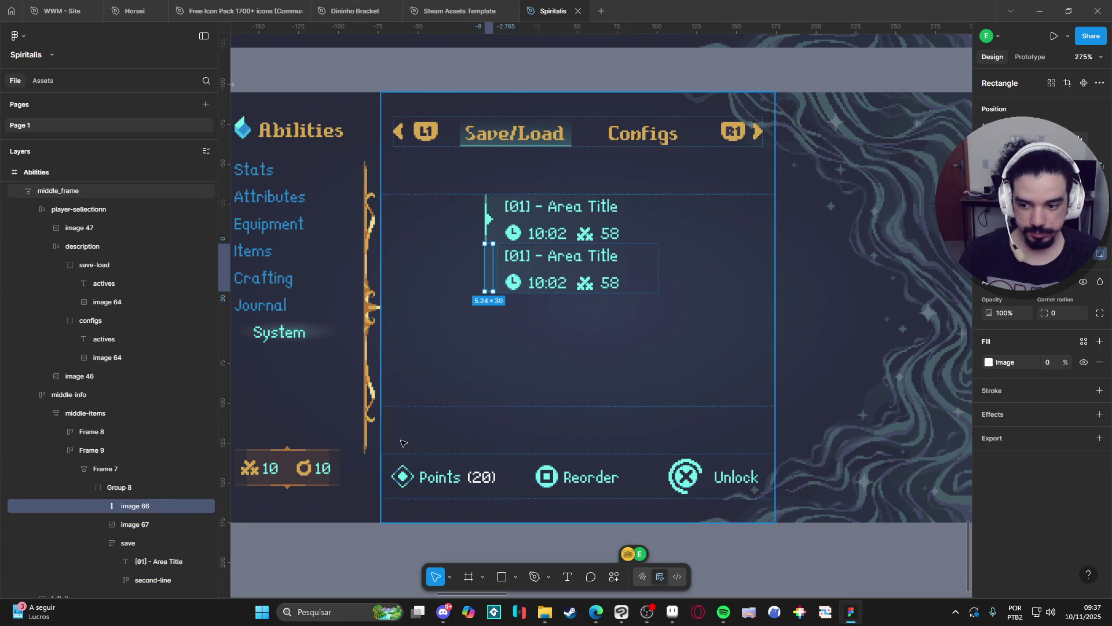
click(124, 525)
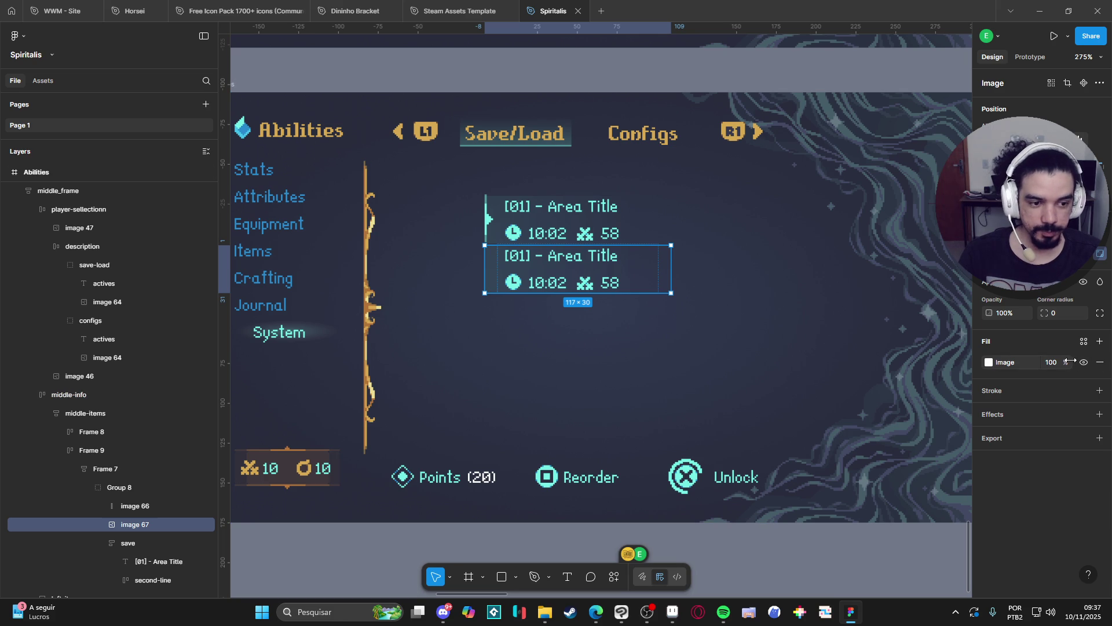
drag(1070, 357, 656, 378)
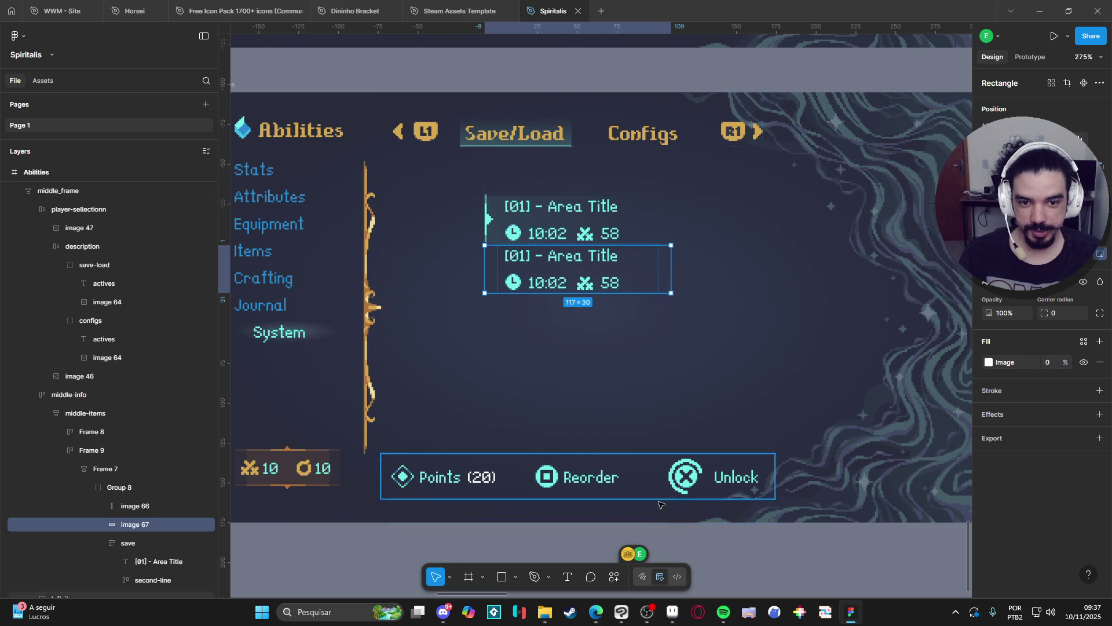
click(757, 554)
click(75, 468)
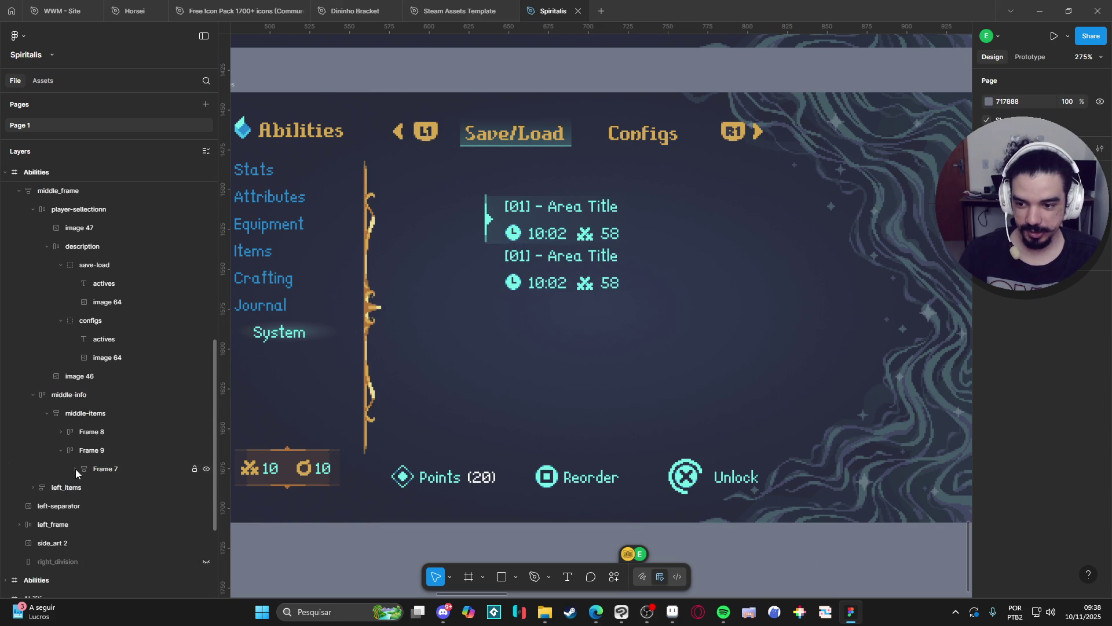
Move the plain save slot above the highlighted one in the layer order
click(96, 469)
click(88, 450)
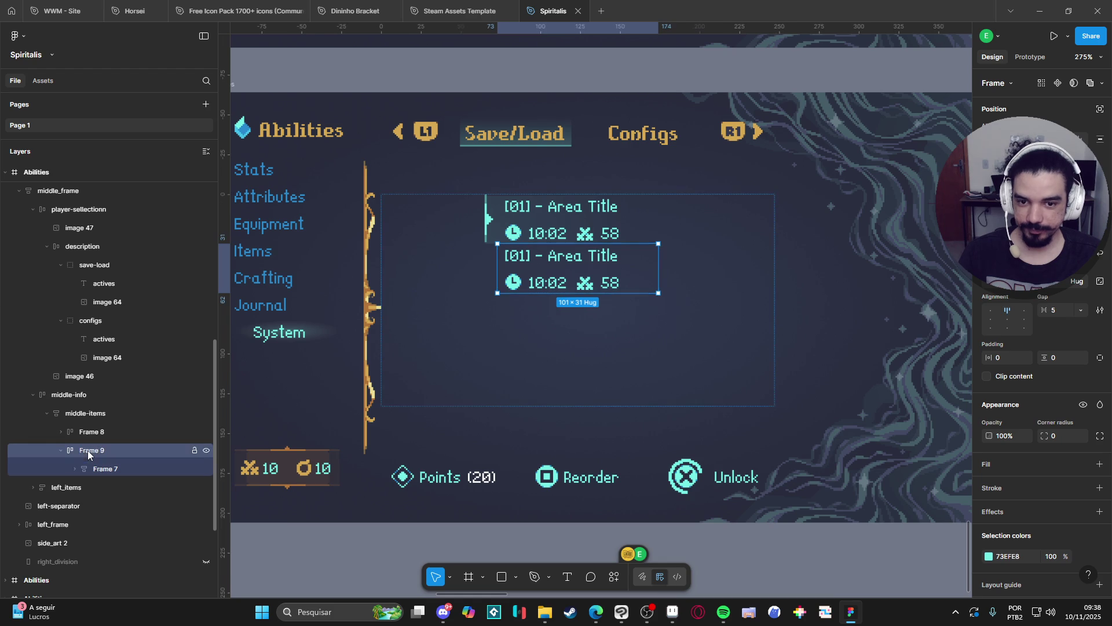
click(93, 435)
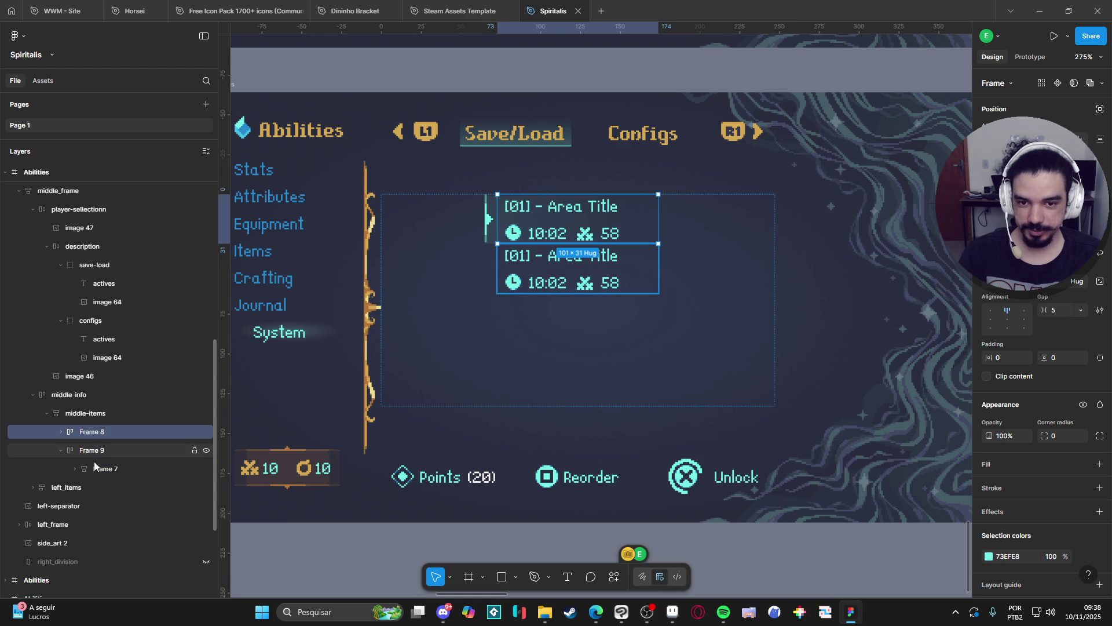
click(61, 450)
click(88, 450)
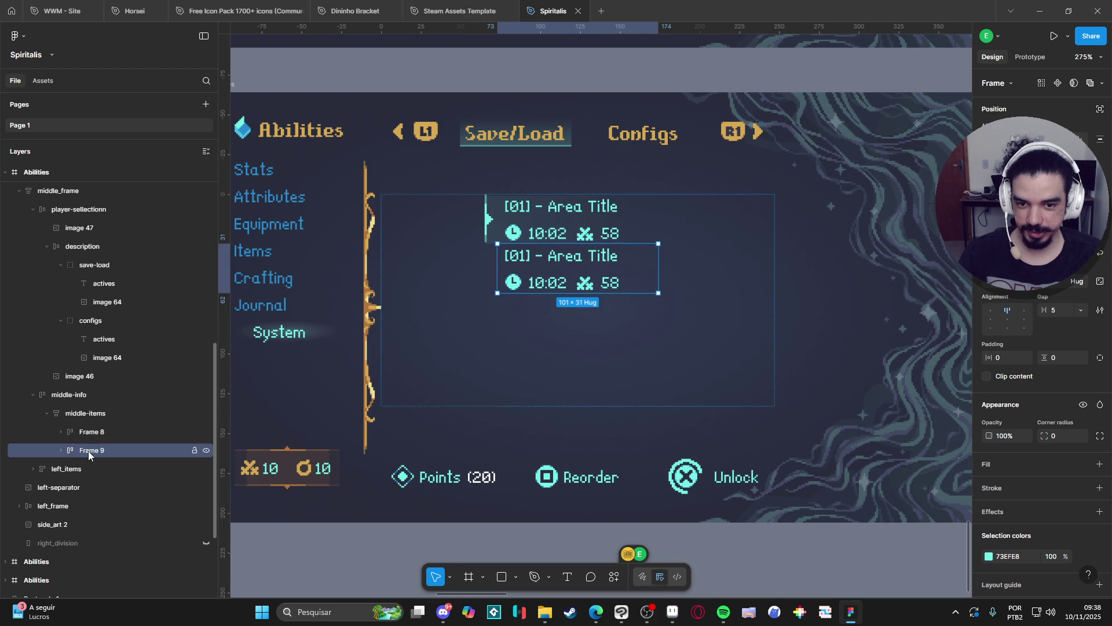
drag(99, 452, 102, 429)
click(94, 452)
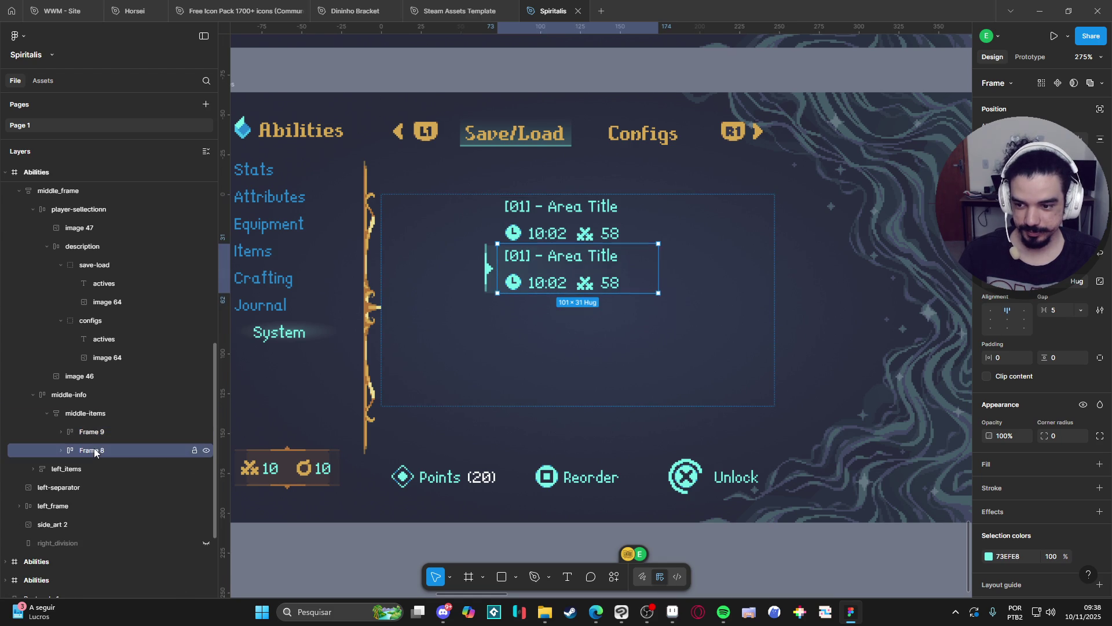
Duplicate slots until the list has four entries, then pan to view the whole menu
key(ctrl+d)
key(ctrl+d)
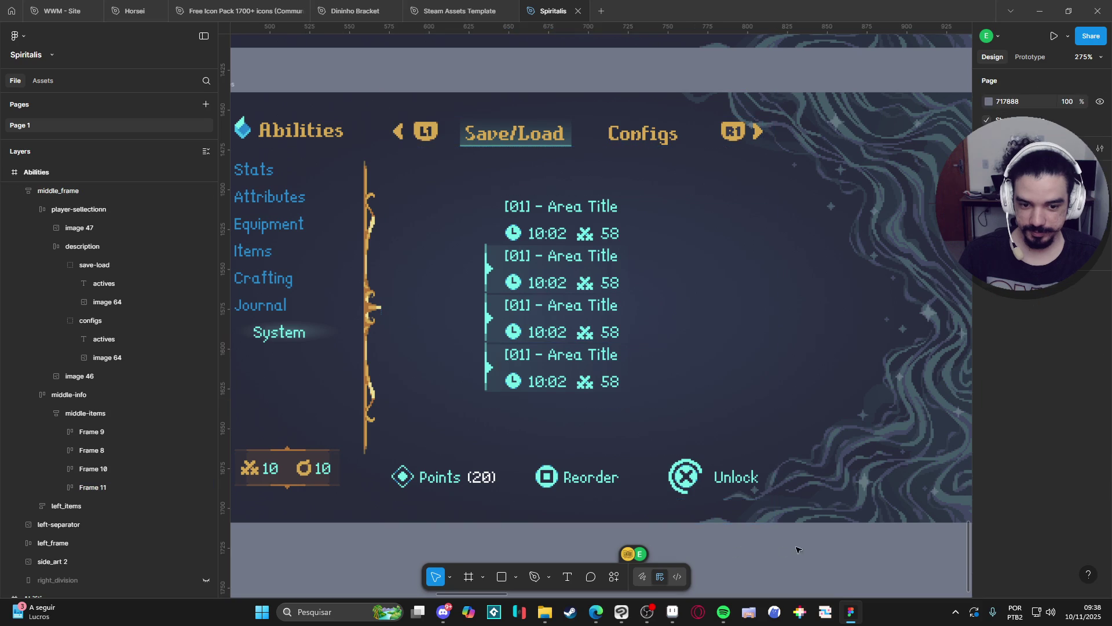
scroll(771, 533, down, 1)
key(ctrl+z)
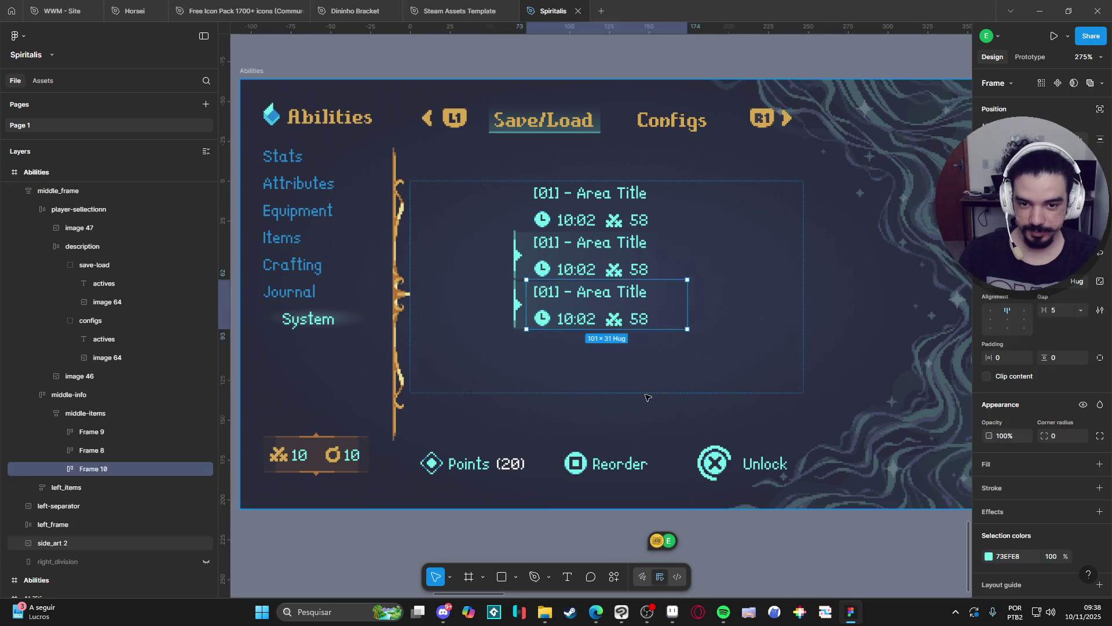
key(Delete)
click(146, 434)
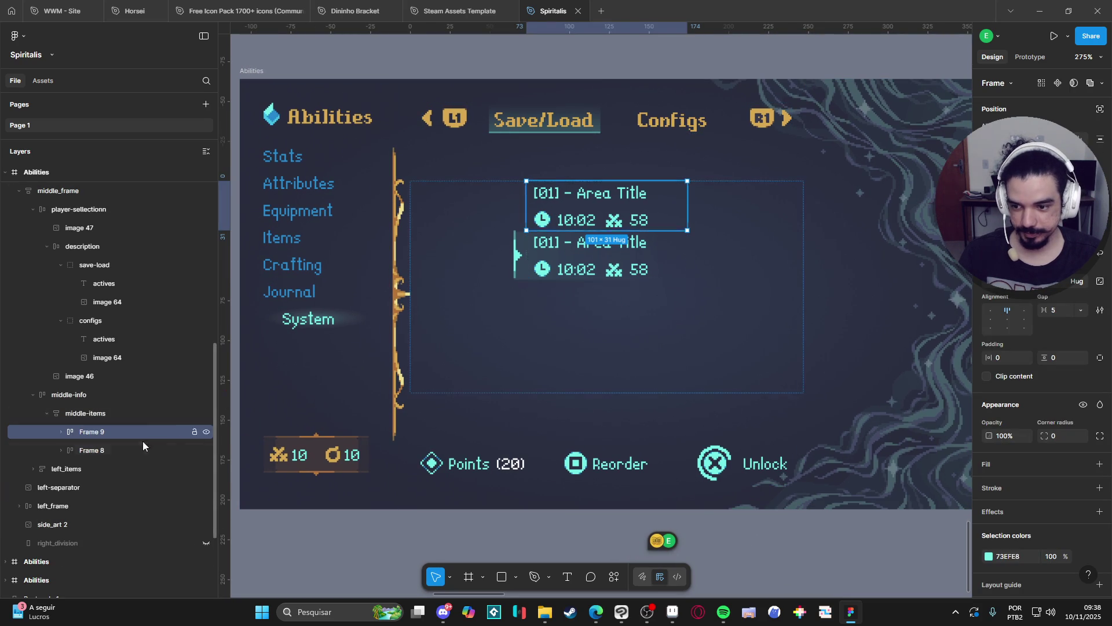
key(ctrl+z)
click(113, 474)
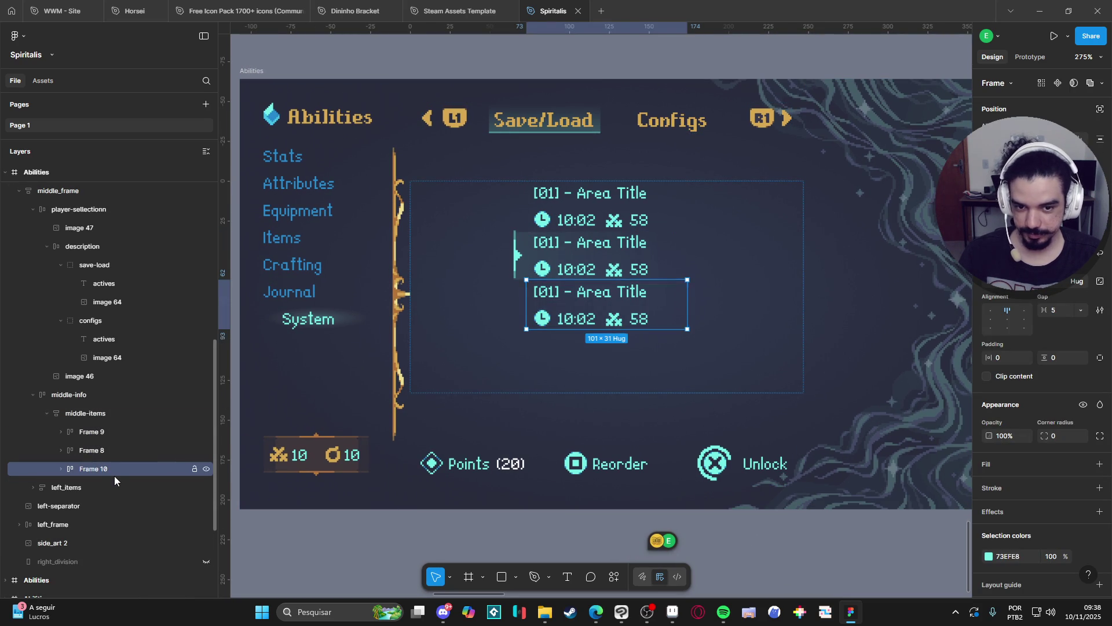
key(ctrl+d)
click(787, 560)
drag(770, 551, 729, 525)
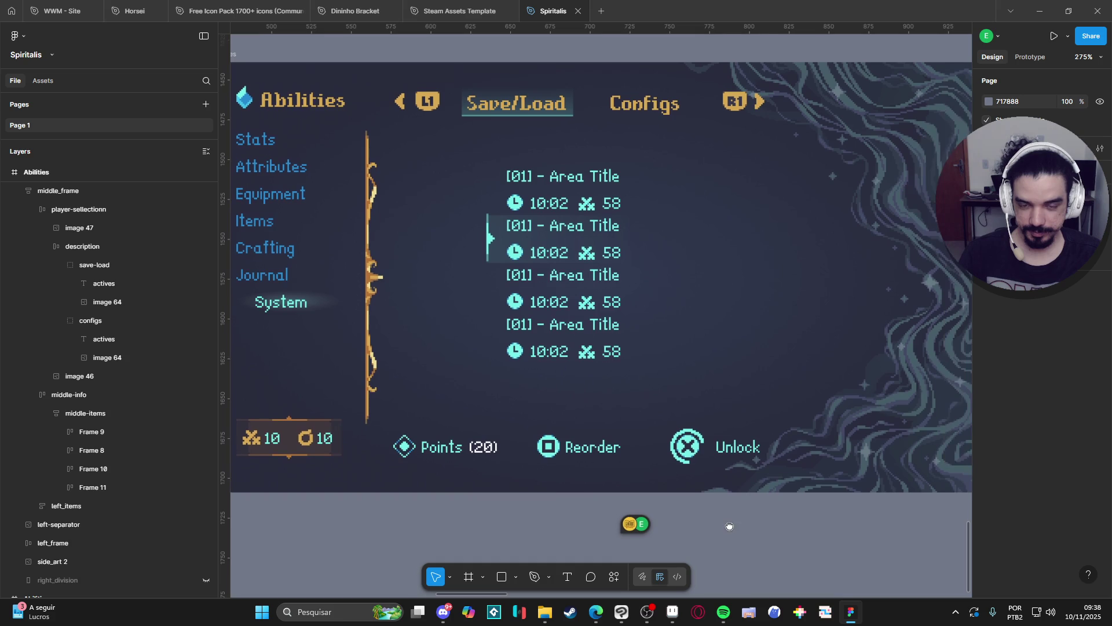
scroll(732, 523, down, 2)
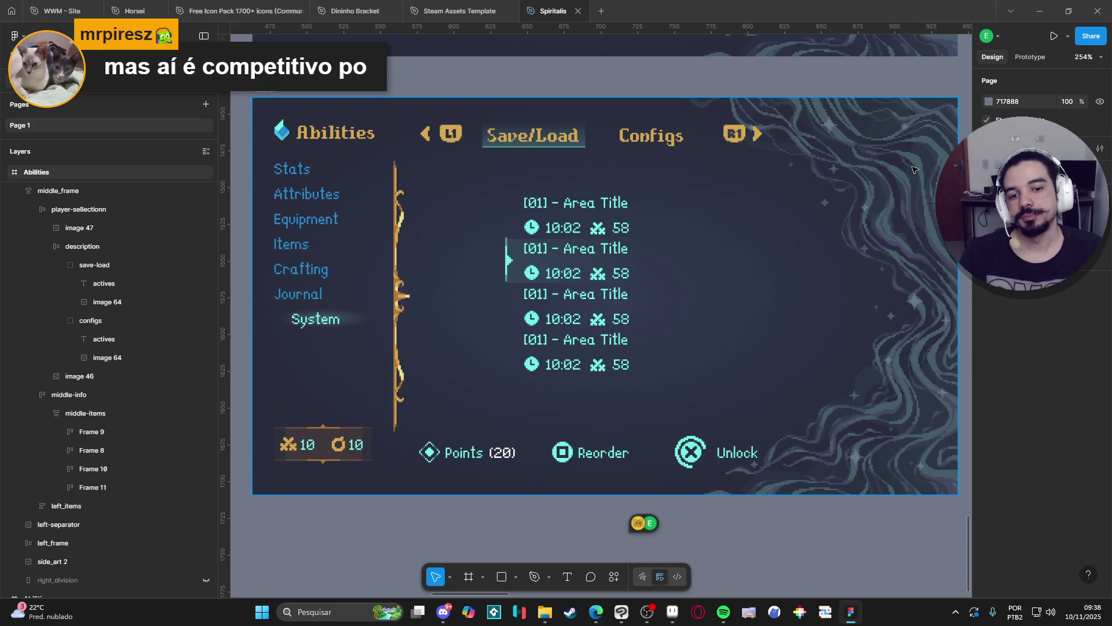
Delete Frames 9, 10 and 11, leaving a single save slot
click(96, 452)
shift+click(103, 487)
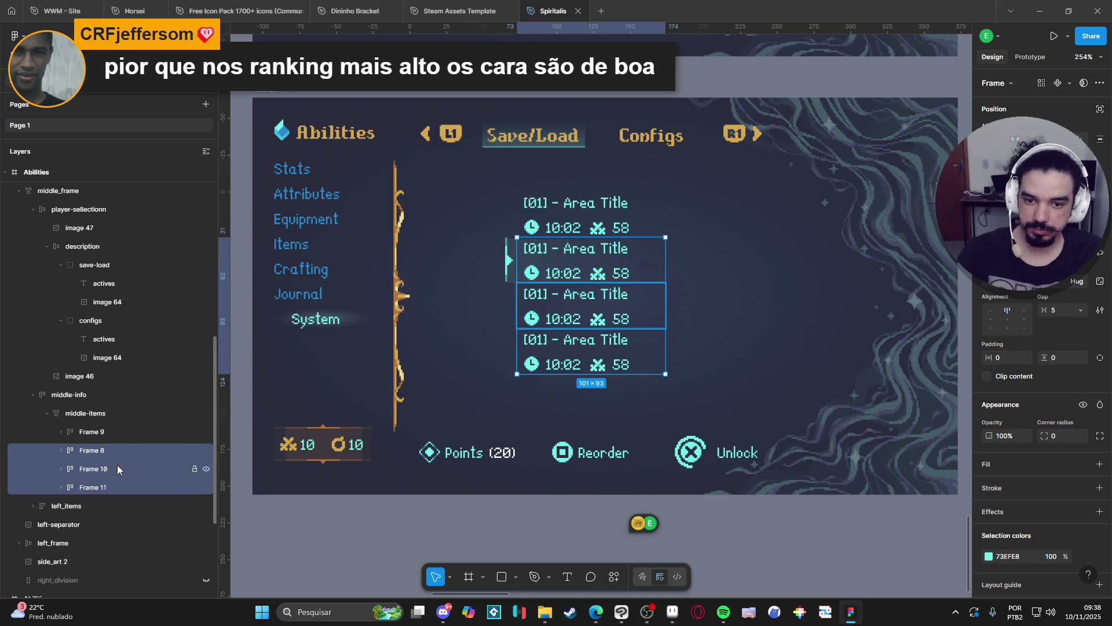
click(111, 430)
key(Delete)
click(97, 452)
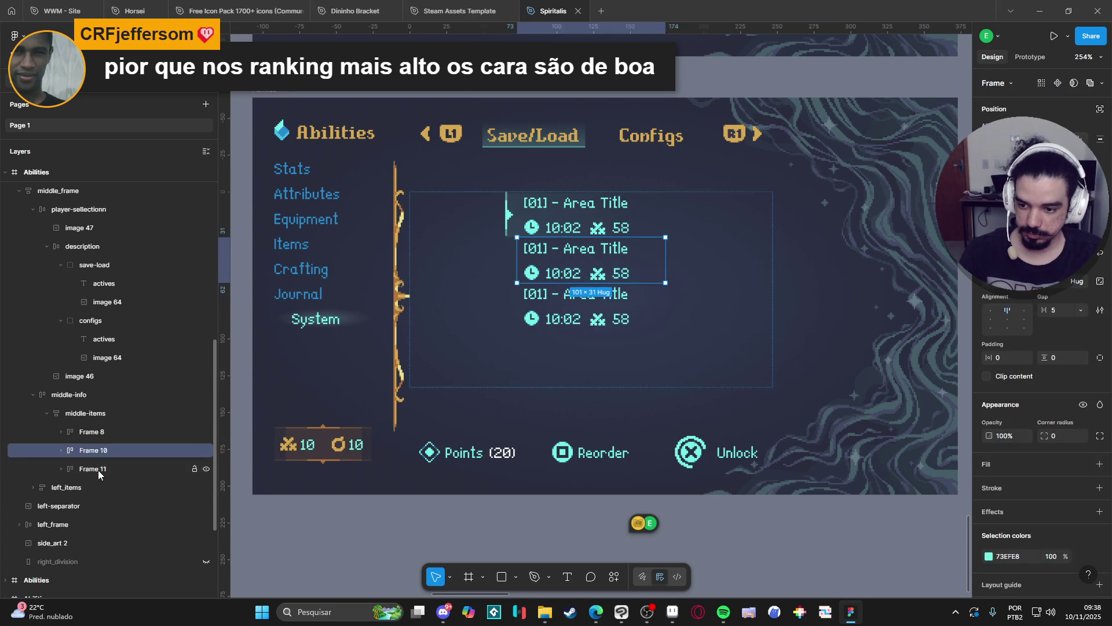
shift+click(95, 470)
key(Delete)
Set the slot's 'save' title-and-time block to 0 gap with left alignment
click(61, 432)
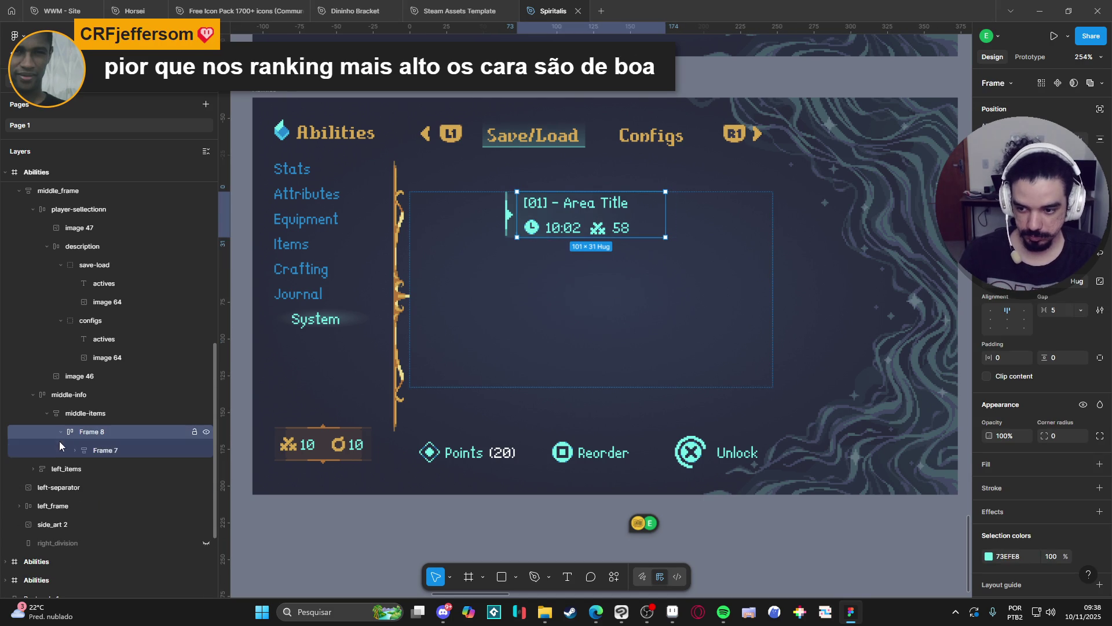
click(75, 450)
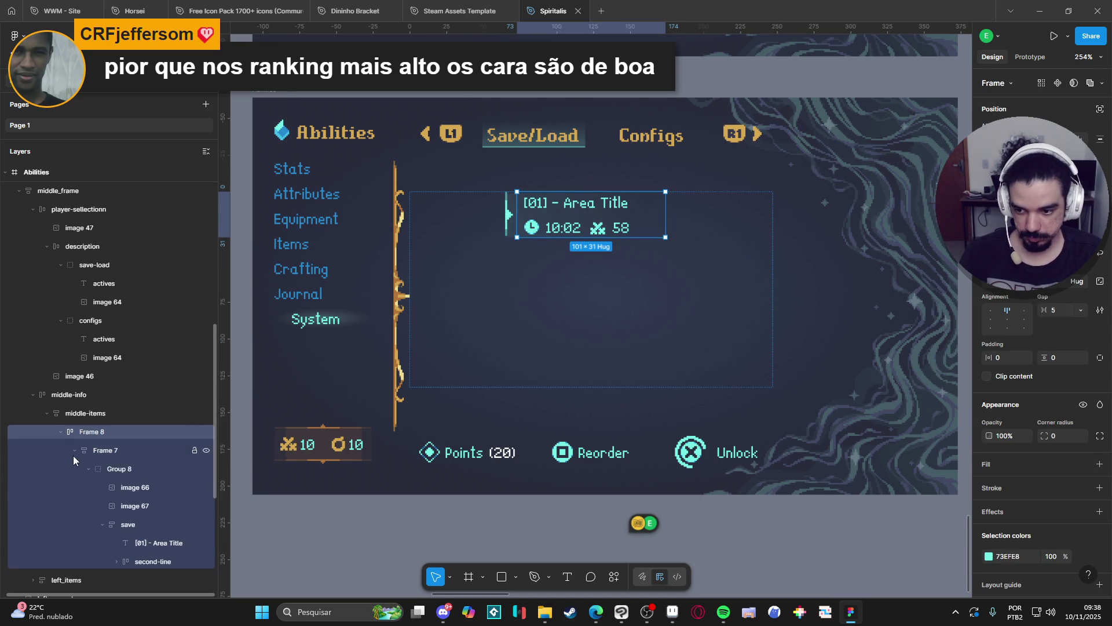
click(113, 527)
scroll(127, 519, down, 2)
scroll(136, 516, down, 1)
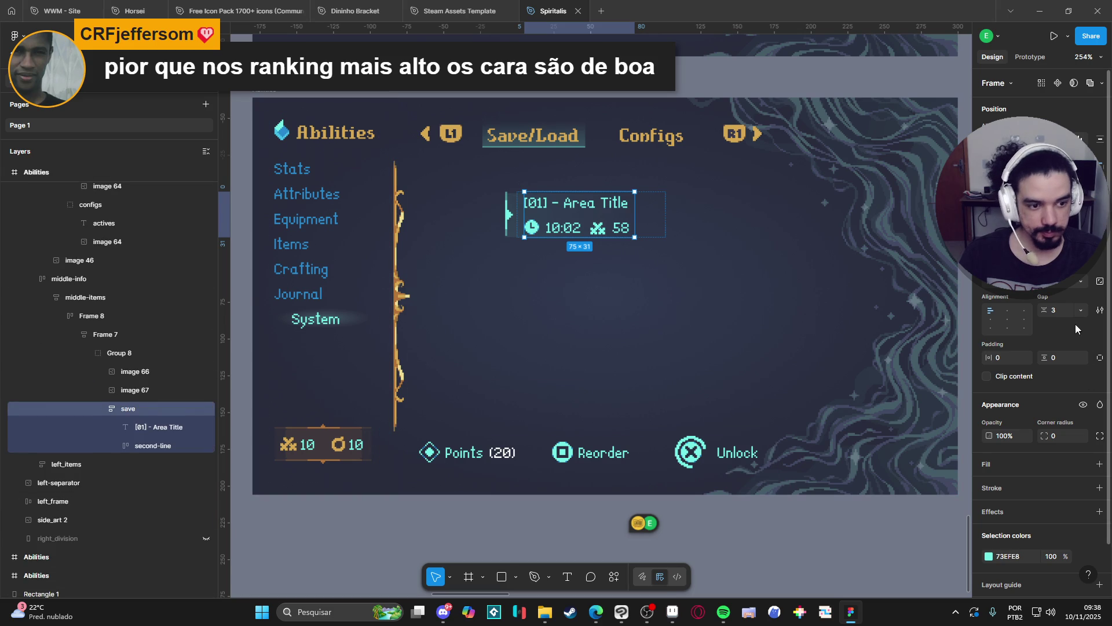
drag(1050, 309, 1038, 310)
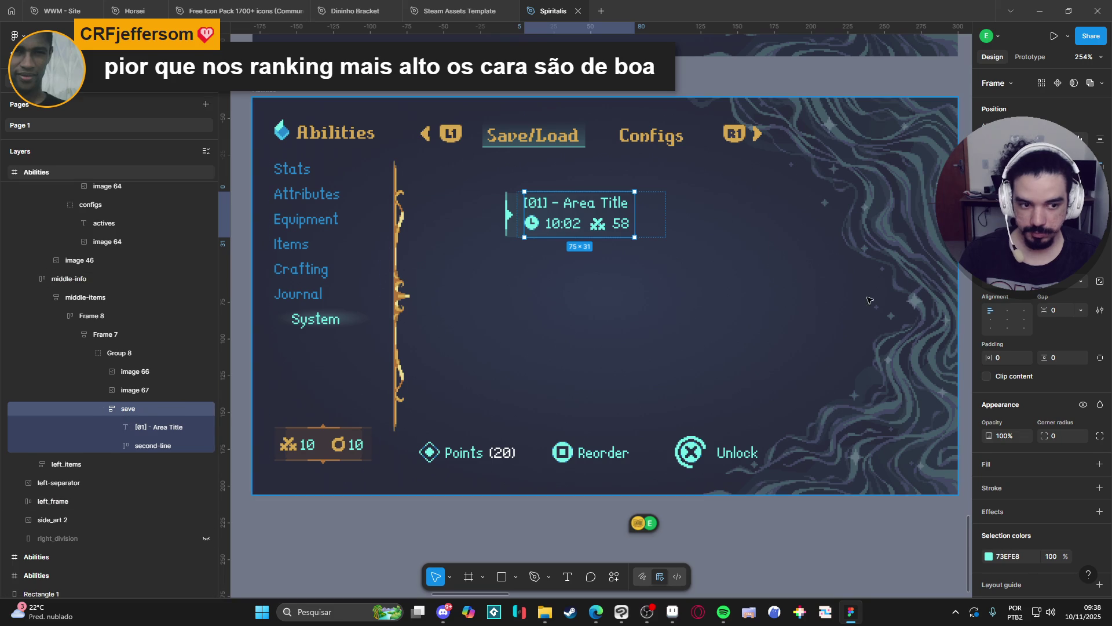
click(1007, 322)
click(989, 320)
click(725, 515)
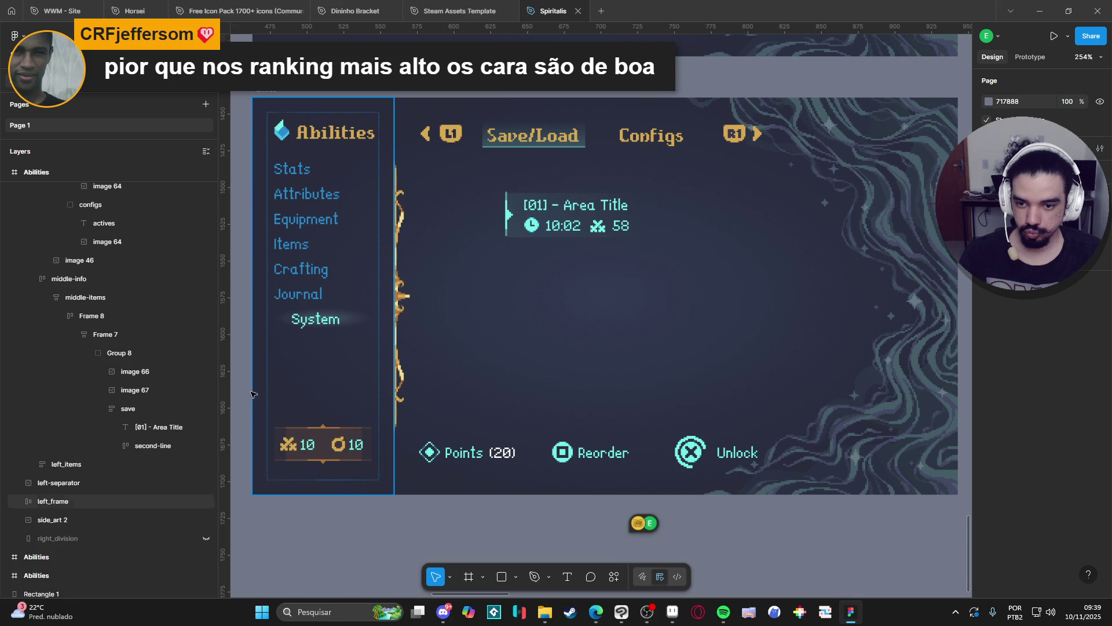
Duplicate the first save slot, Frame 8, to create a second slot, Frame 9
click(88, 353)
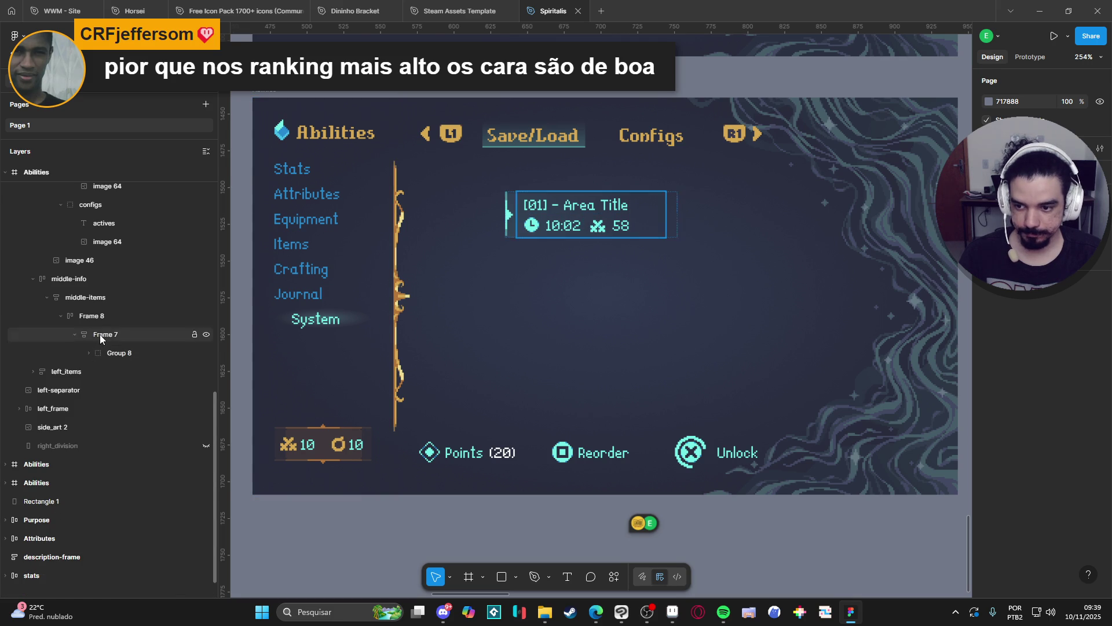
click(81, 335)
click(65, 318)
click(61, 316)
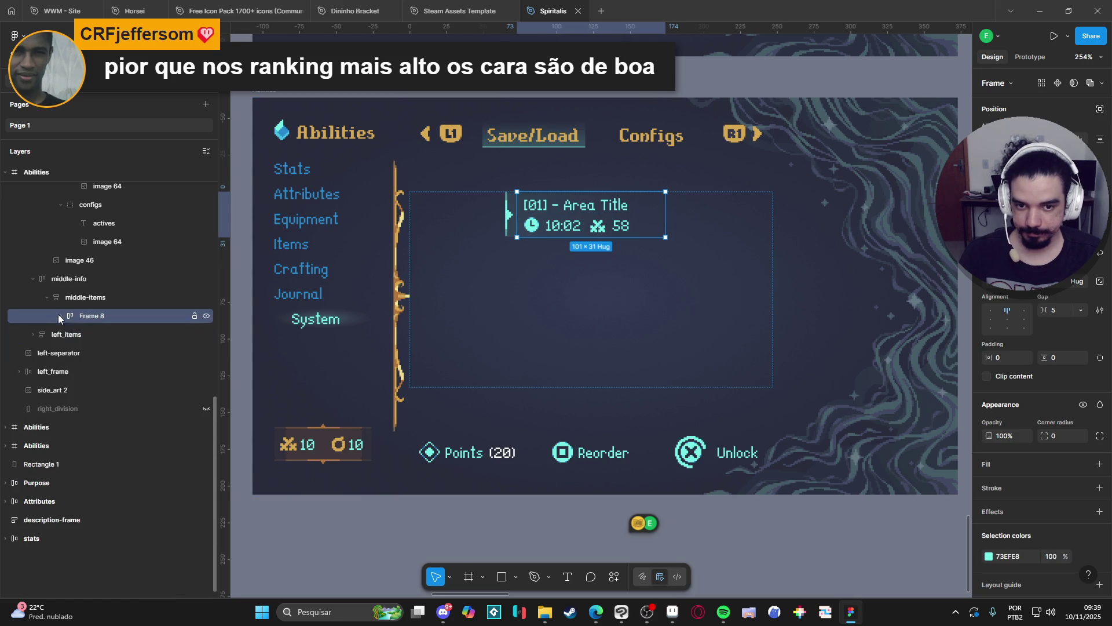
key(ctrl+d)
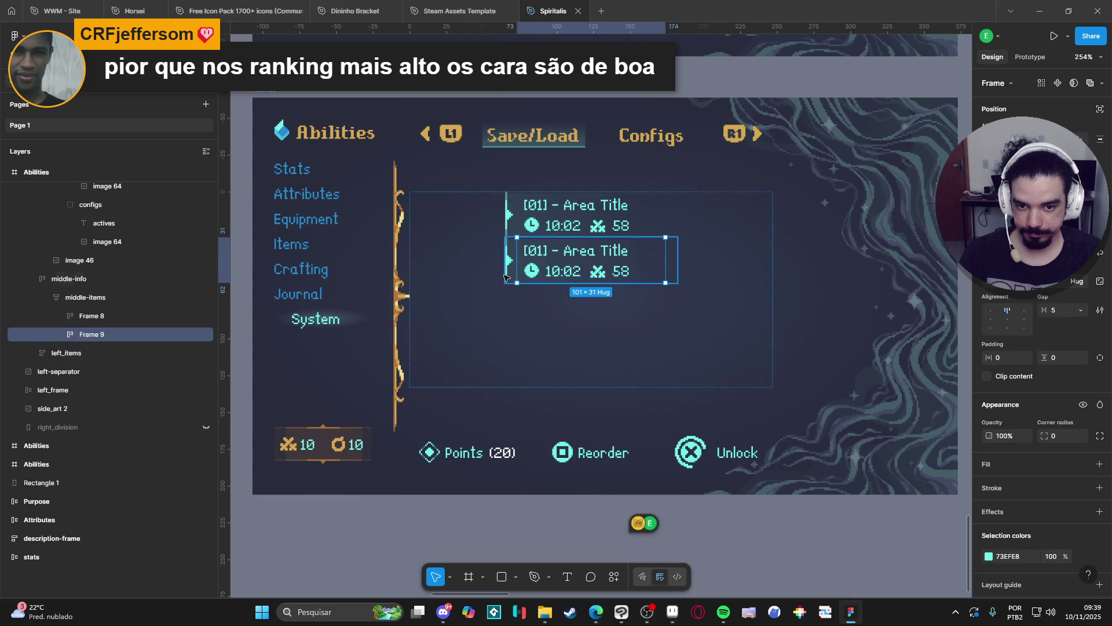
Set the gap between save slots in the middle list to 3
click(86, 297)
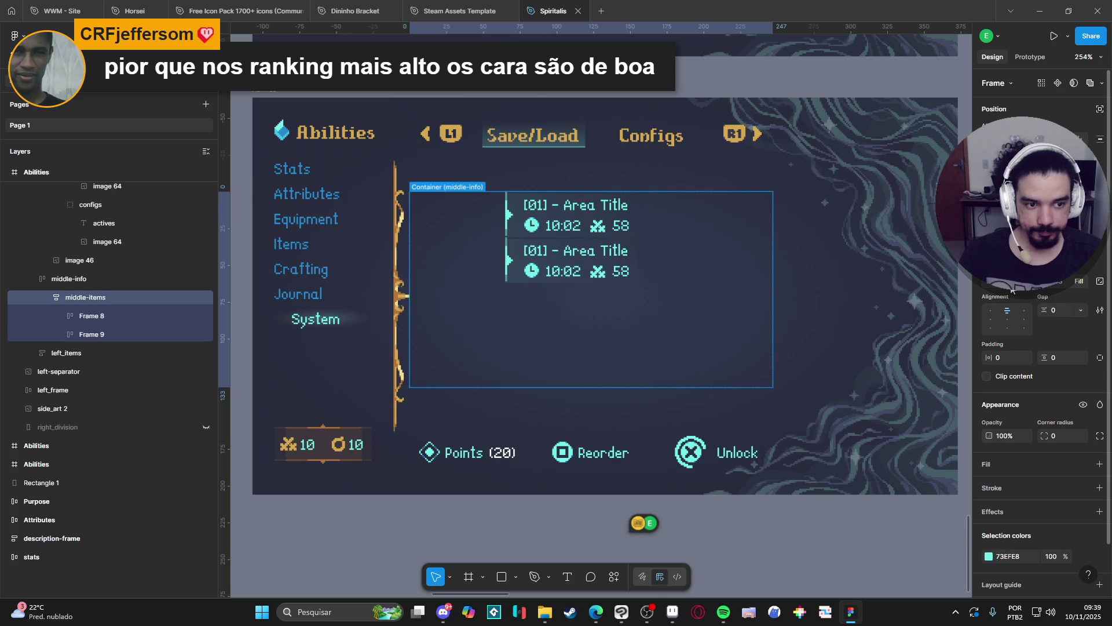
click(1061, 310)
text(3)
key(Return)
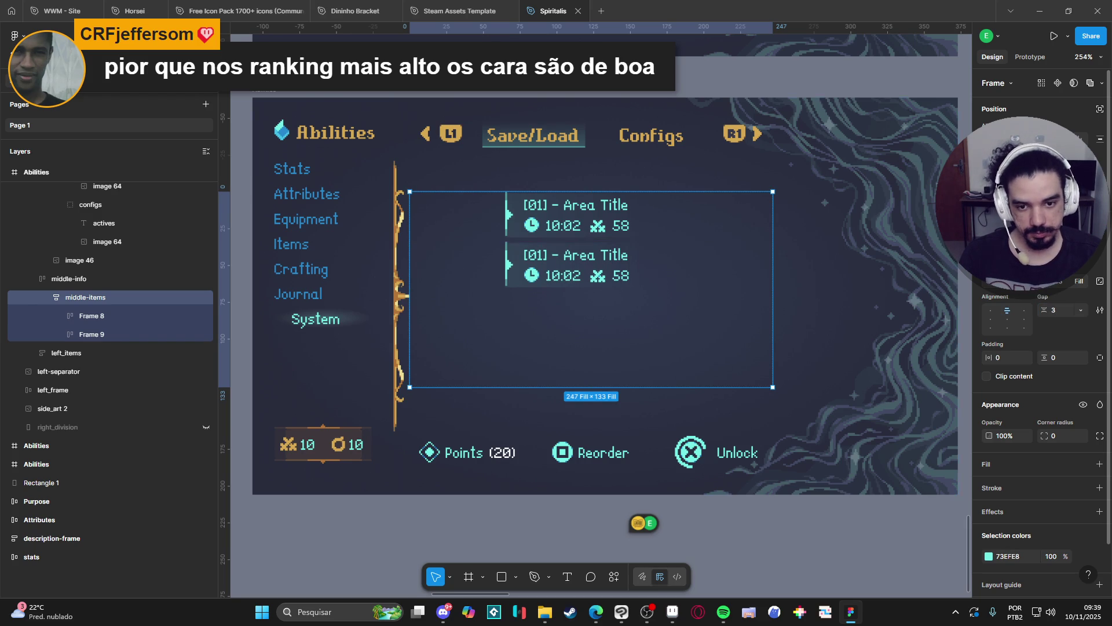
Fade the second slot's pointer arrow and highlight images (image 66, 67) to 0% opacity
click(107, 334)
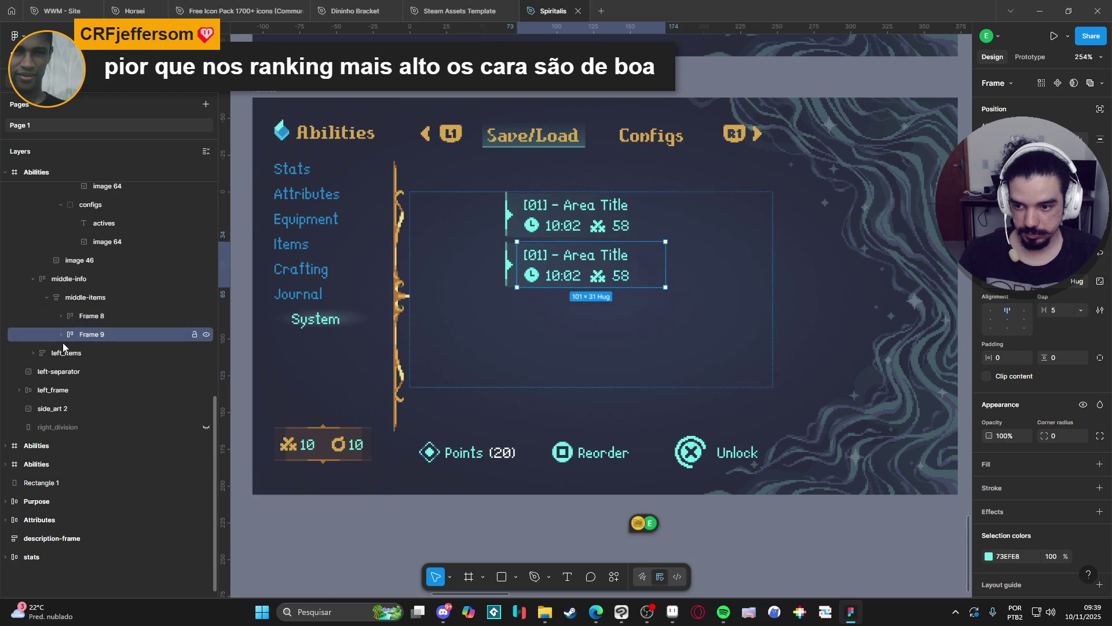
click(60, 334)
click(109, 355)
click(88, 371)
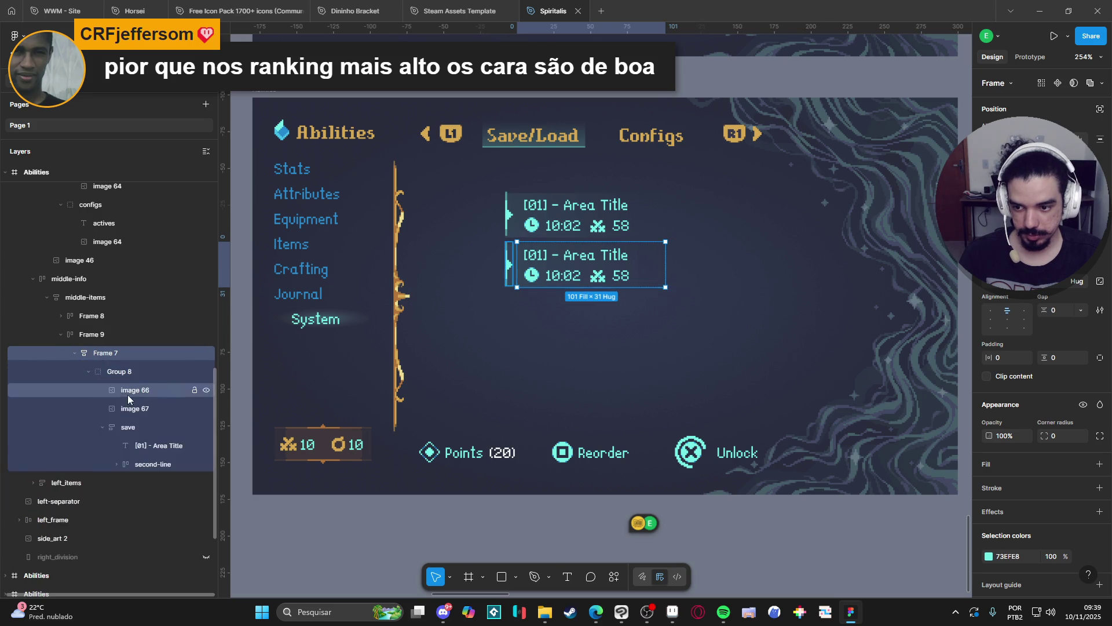
click(148, 391)
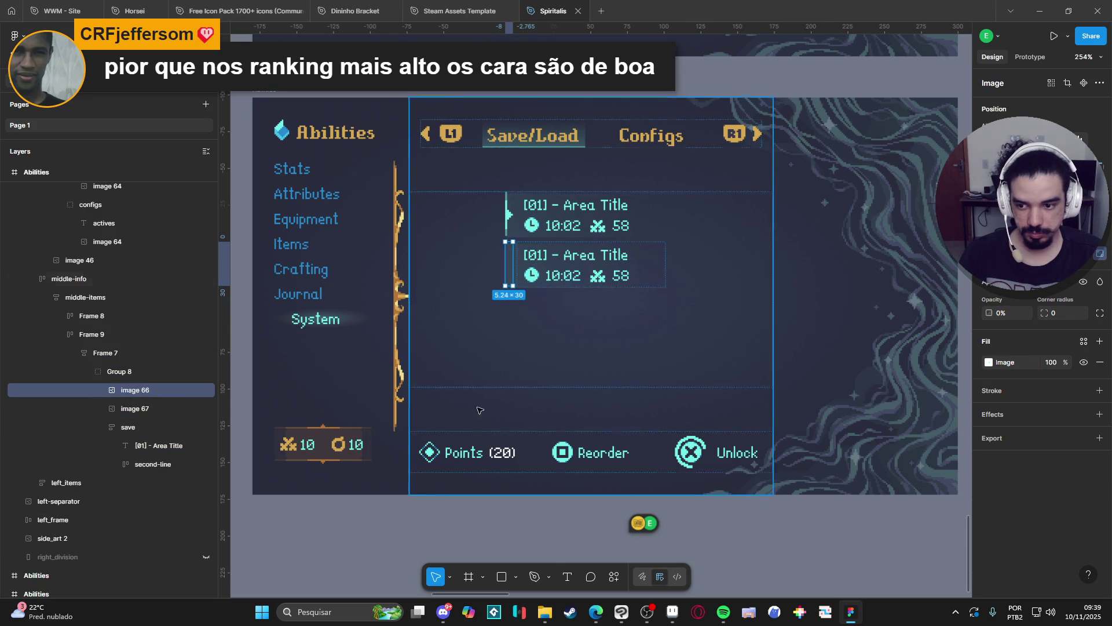
click(145, 409)
click(206, 409)
click(206, 409)
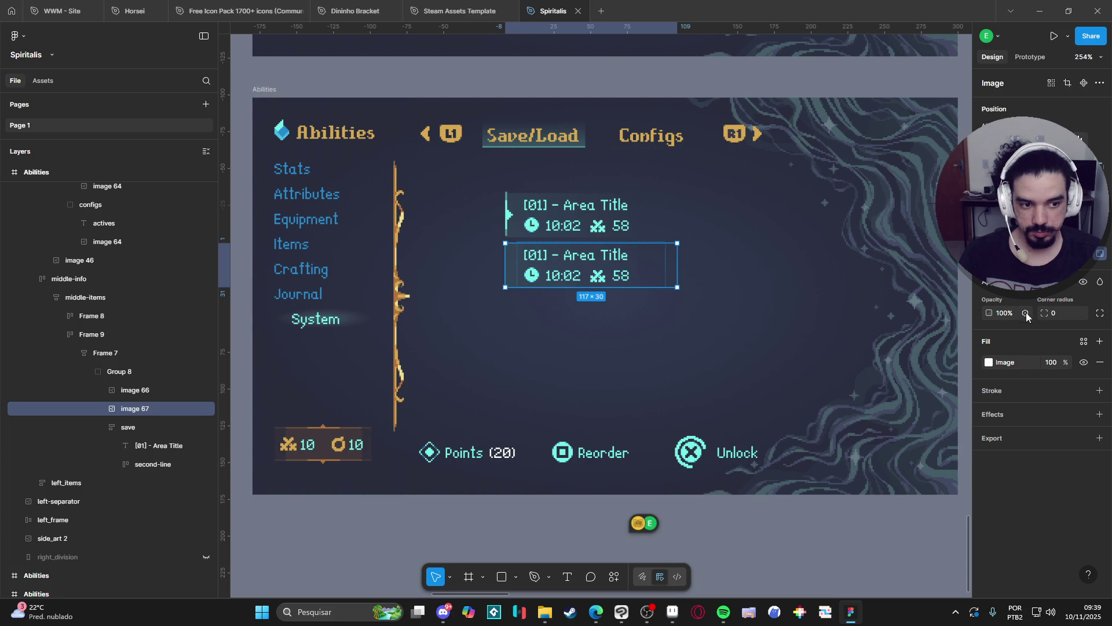
mouse_move(997, 313)
mouse_down()
mouse_move(753, 405)
mouse_move(555, 513)
mouse_up()
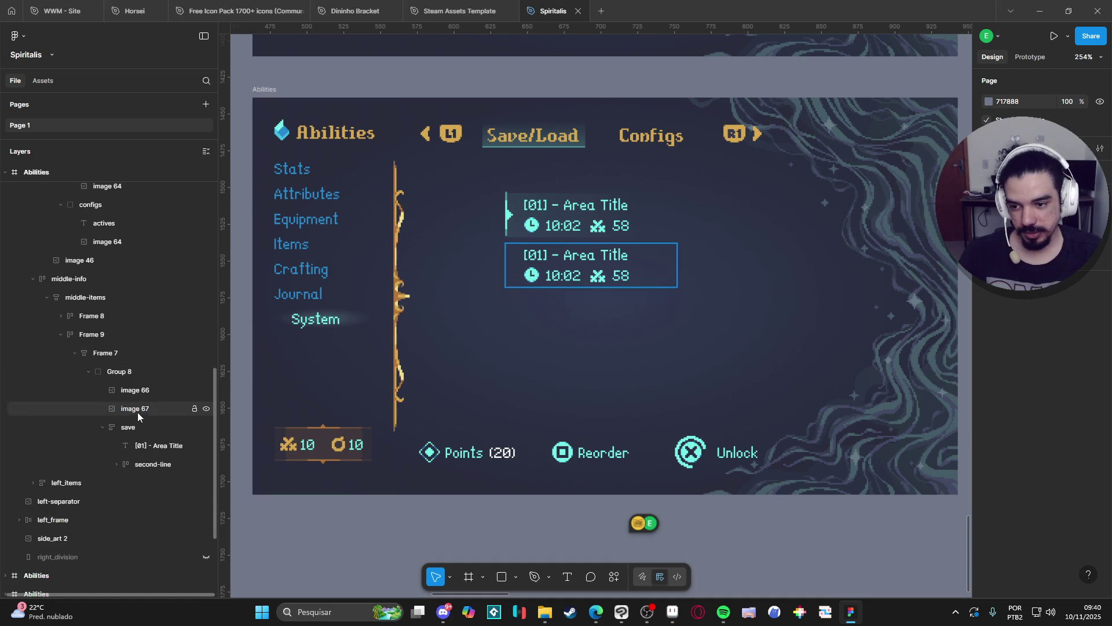
Nest the slot contents inside the second slot, then move the highlighted Frame 8 below Frame 9
click(115, 427)
click(104, 428)
click(120, 372)
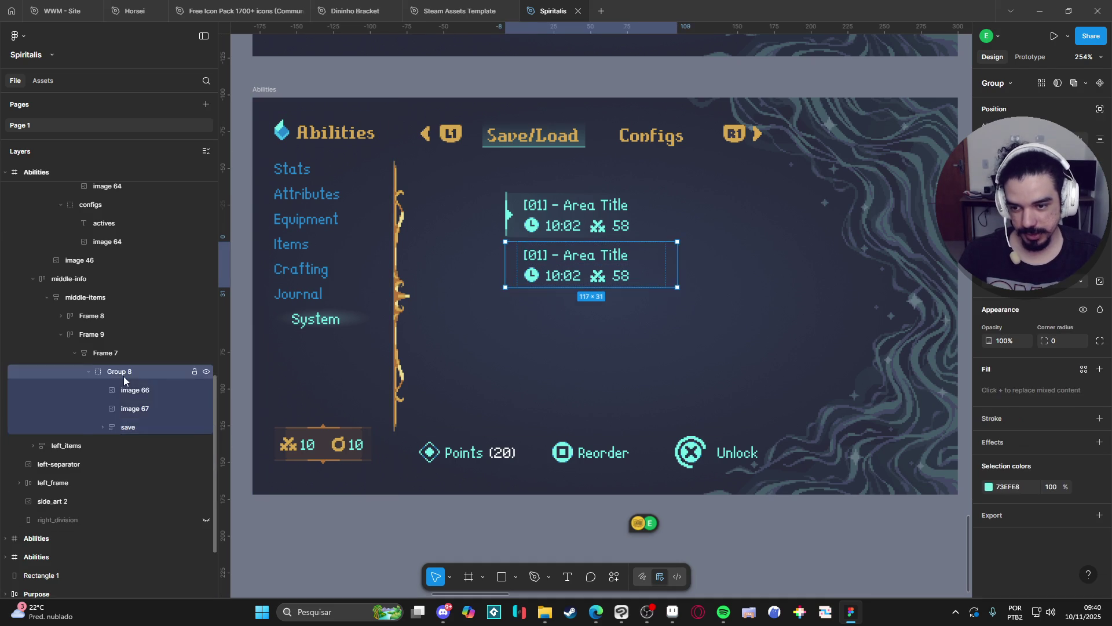
click(116, 353)
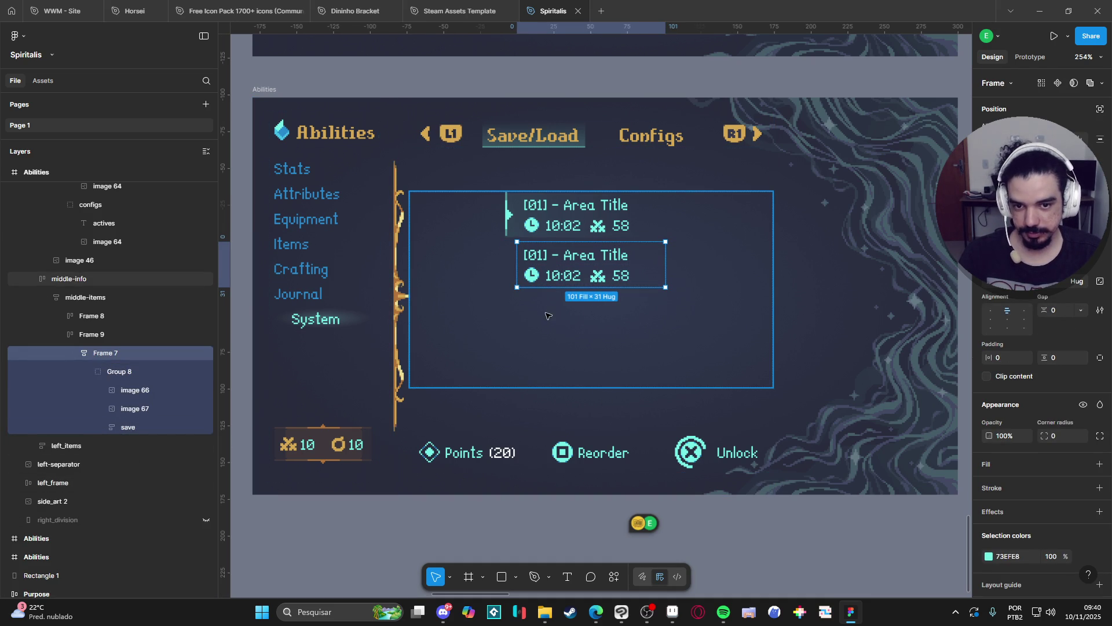
drag(104, 354, 75, 342)
click(61, 335)
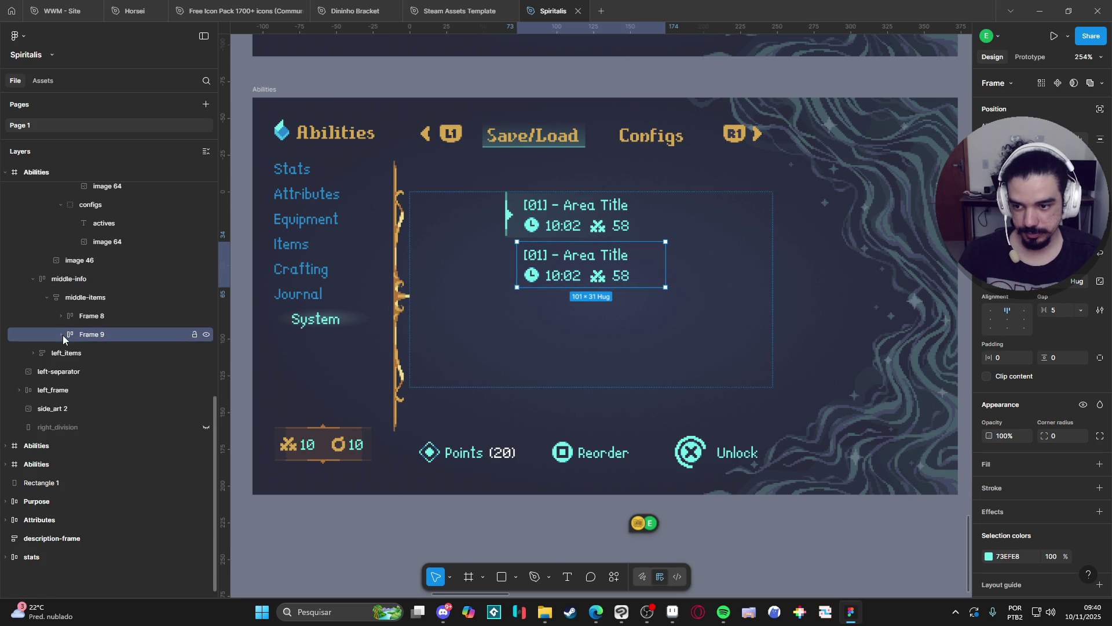
click(110, 316)
mouse_move(111, 317)
mouse_down()
mouse_move(112, 339)
mouse_move(95, 319)
mouse_move(103, 359)
mouse_up()
Duplicate the slot twice, creating Frames 10 and 11 for four save slots
key(ctrl+d)
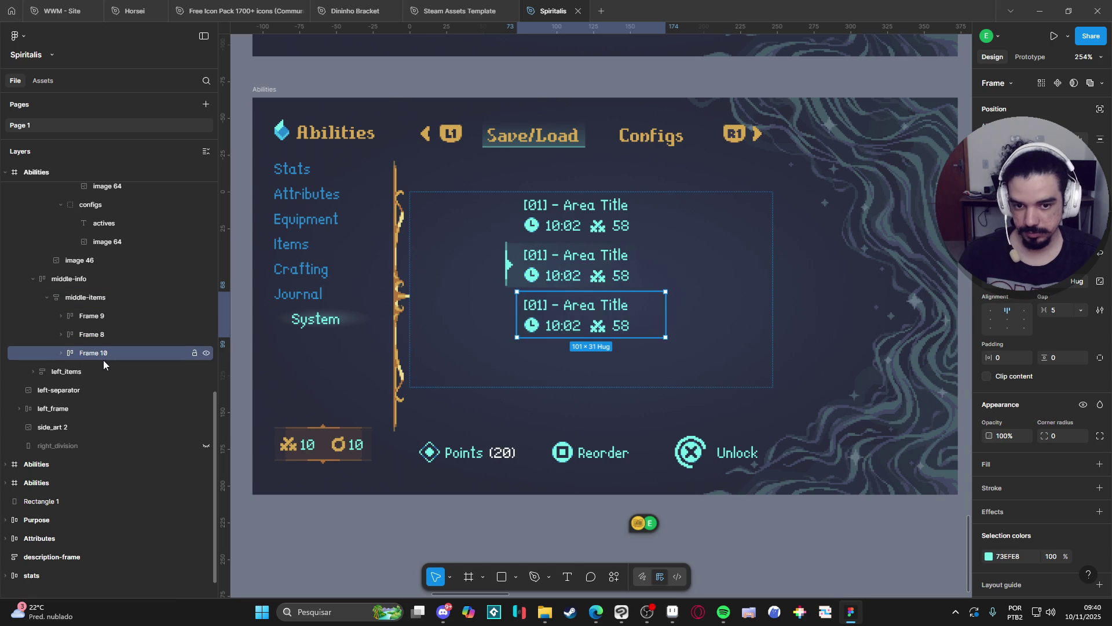
key(ctrl+d)
click(798, 539)
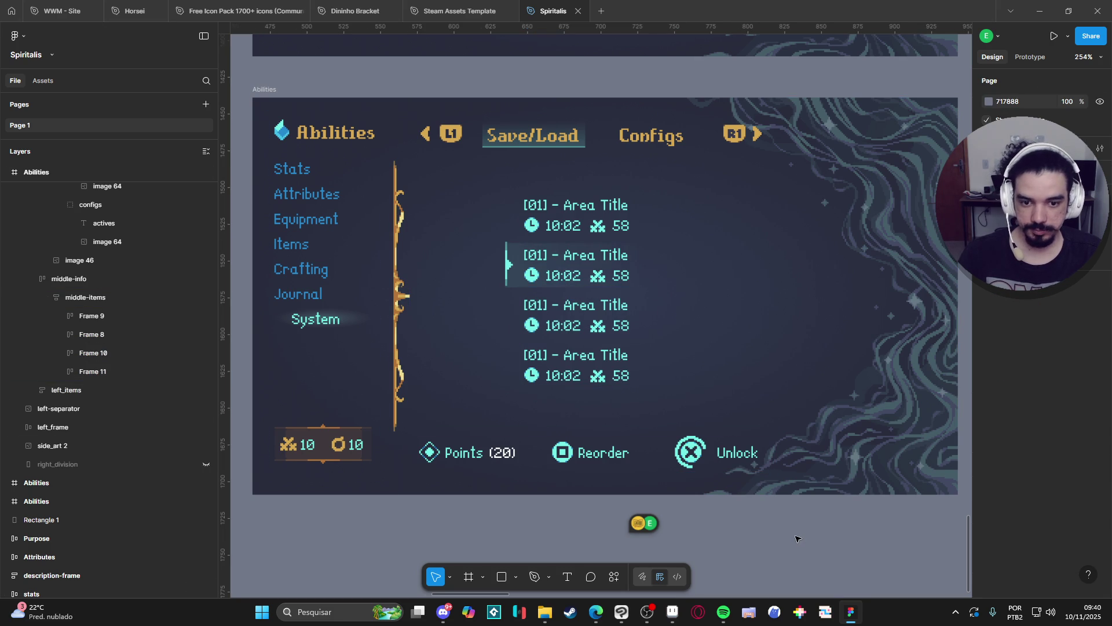
scroll(718, 542, down, 1)
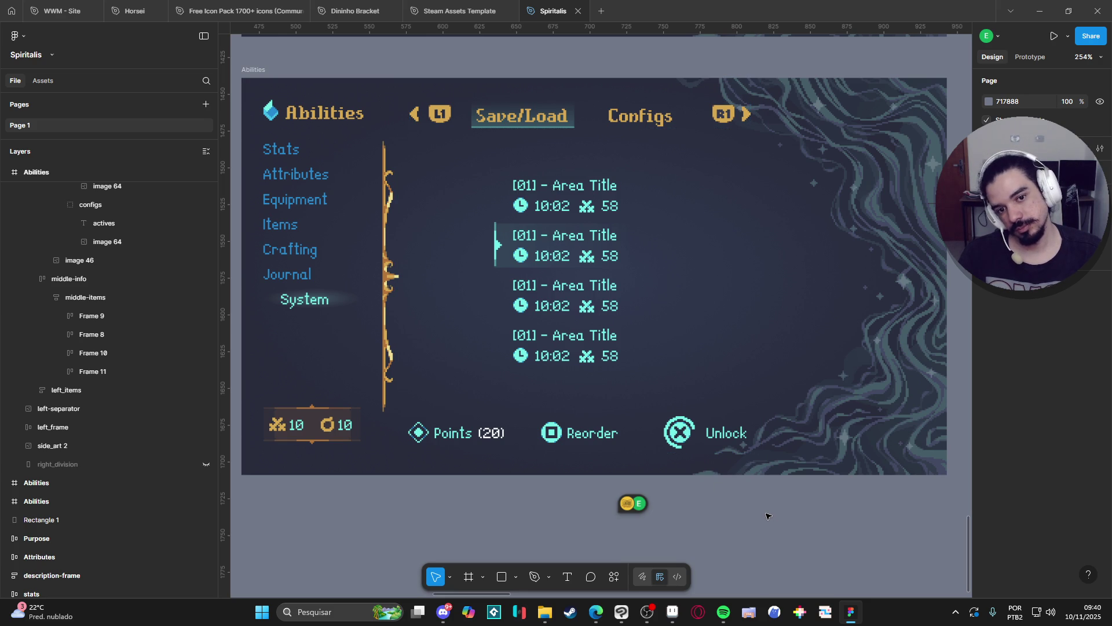
scroll(761, 509, down, 1)
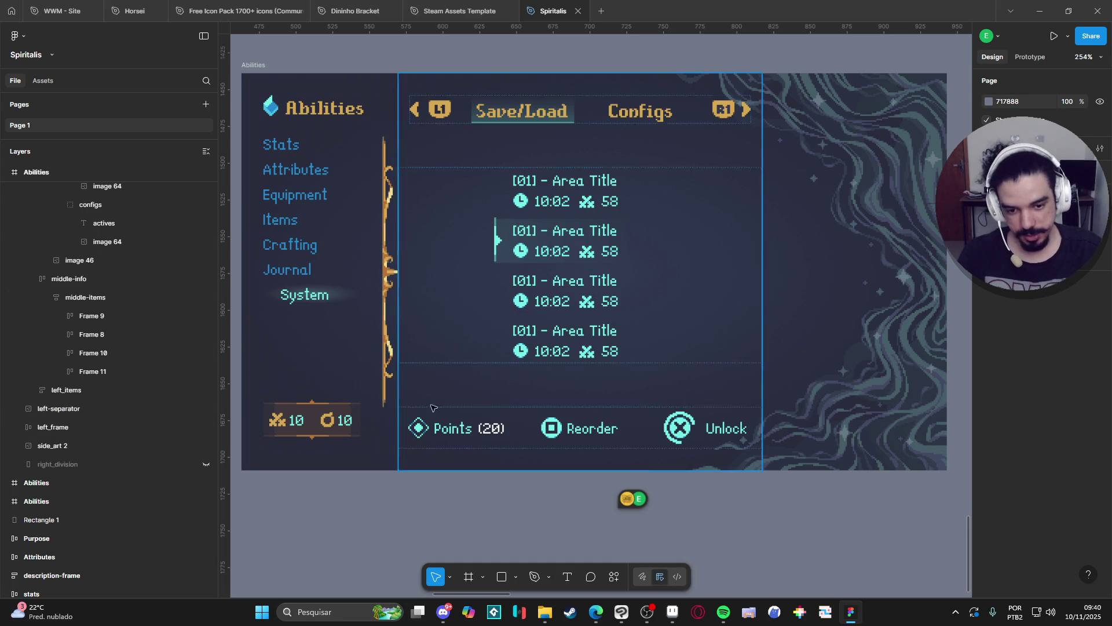
Relabel the bottom buttons from Reorder and Unlock to Save and Load
click(612, 430)
double_click(613, 430)
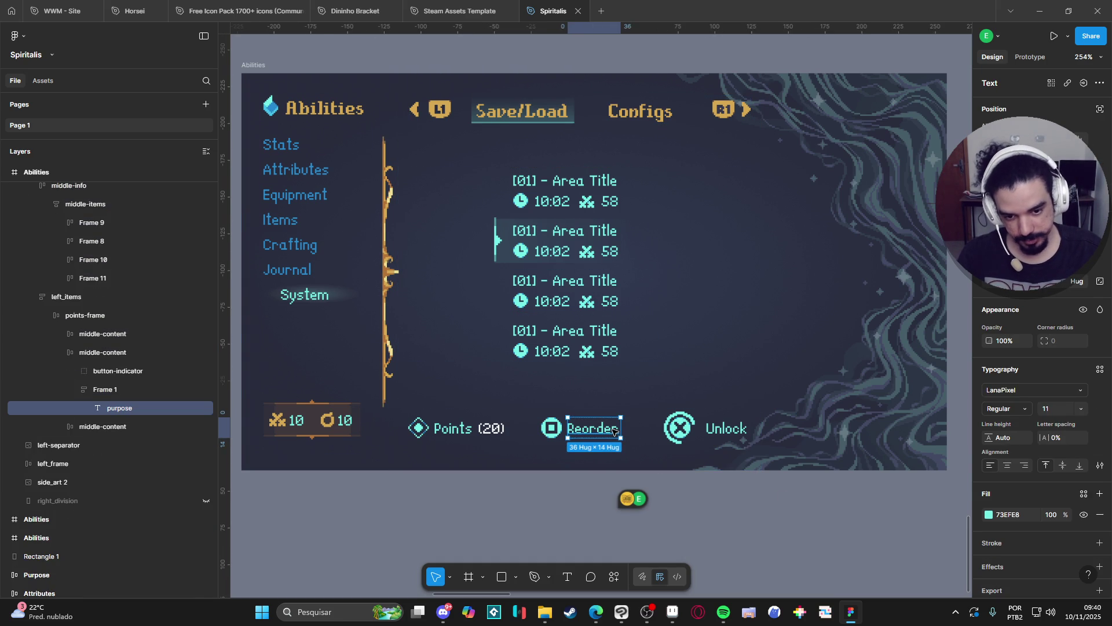
double_click(612, 430)
text(Sav)
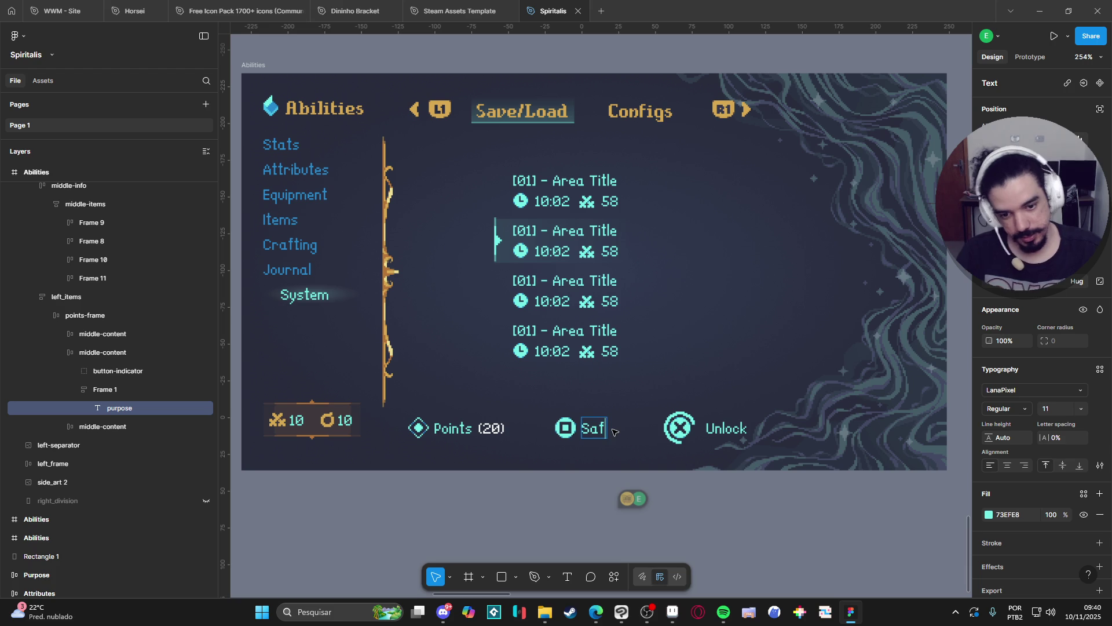
text(e)
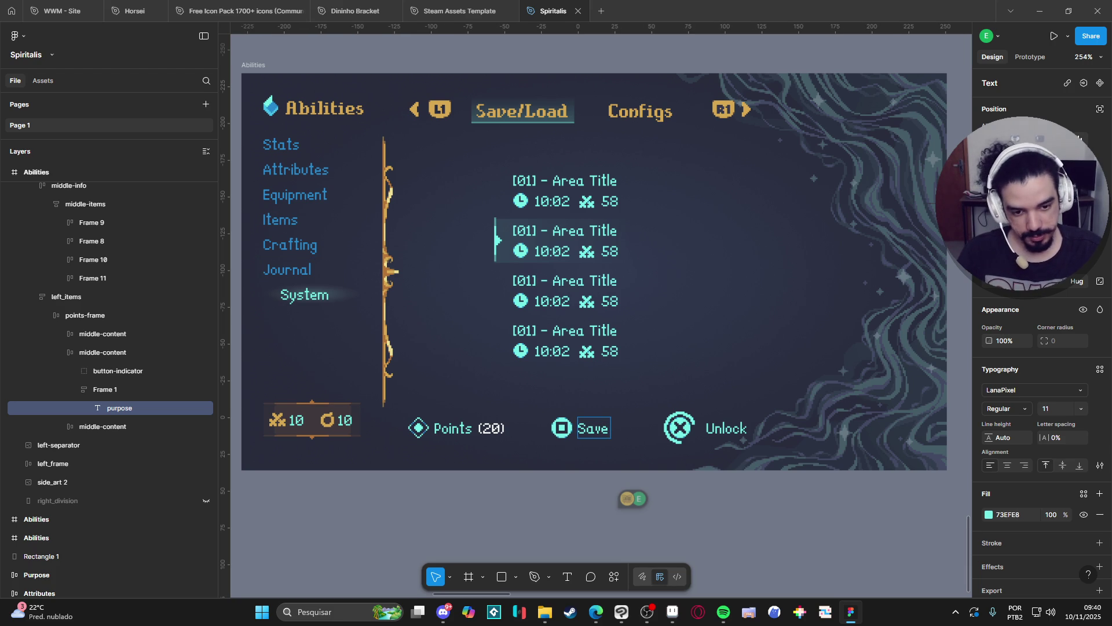
click(717, 432)
double_click(719, 432)
text(Load)
click(816, 554)
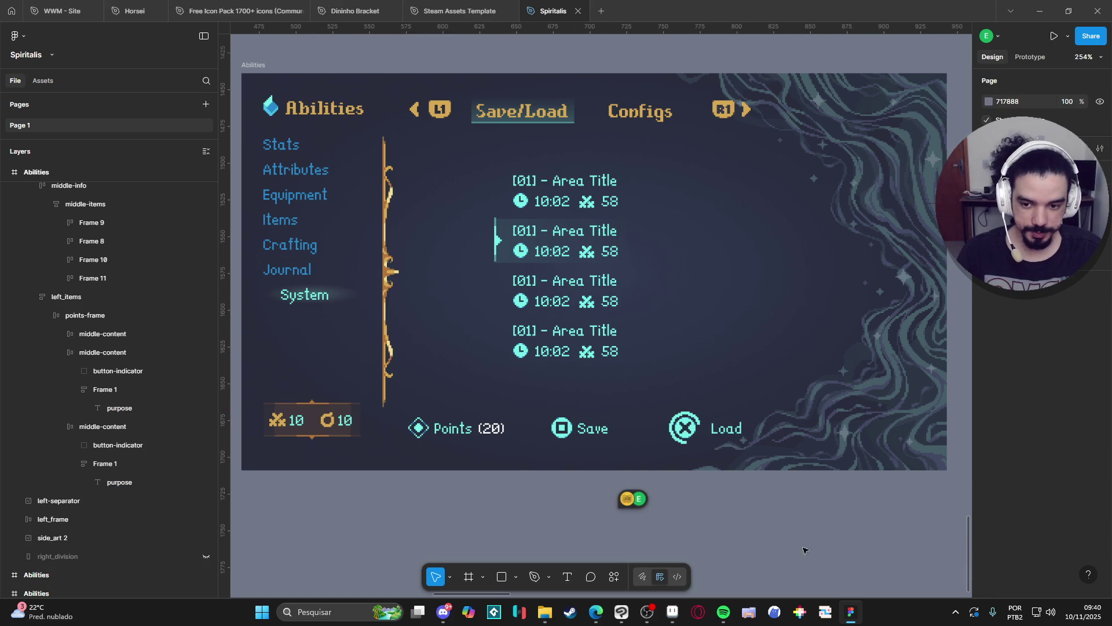
Delete the Points (20) entry from the bottom action row
scroll(608, 514, left, 2)
click(498, 444)
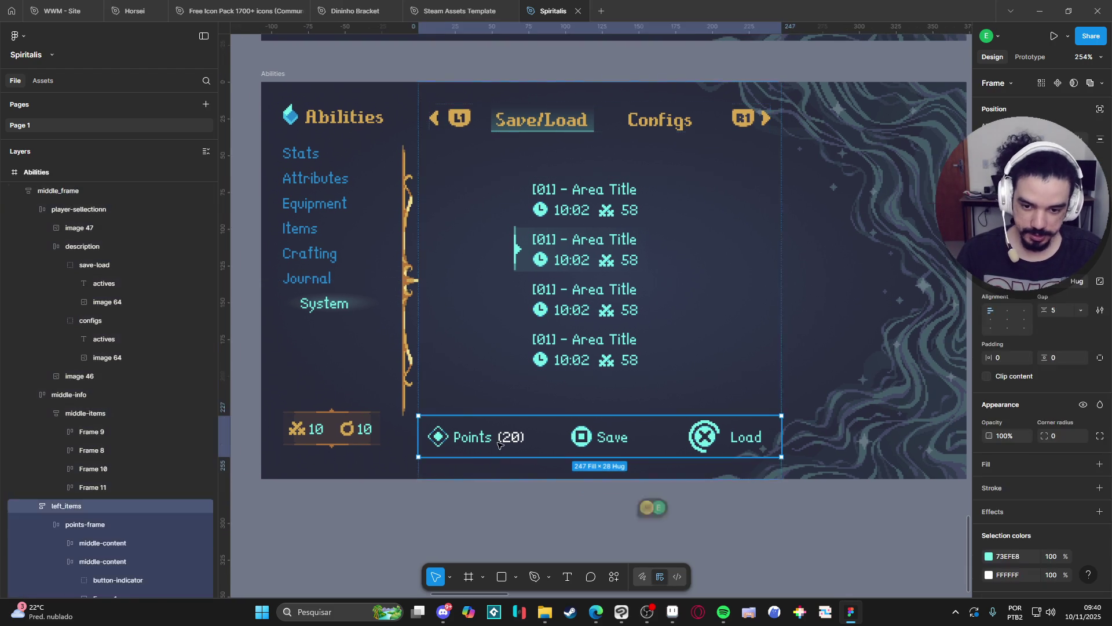
double_click(498, 445)
key(Delete)
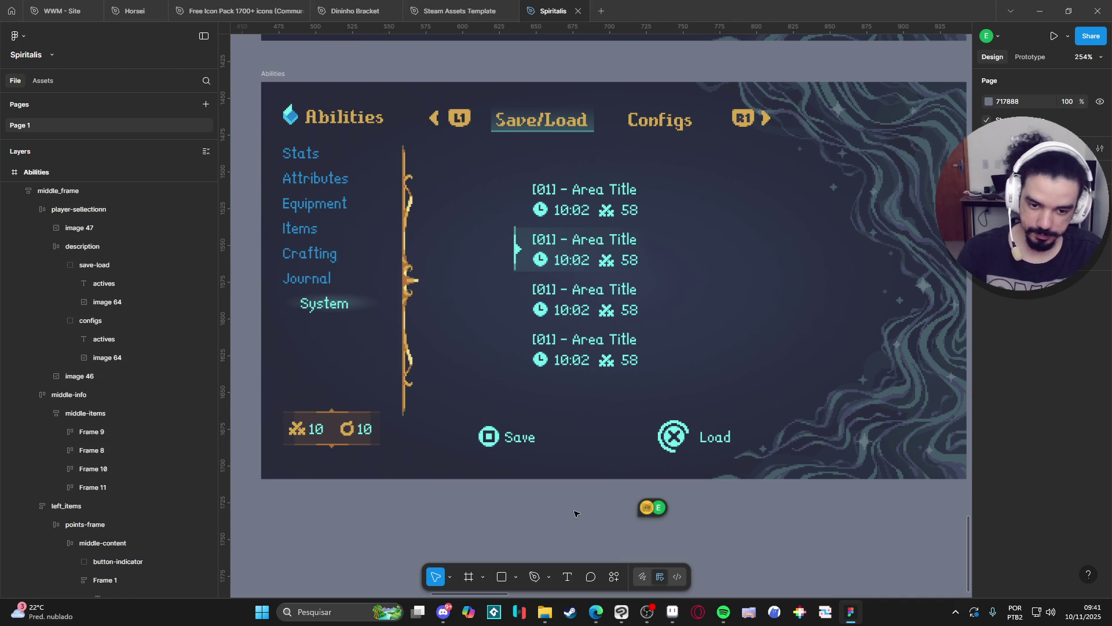
Resize the second slot's highlight image 67 to 119×30 by adjusting its bottom, top and left edges
scroll(536, 515, up, 1)
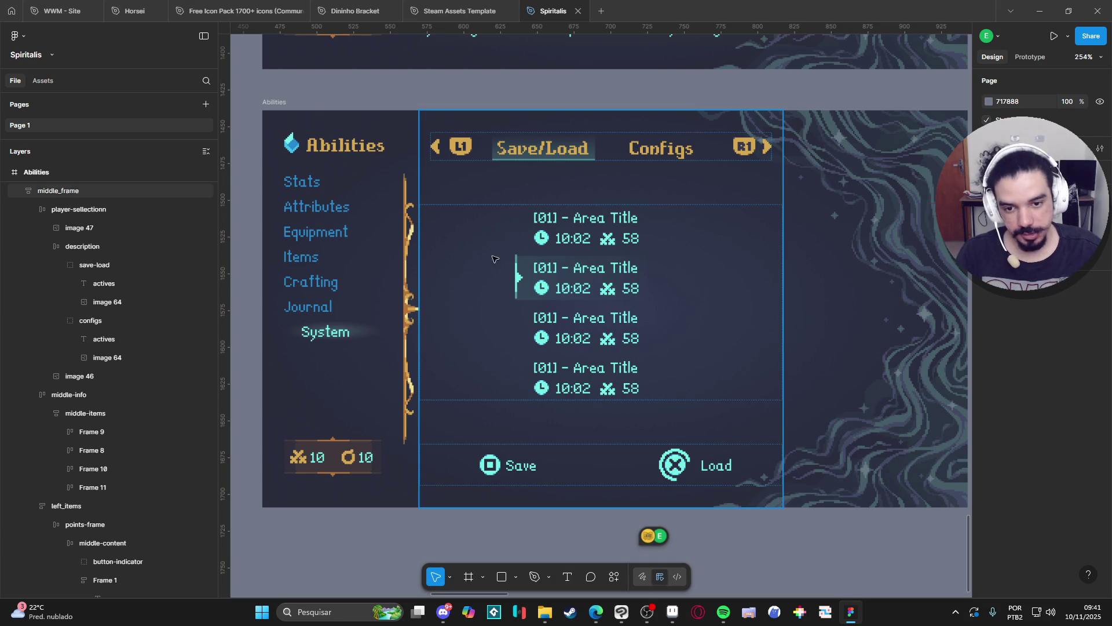
click(522, 272)
ctrl+click(521, 272)
double_click(522, 271)
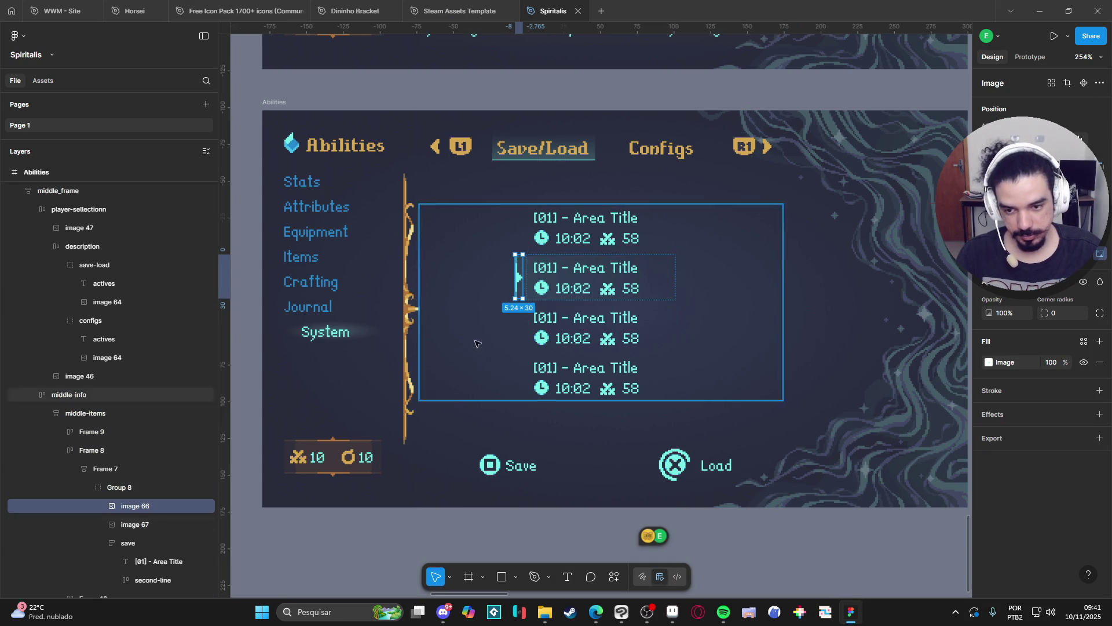
click(144, 524)
key(shift+2)
scroll(423, 352, up, 5)
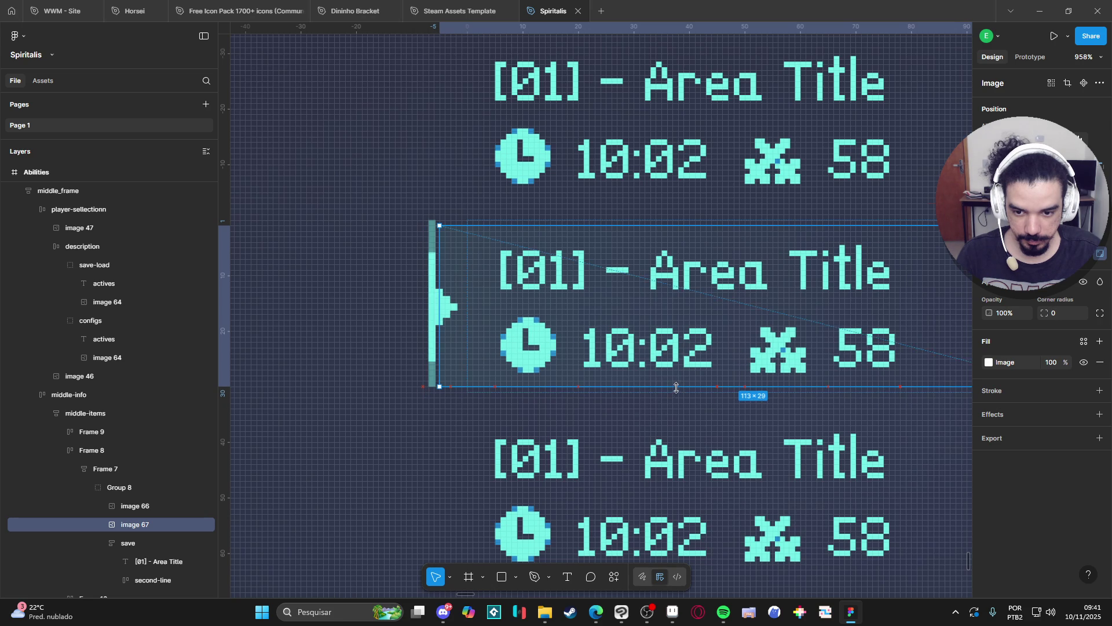
drag(667, 390, 665, 384)
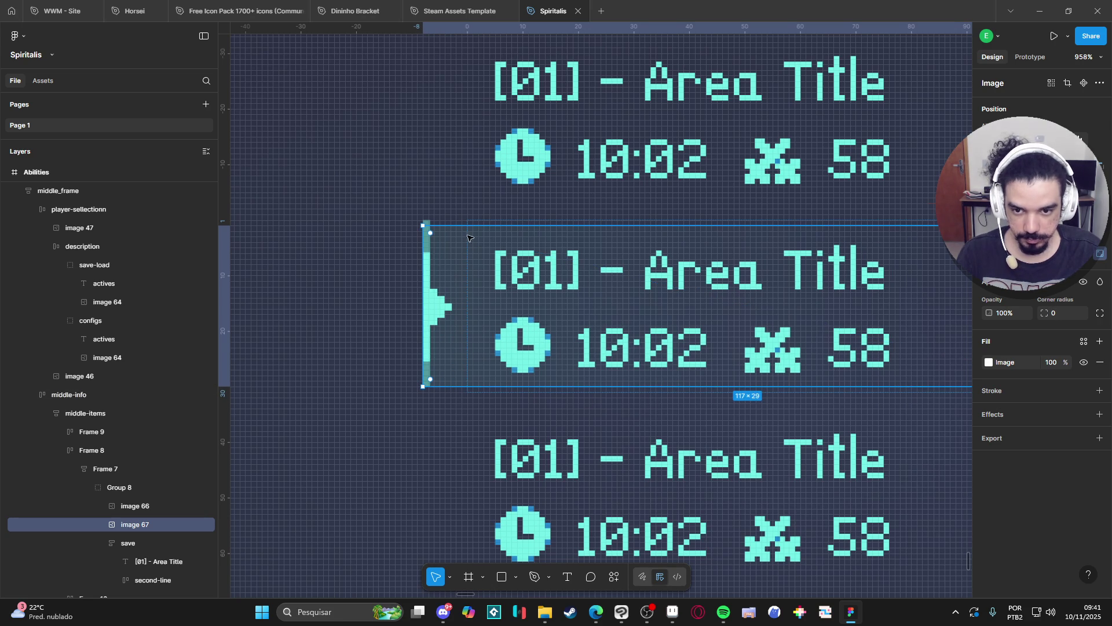
drag(470, 225, 473, 221)
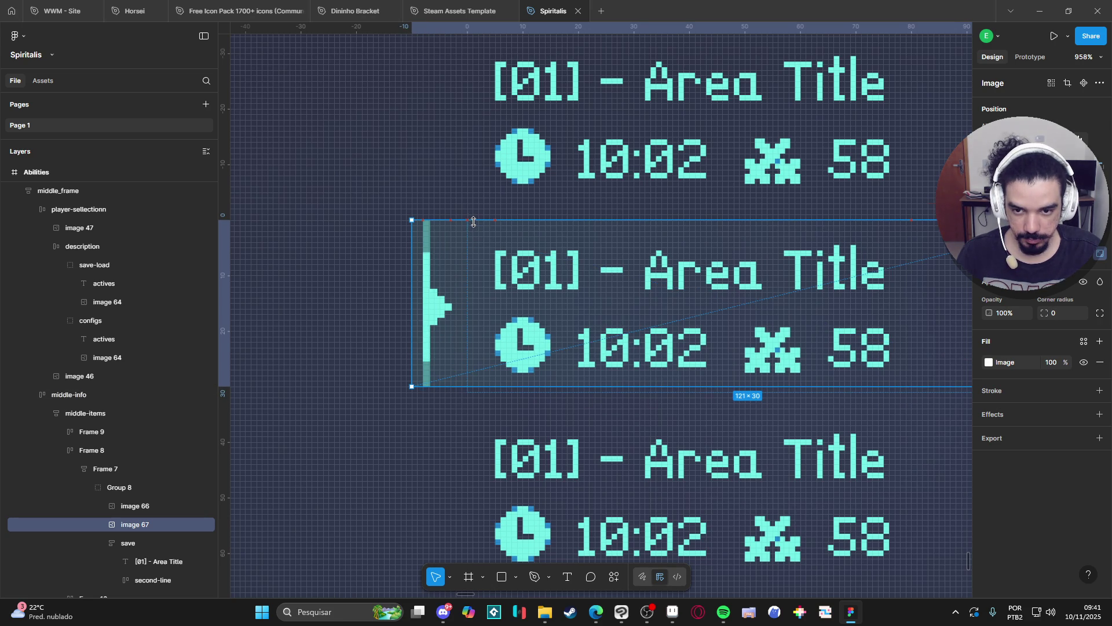
drag(412, 273, 422, 272)
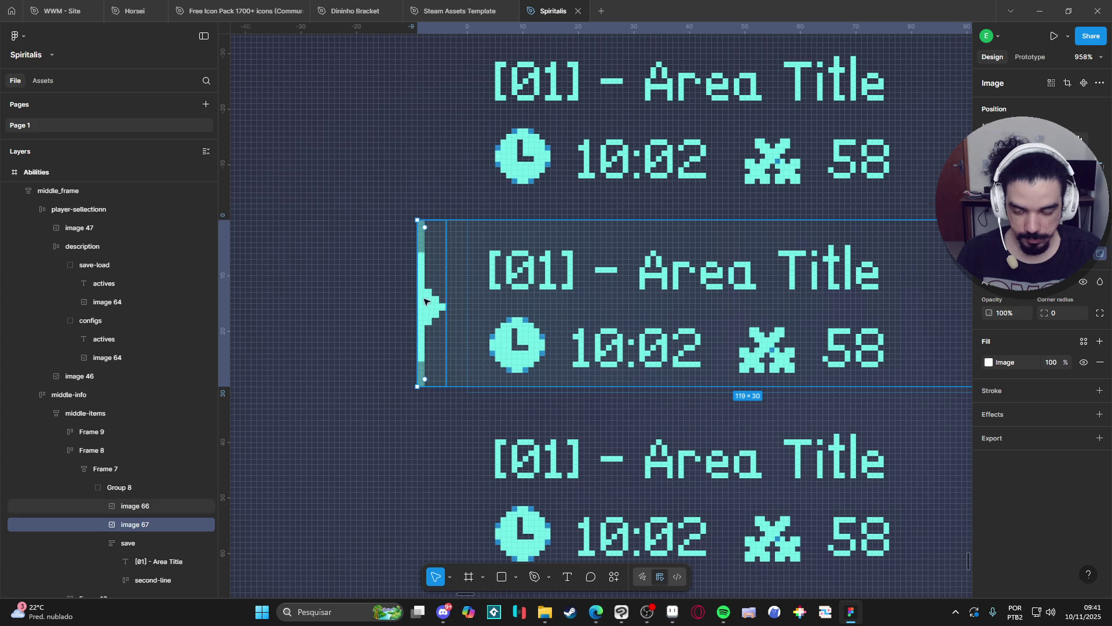
Pan around to review the whole Abilities frame with the resized highlight
scroll(468, 372, down, 5)
scroll(457, 371, up, 8)
scroll(453, 377, down, 5)
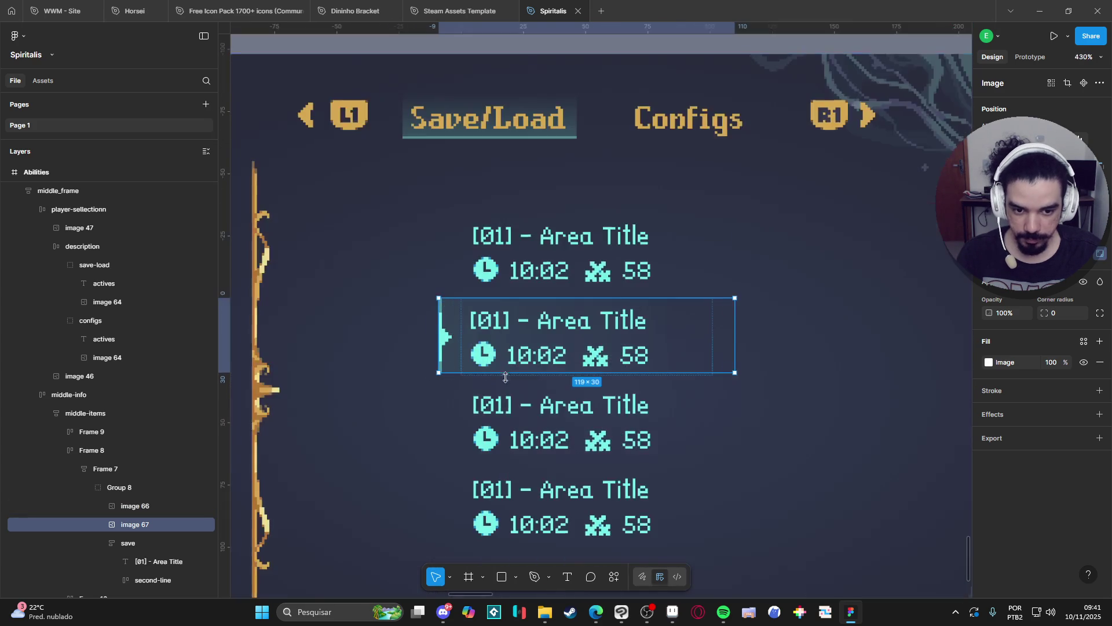
scroll(637, 394, down, 4)
drag(708, 415, 671, 353)
click(747, 518)
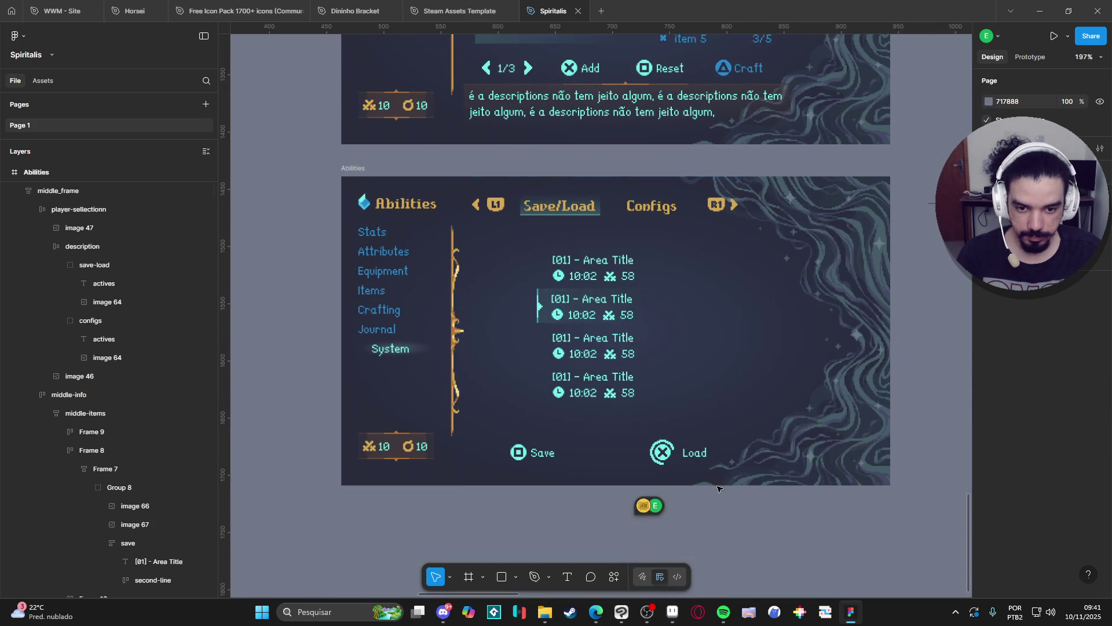
ctrl+scroll(626, 348, up, 3)
scroll(614, 359, down, 1)
ctrl+scroll(600, 371, up, 1)
ctrl+scroll(600, 371, down, 2)
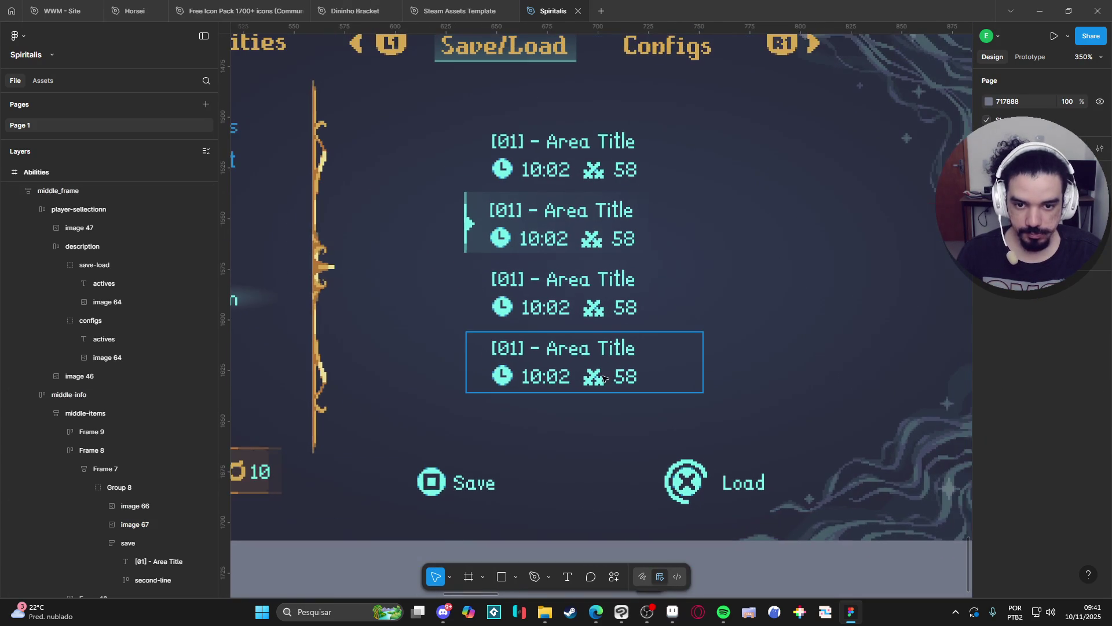
scroll(643, 468, up, 2)
ctrl+scroll(643, 468, down, 1)
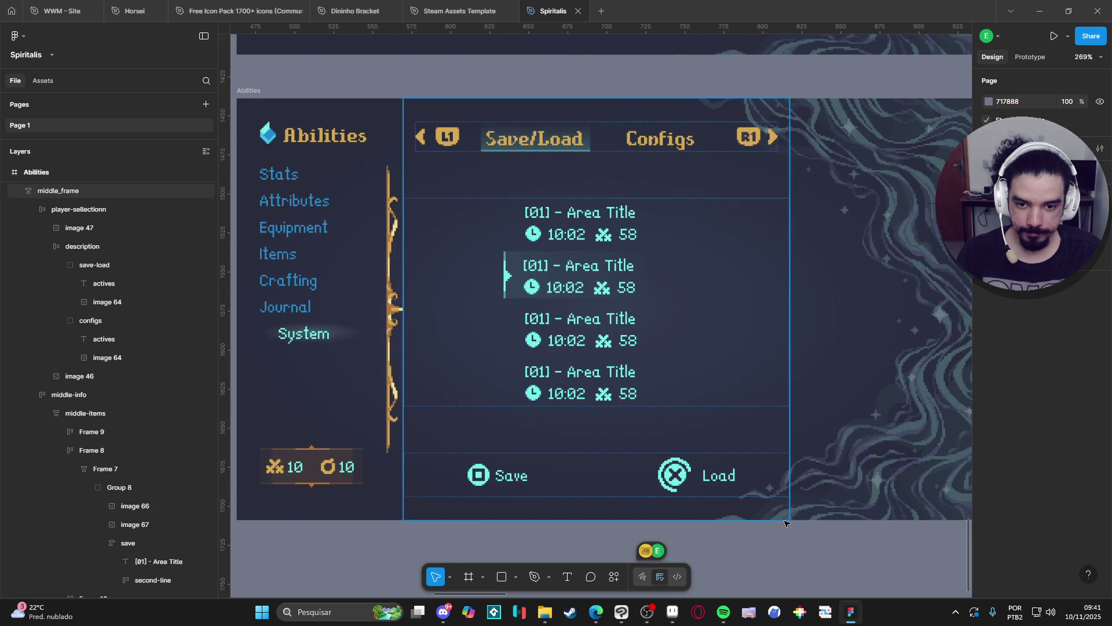
Paste the copied Frame 7 slot layout into the third save slot, Frame 10
click(564, 332)
click(564, 333)
click(584, 322)
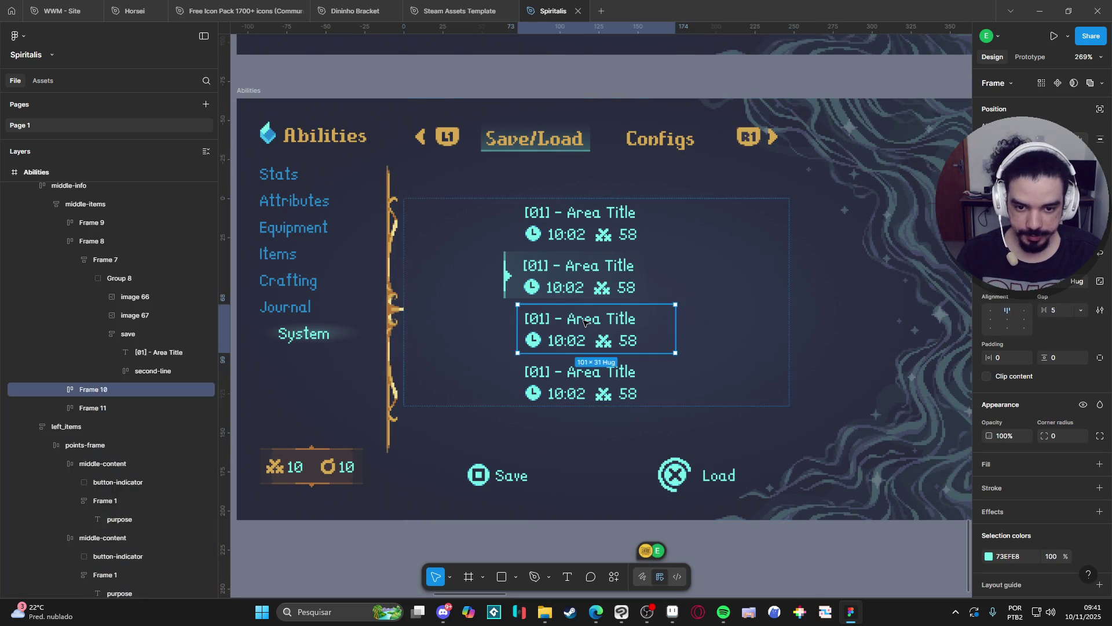
key(shift+a)
click(584, 322)
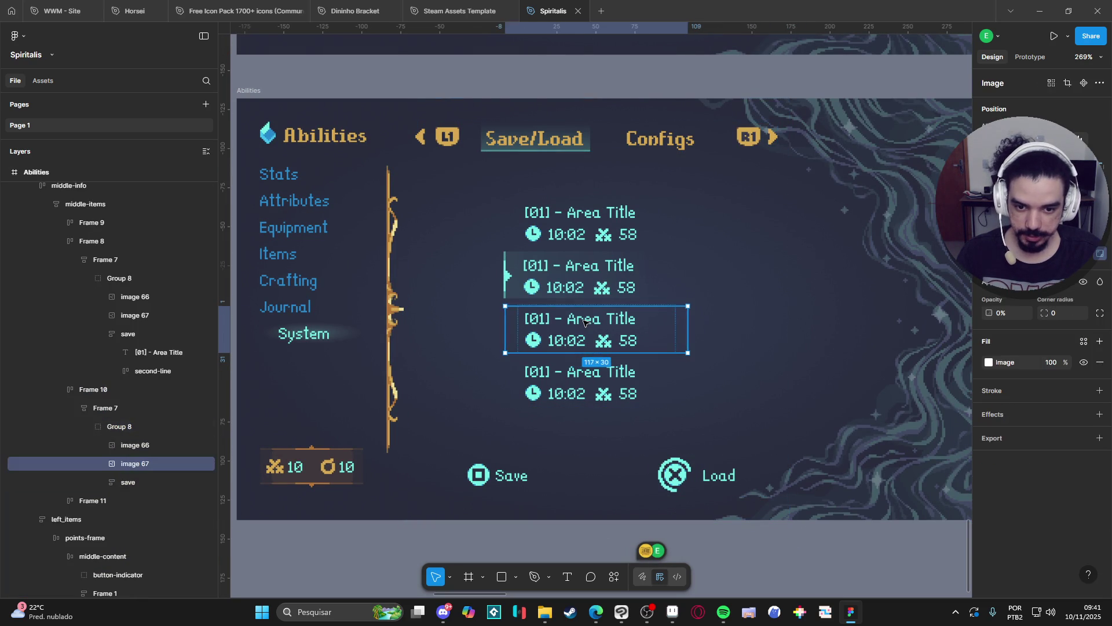
double_click(599, 345)
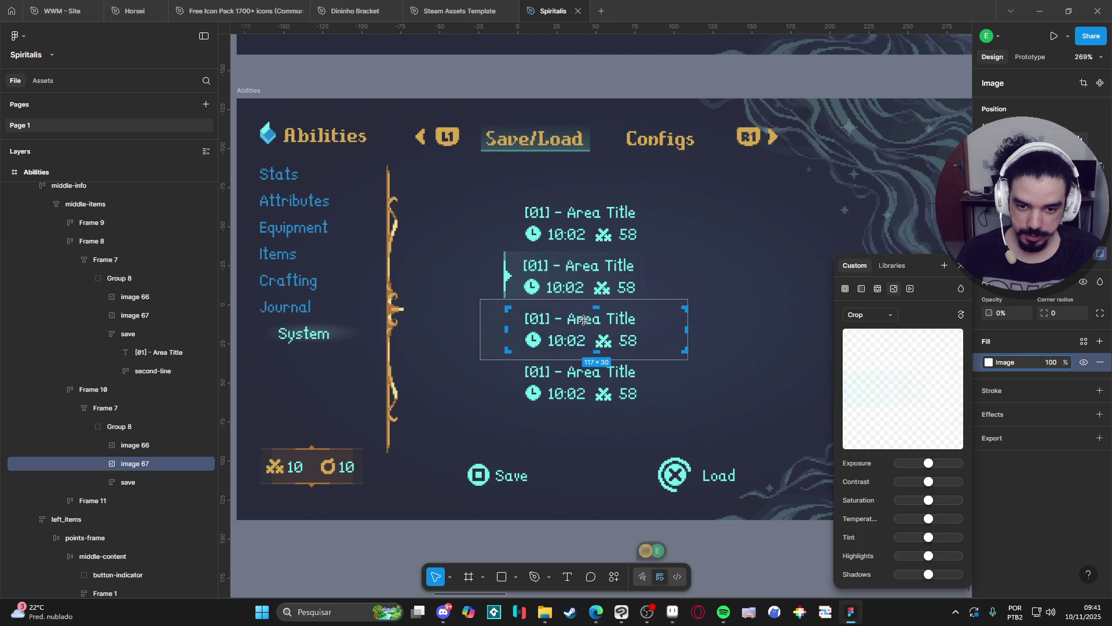
click(562, 400)
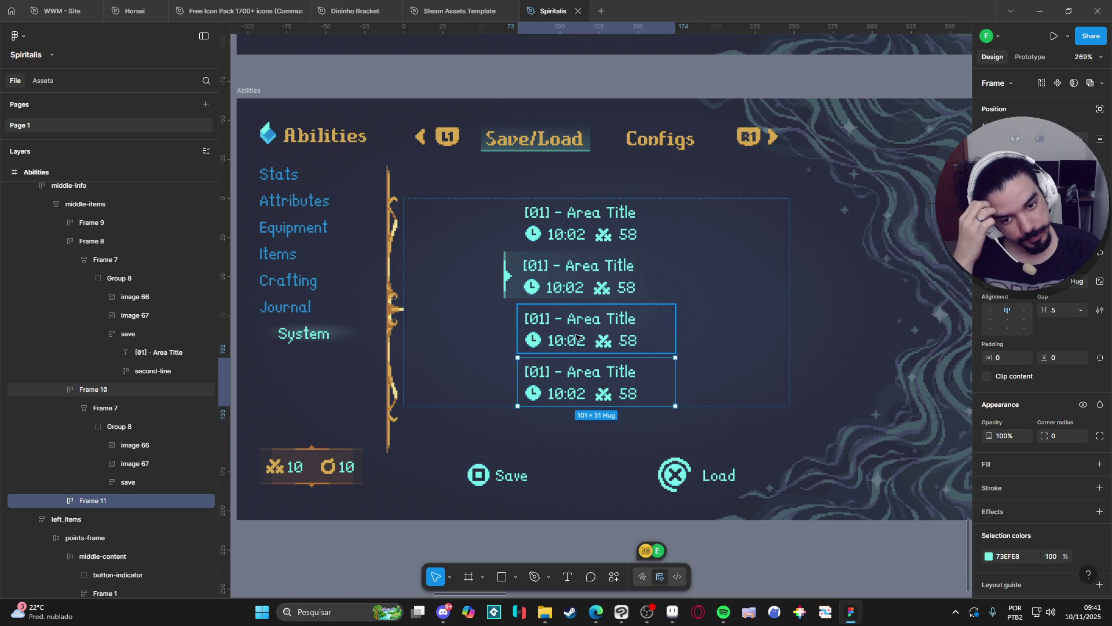
Check the second slot's highlight image fill and opacity, then select its title text
click(542, 265)
double_click(543, 265)
double_click(543, 265)
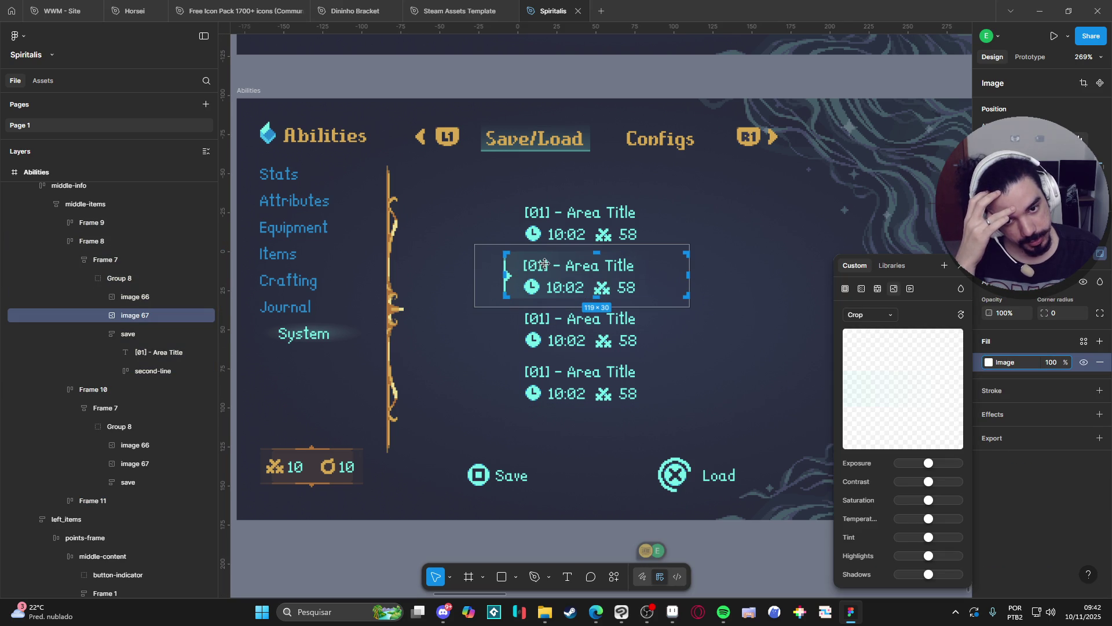
click(537, 263)
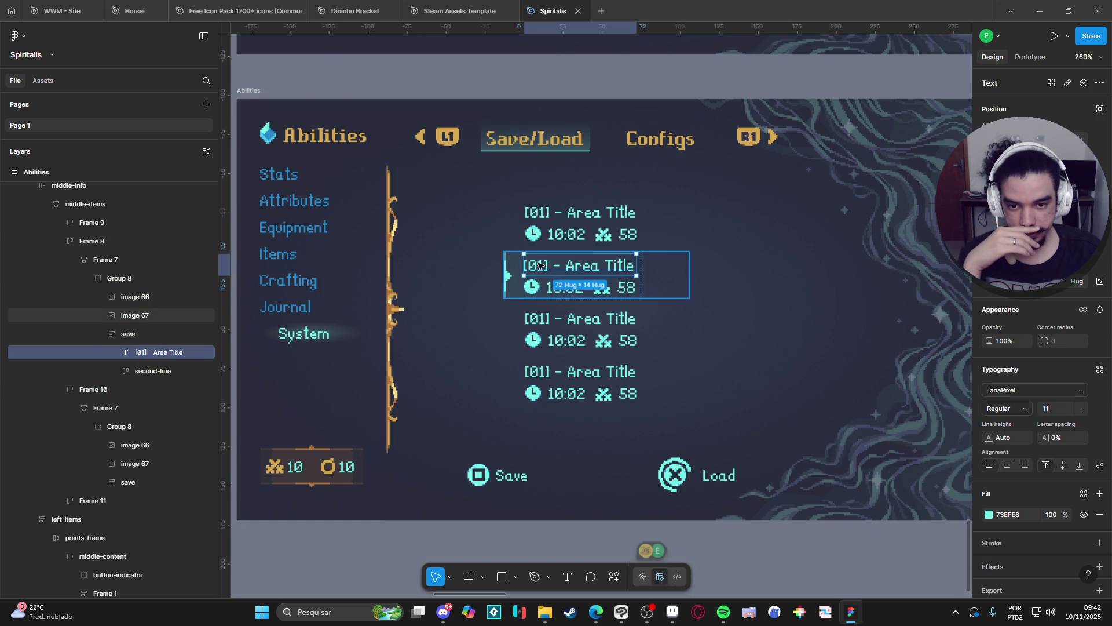
double_click(537, 262)
click(152, 352)
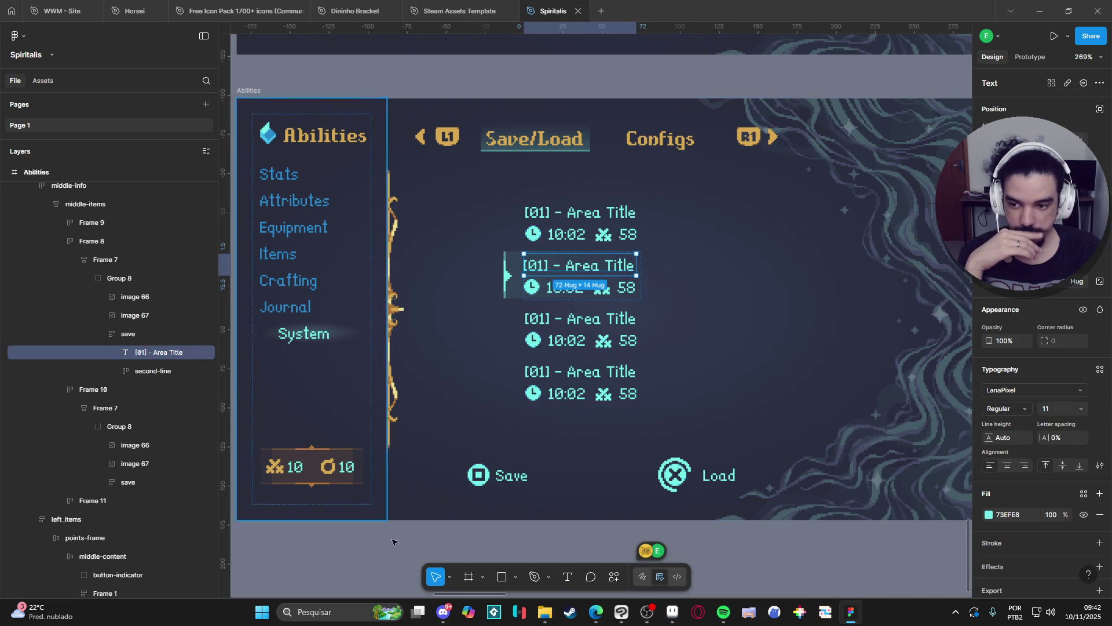
key(Return)
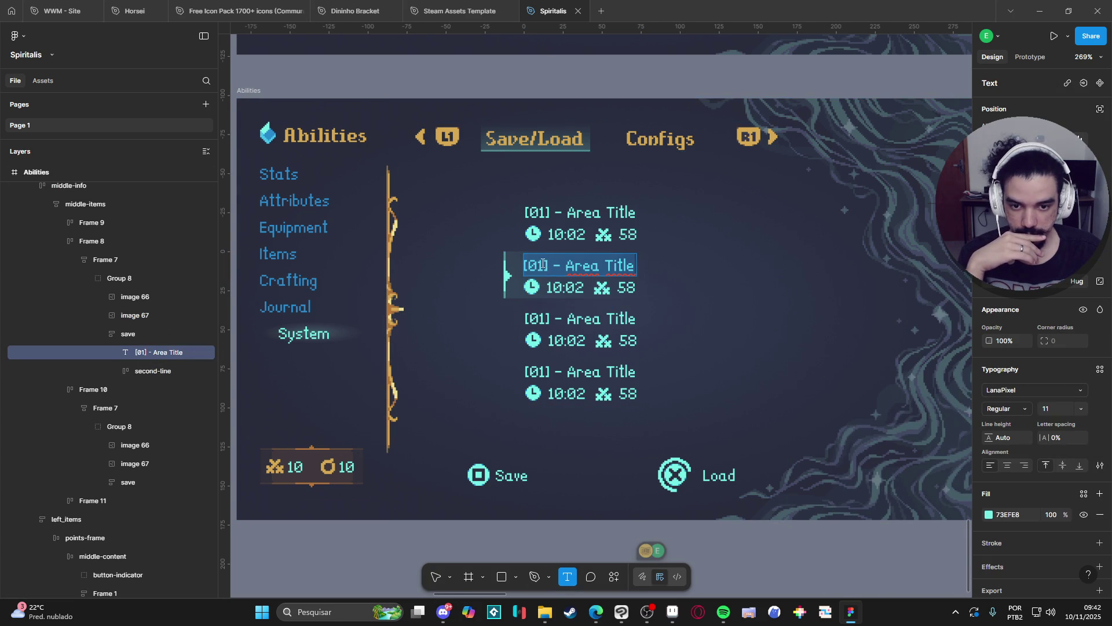
Renumber the second, third and fourth slot titles to [02], [03] and [04]
key(BackSpace)
text(2)
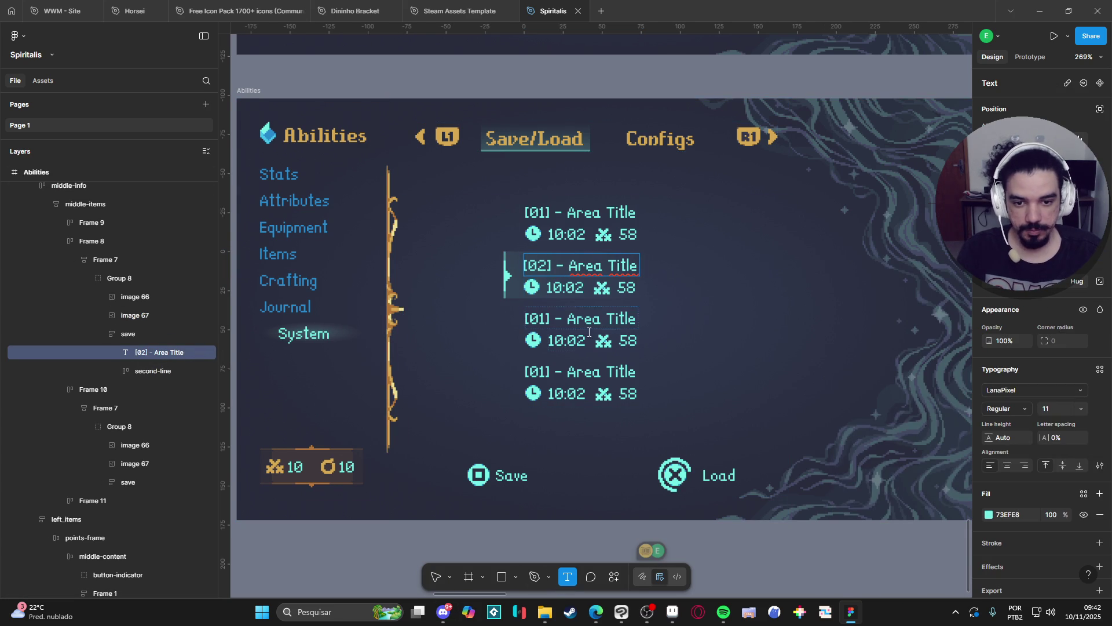
click(540, 319)
key(BackSpace)
text(3)
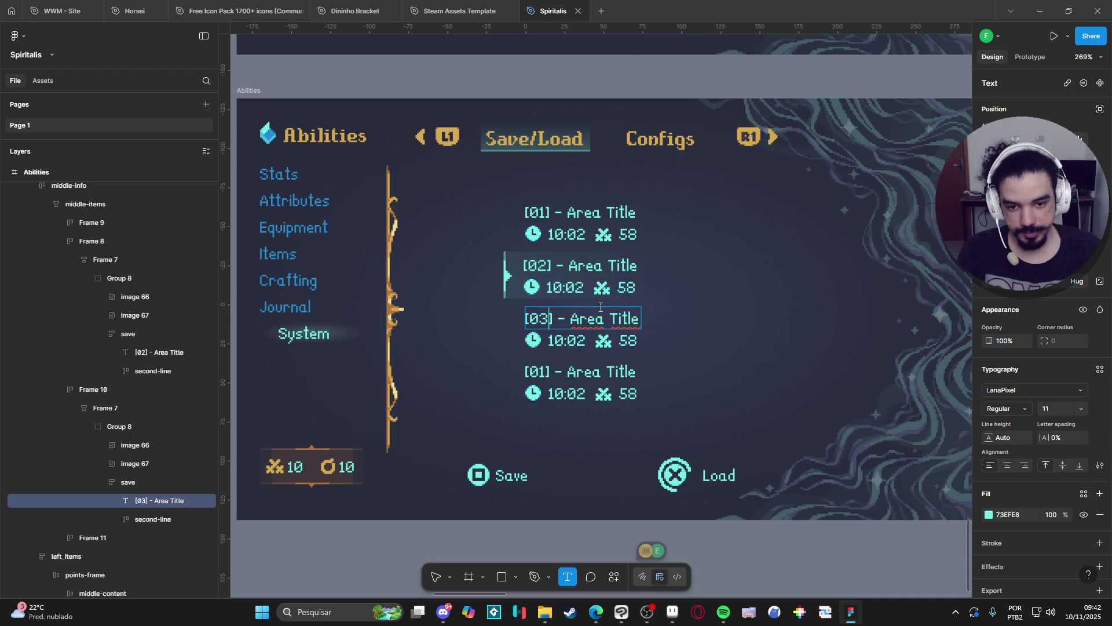
click(547, 371)
key(BackSpace)
text(4)
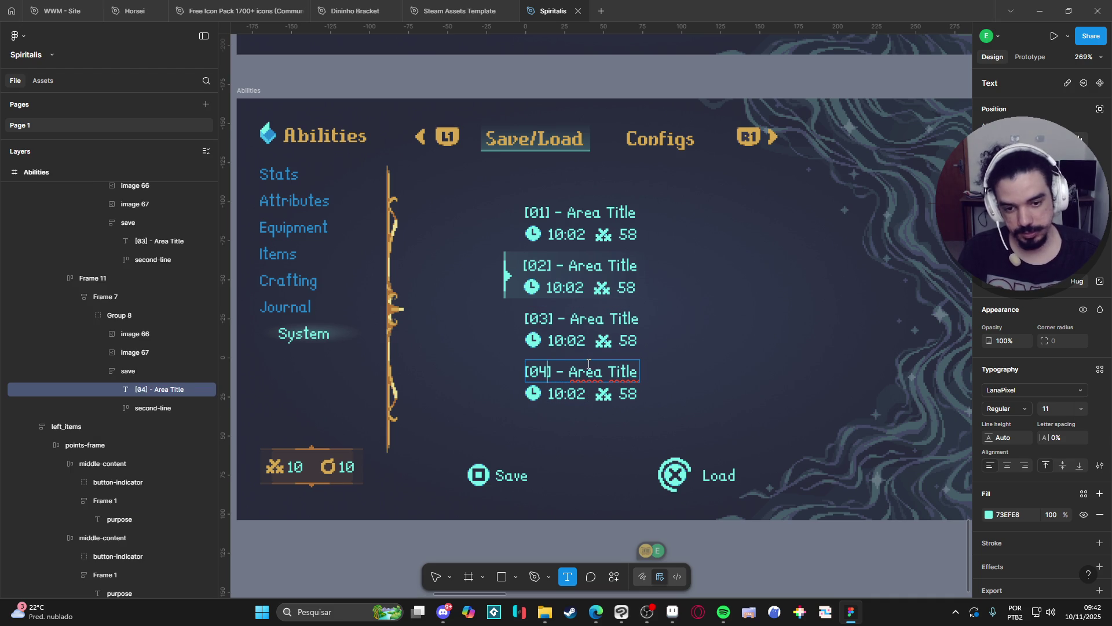
Change slot [04]'s title to 'empty', its time to 00:00 and its count to 0
double_click(582, 372)
drag(627, 371, 662, 370)
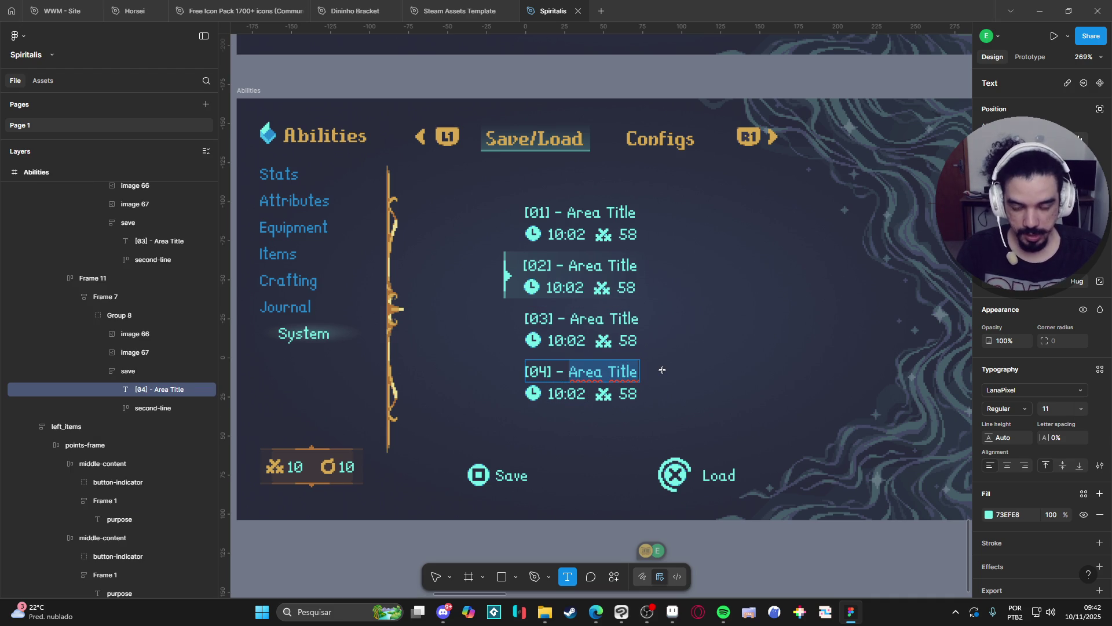
text(em)
key(BackSpace)
text(mpty)
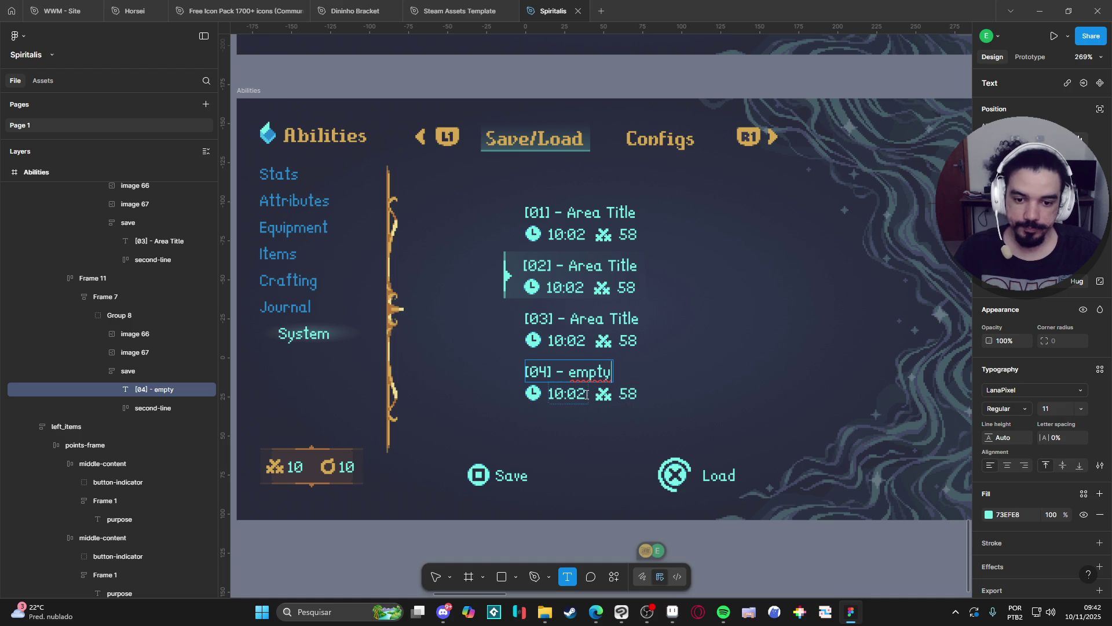
drag(586, 392, 550, 396)
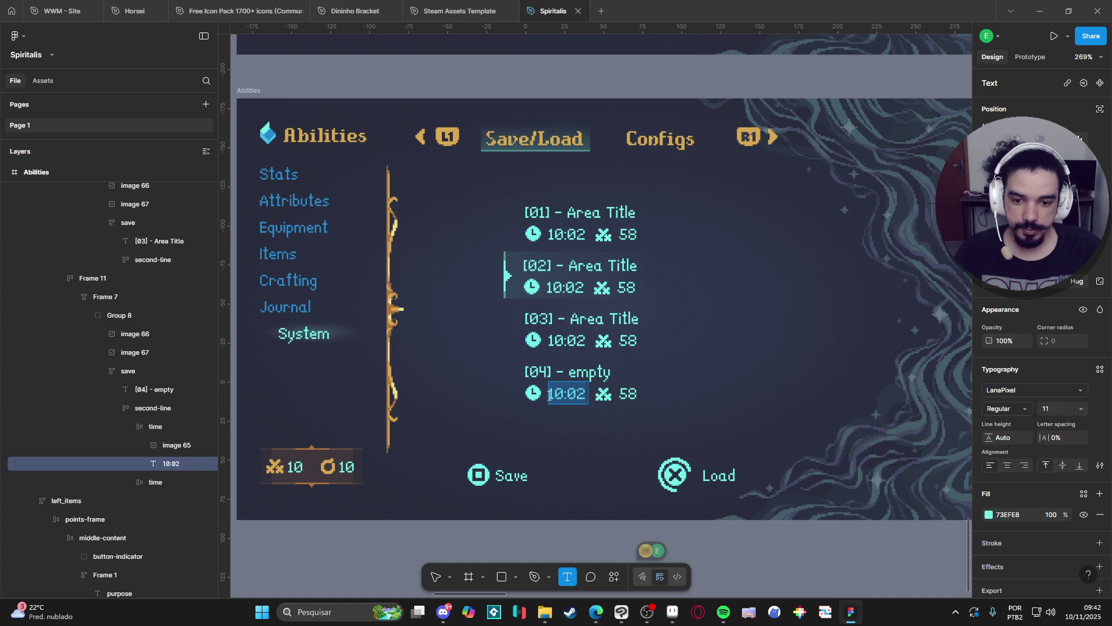
text(00:00)
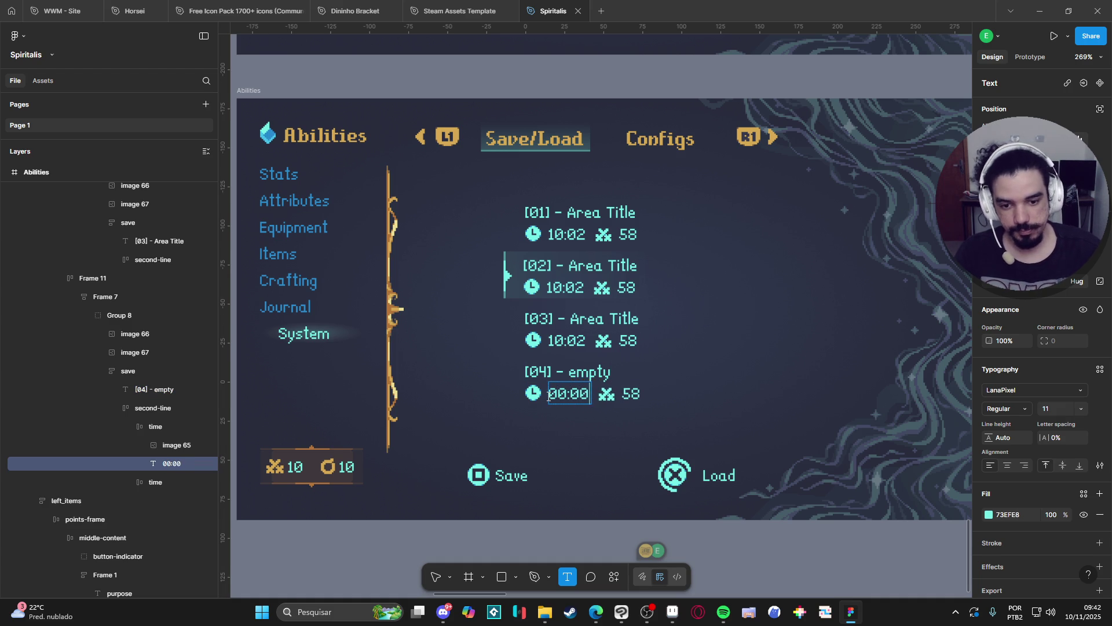
double_click(642, 395)
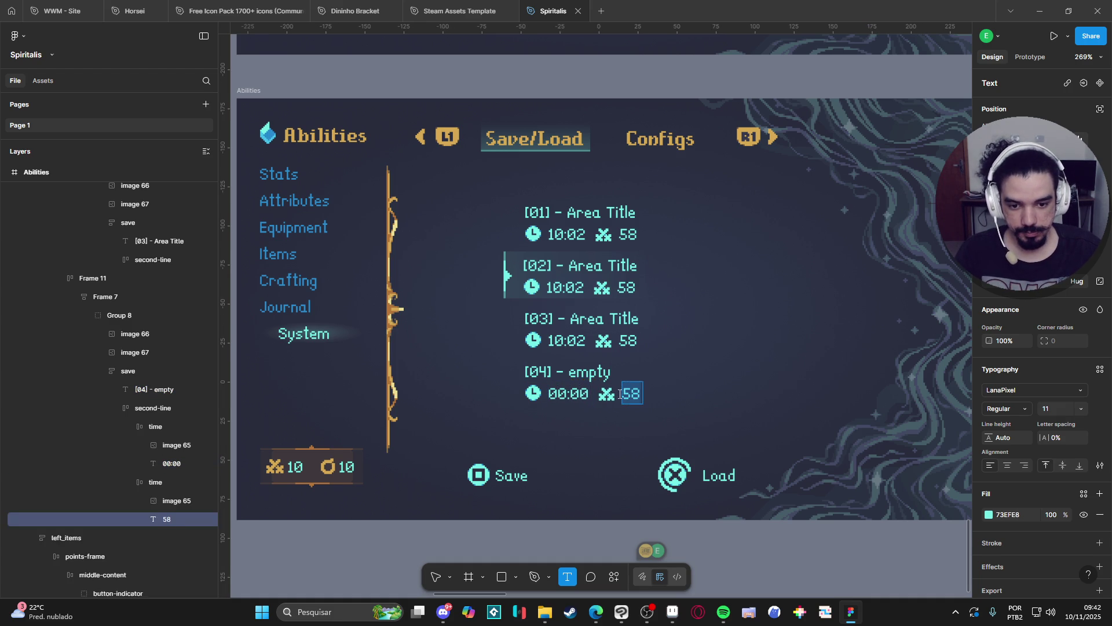
text(0)
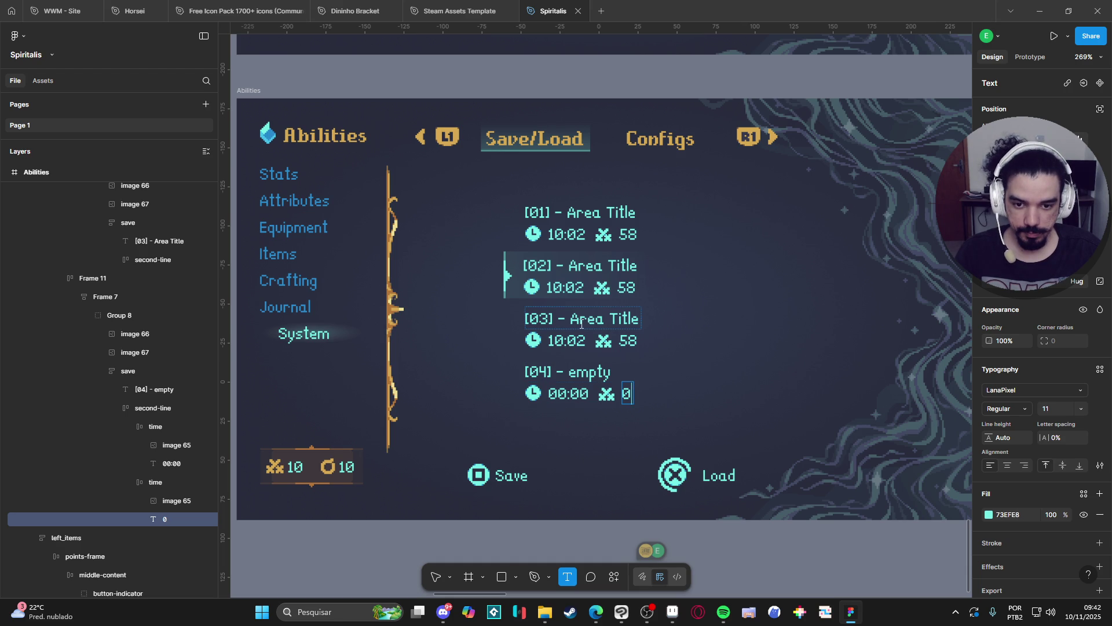
Retitle slot [03] as Empty and capitalise slot [04]'s label to Empty
click(536, 320)
drag(570, 318, 659, 320)
text(Empty)
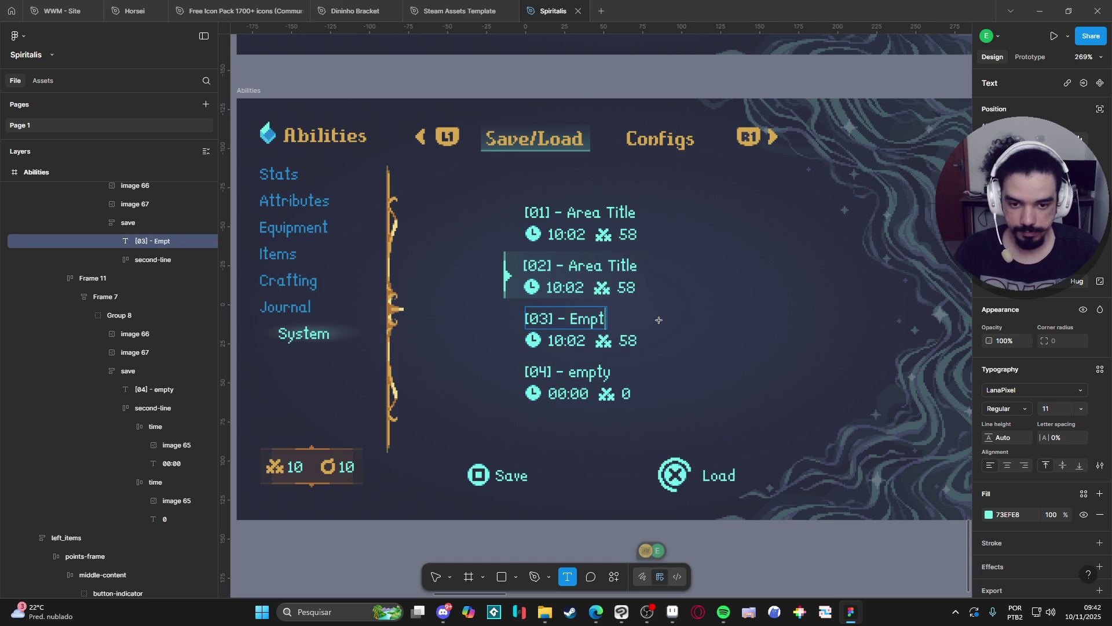
double_click(582, 368)
key(BackSpace)
text(E)
key(Escape)
Set slot [03]'s count to 0 and its time to 00:00
click(628, 340)
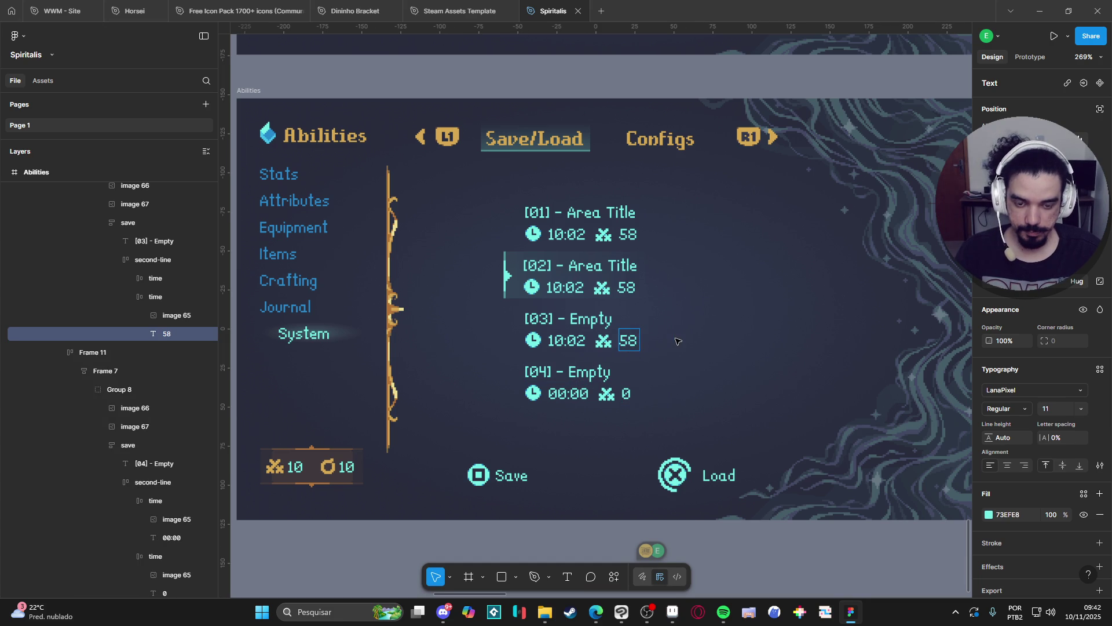
key(Return)
text(0)
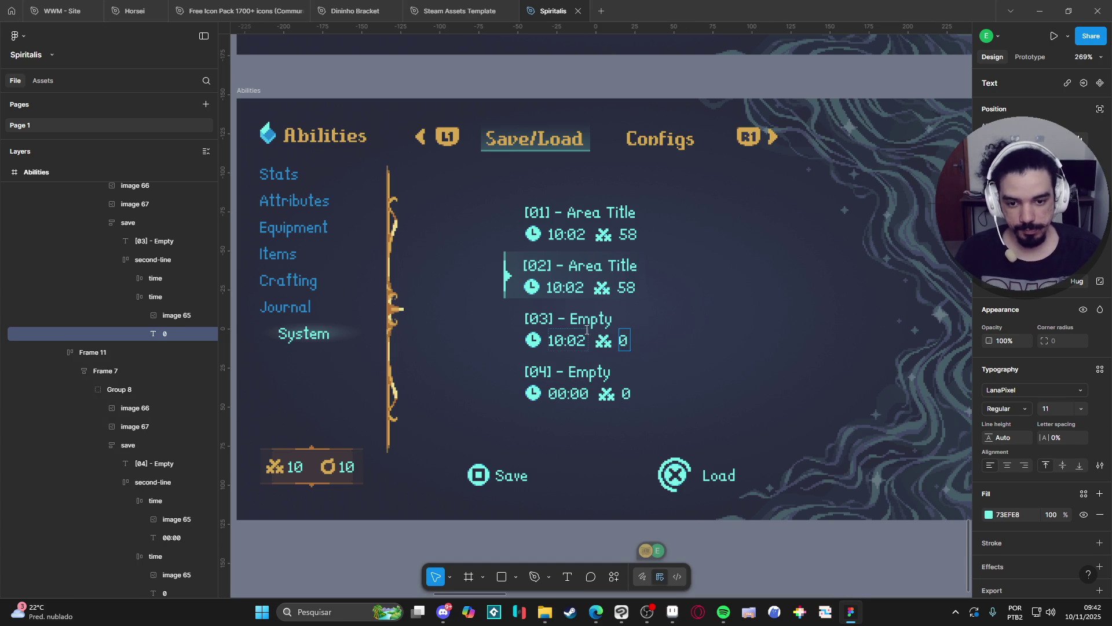
double_click(586, 333)
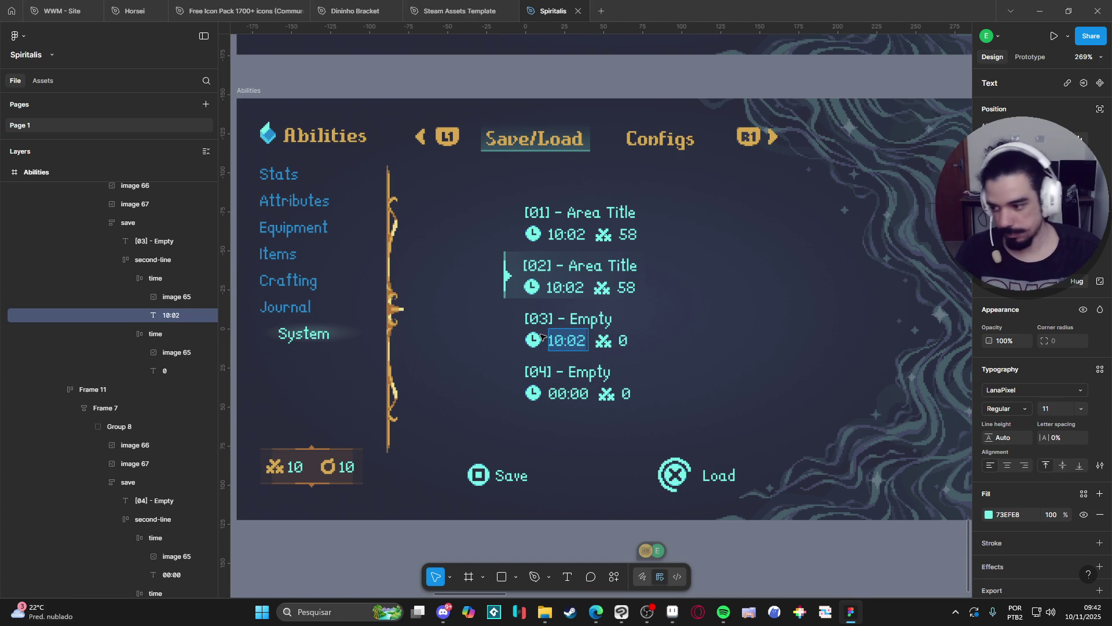
text(00:00)
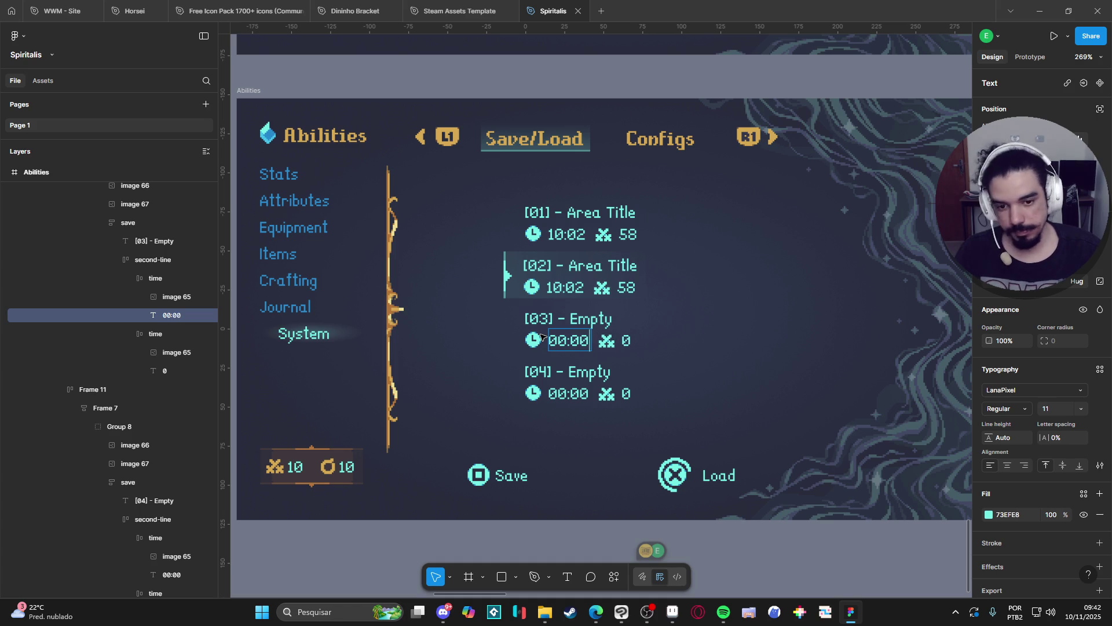
key(Escape)
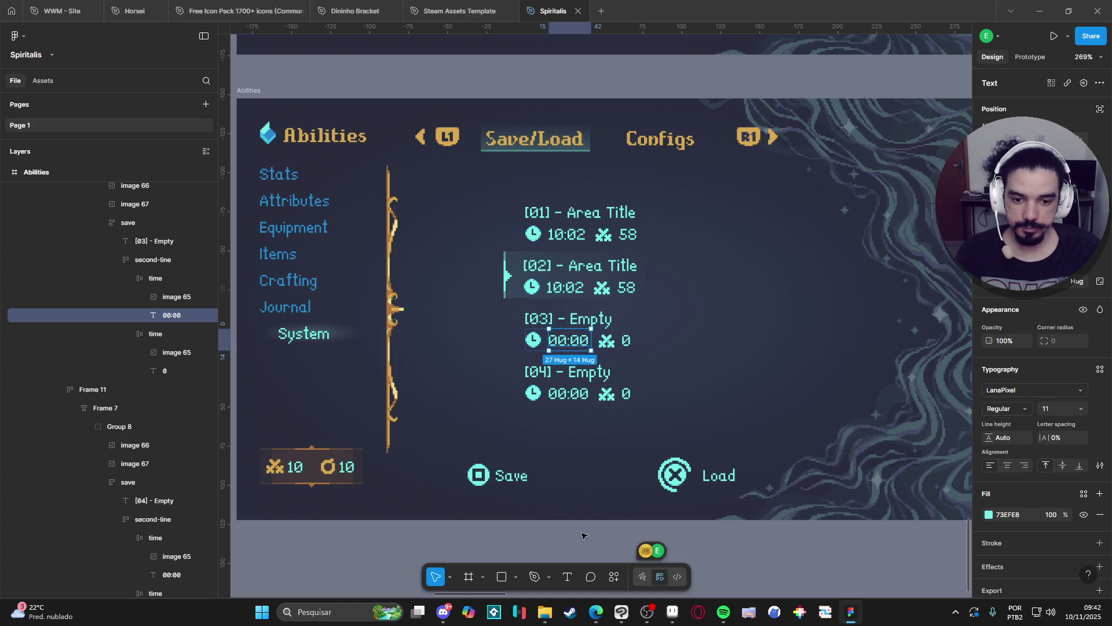
key(Escape)
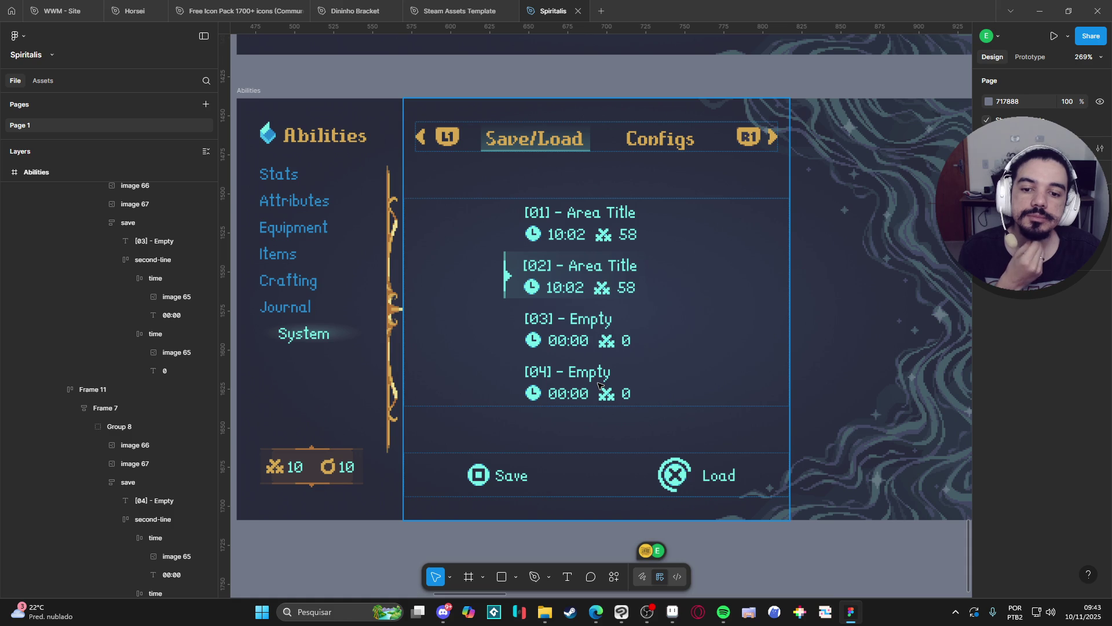
click(591, 322)
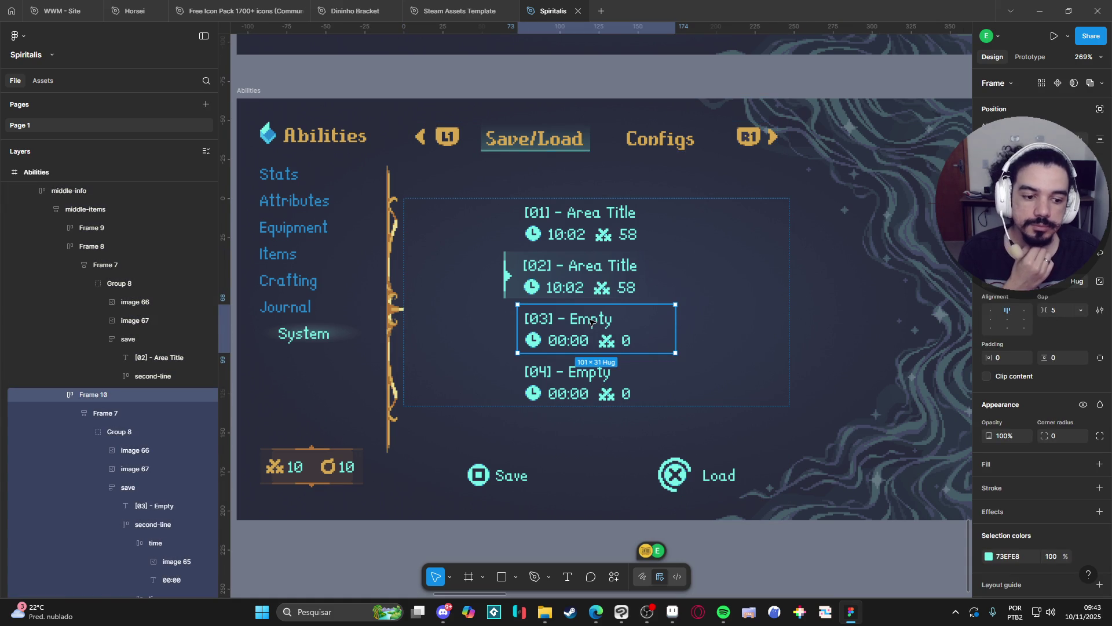
double_click(590, 322)
double_click(591, 322)
double_click(591, 322)
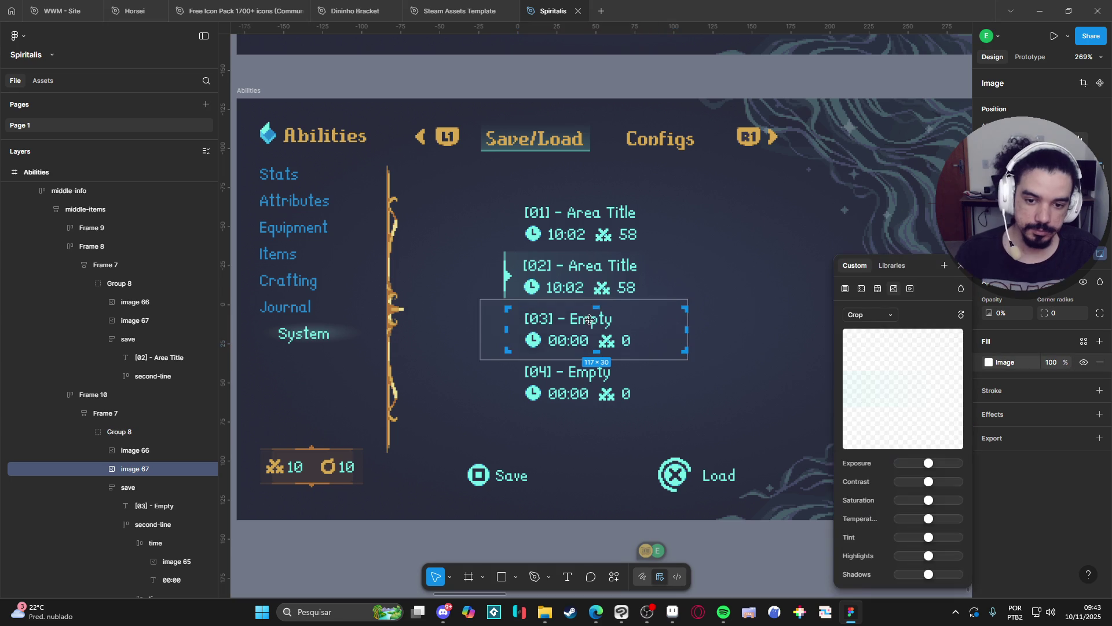
click(145, 489)
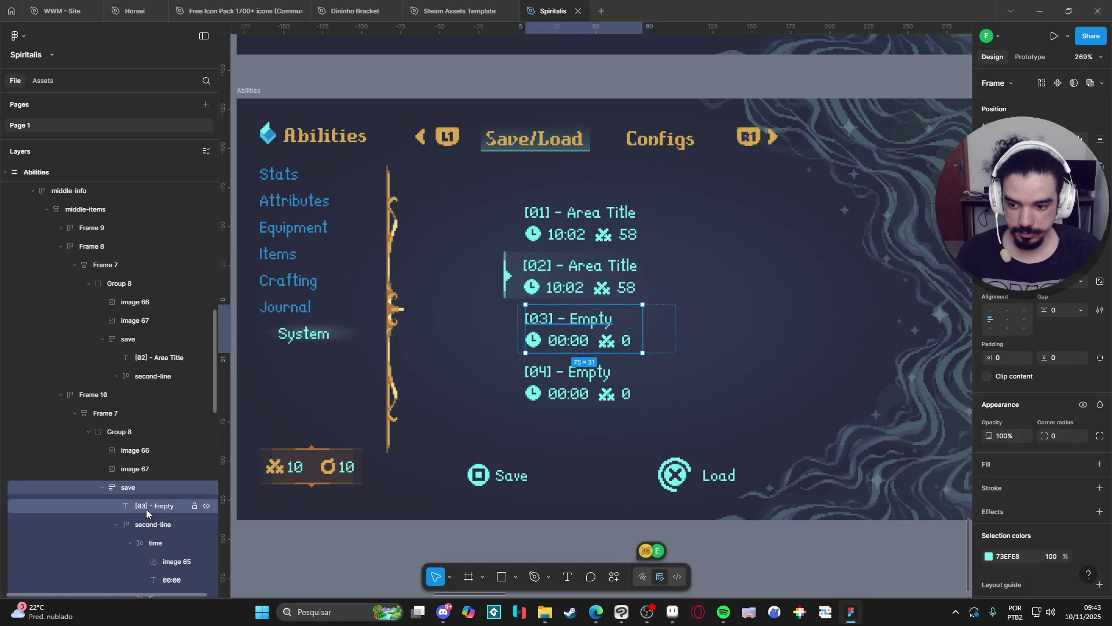
Make slot [03]'s Empty title text blue 2789CD
click(146, 508)
click(989, 514)
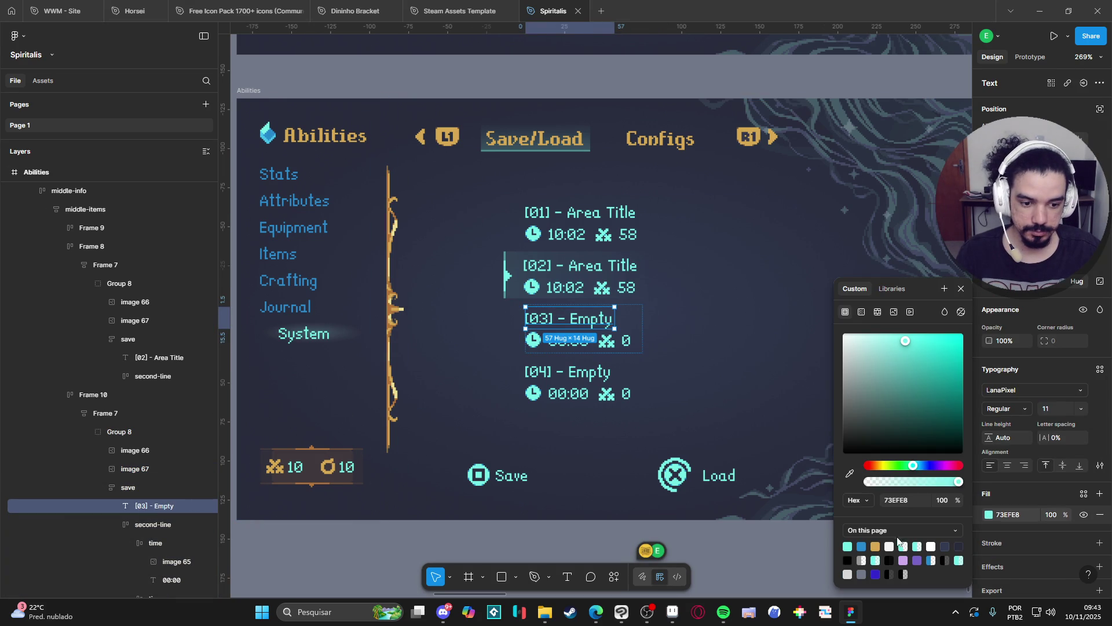
click(862, 546)
key(ctrl+z)
key(ctrl+z)
key(ctrl+z)
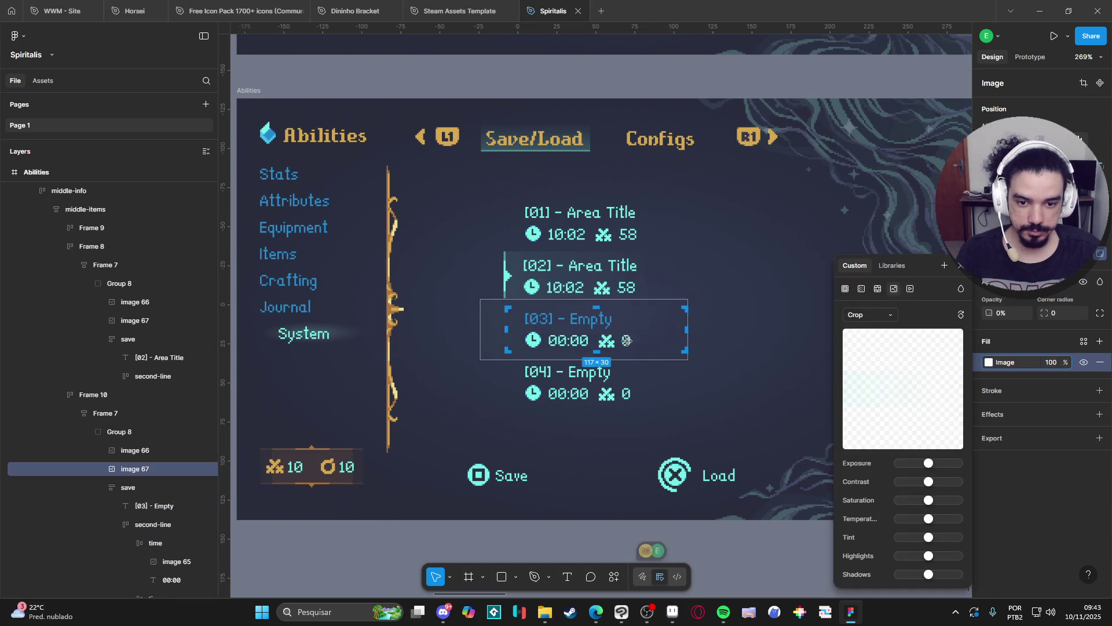
click(116, 488)
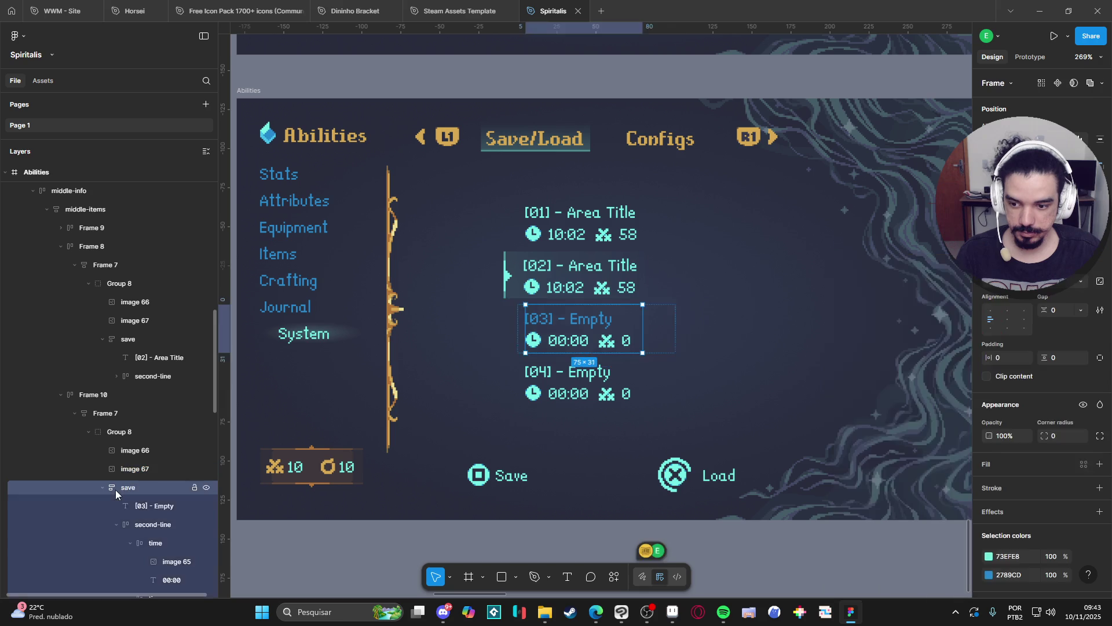
click(142, 513)
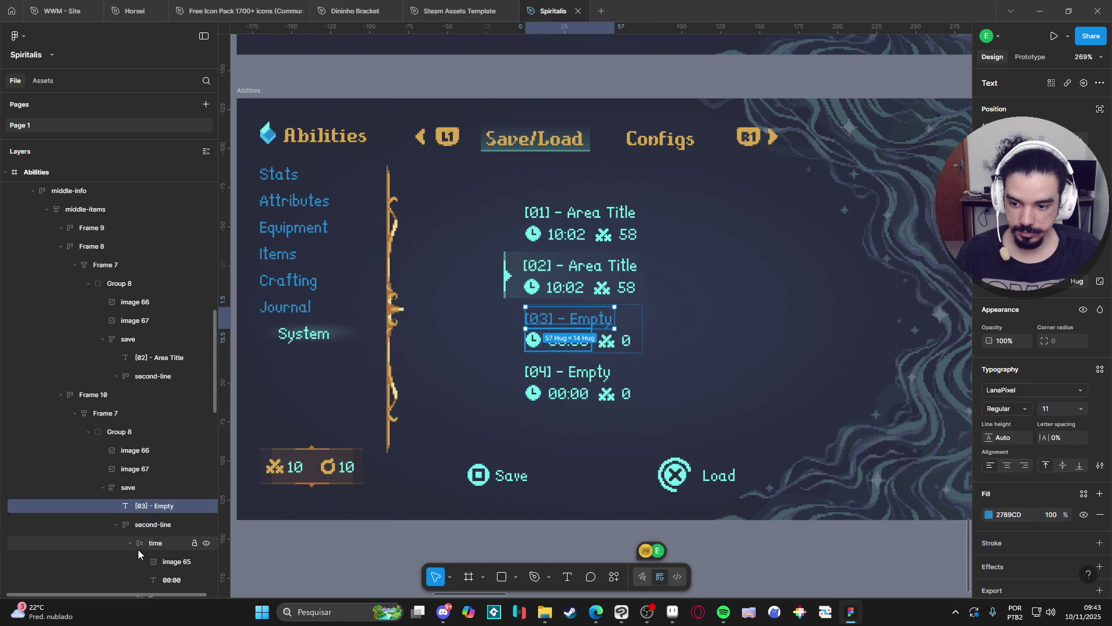
Recolour slot [03]'s 00:00 time and 0 count text to blue 2789CD
scroll(165, 532, down, 2)
click(171, 522)
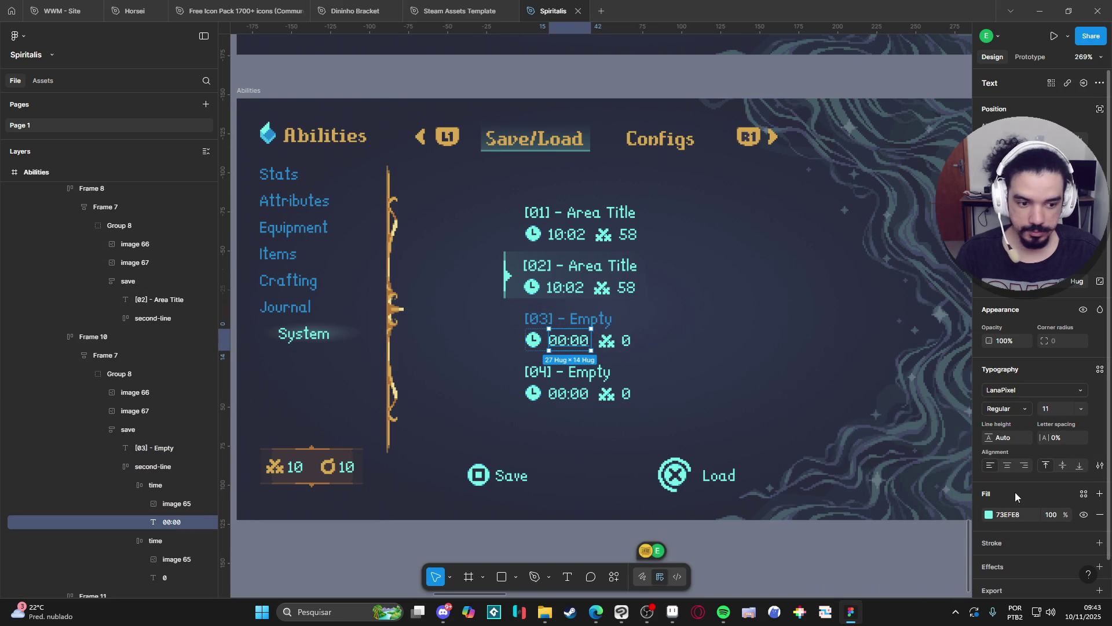
click(989, 515)
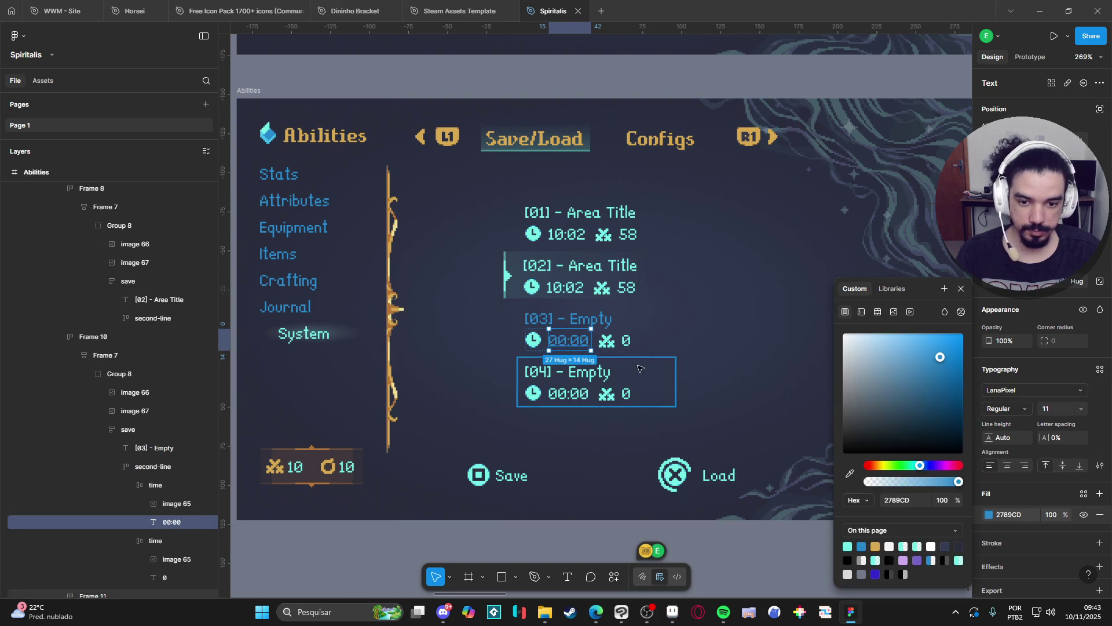
click(622, 342)
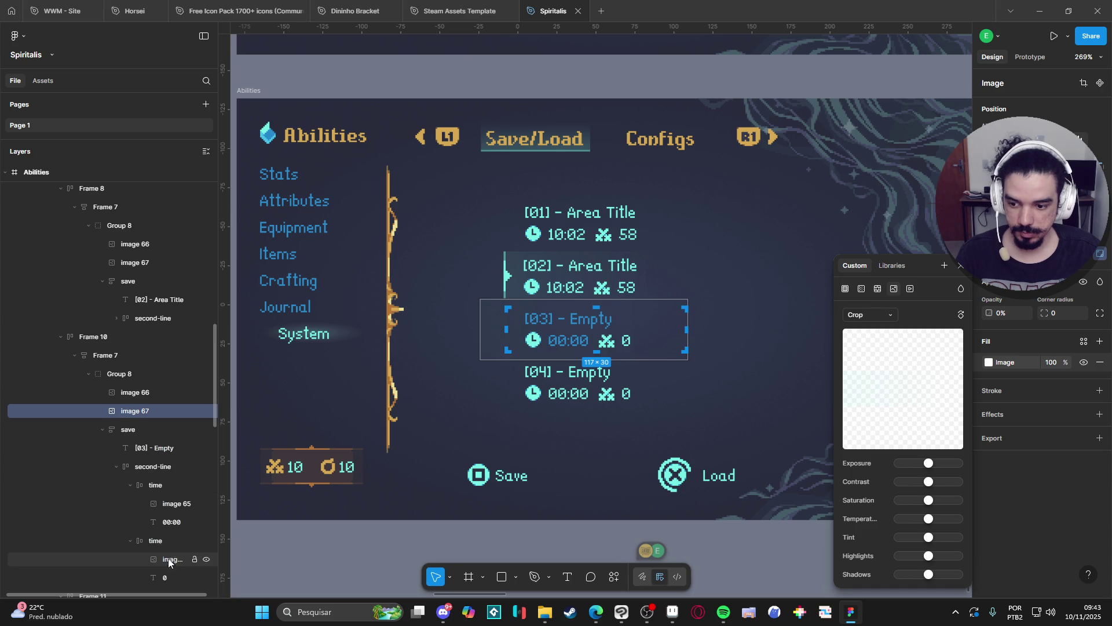
scroll(171, 525, down, 3)
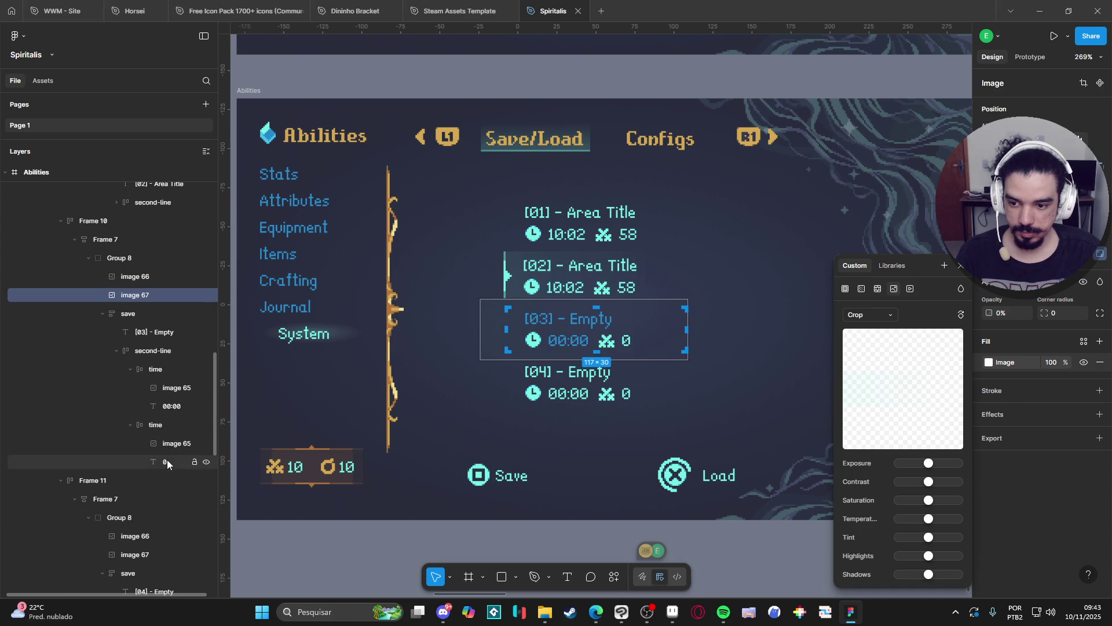
click(166, 461)
click(989, 515)
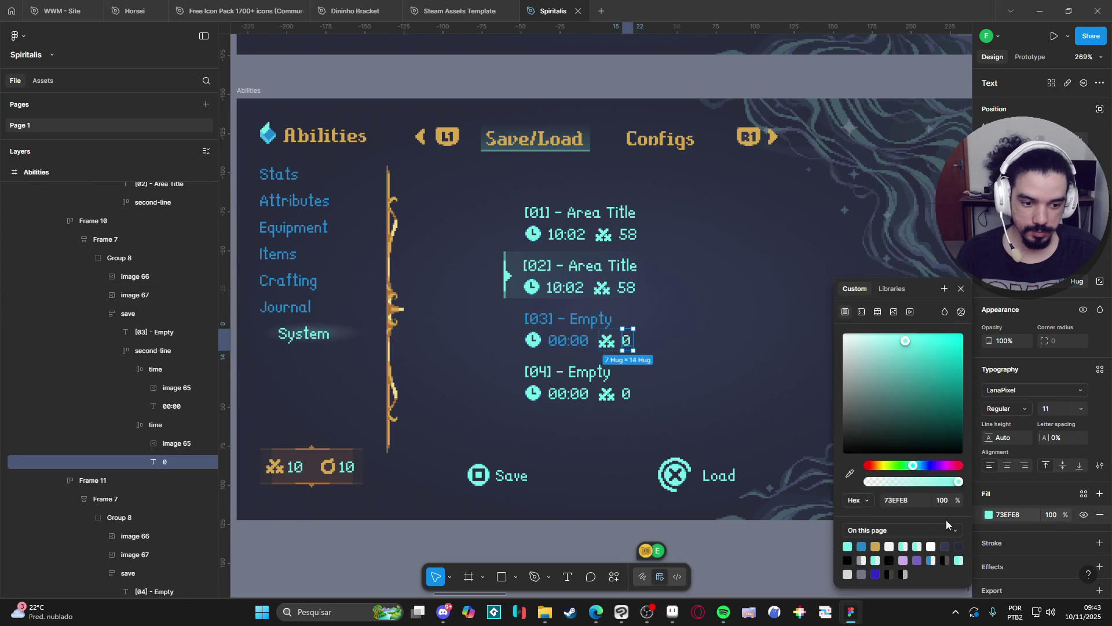
click(861, 545)
click(585, 547)
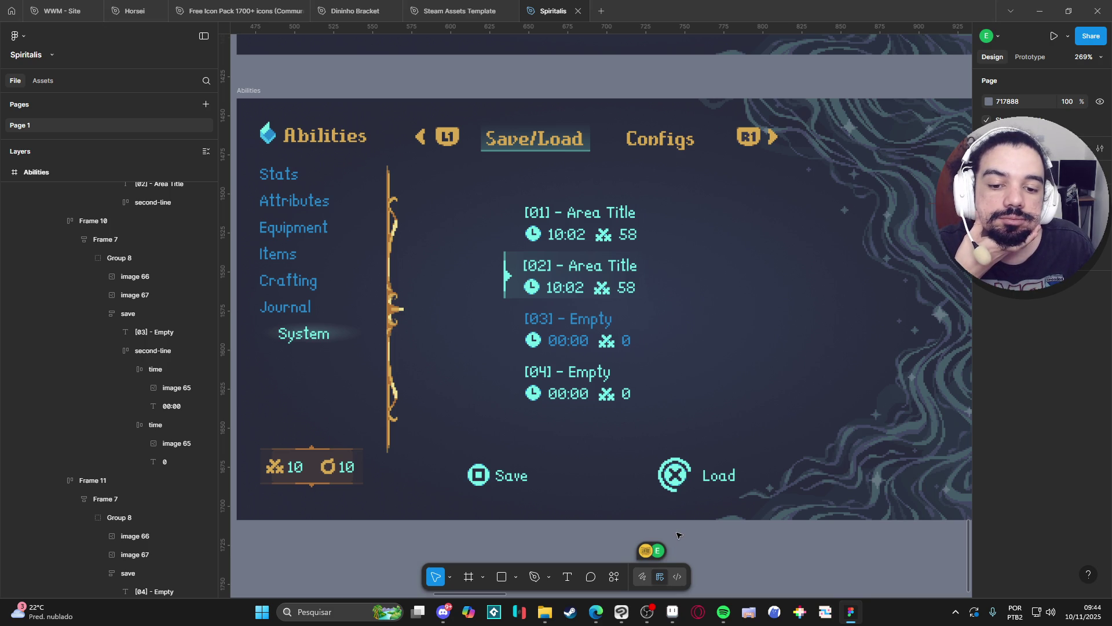
In Aseprite, sample blue #2789cd and fill the third slot's clock icon with it
click(672, 611)
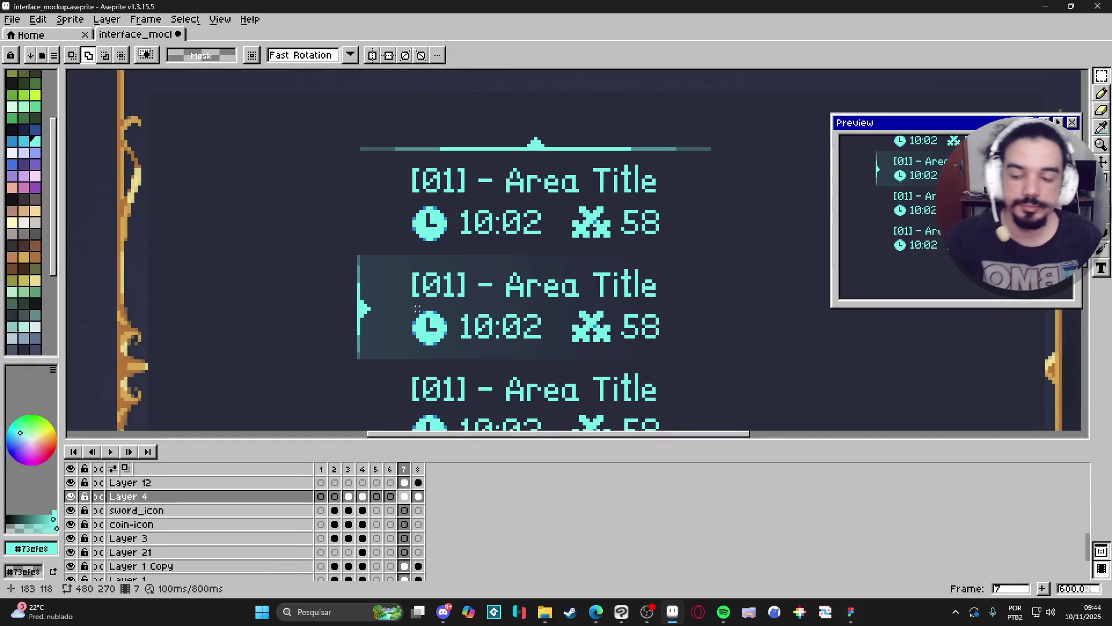
scroll(421, 309, down, 1)
scroll(440, 298, up, 1)
scroll(459, 293, up, 1)
key(Up)
key(g)
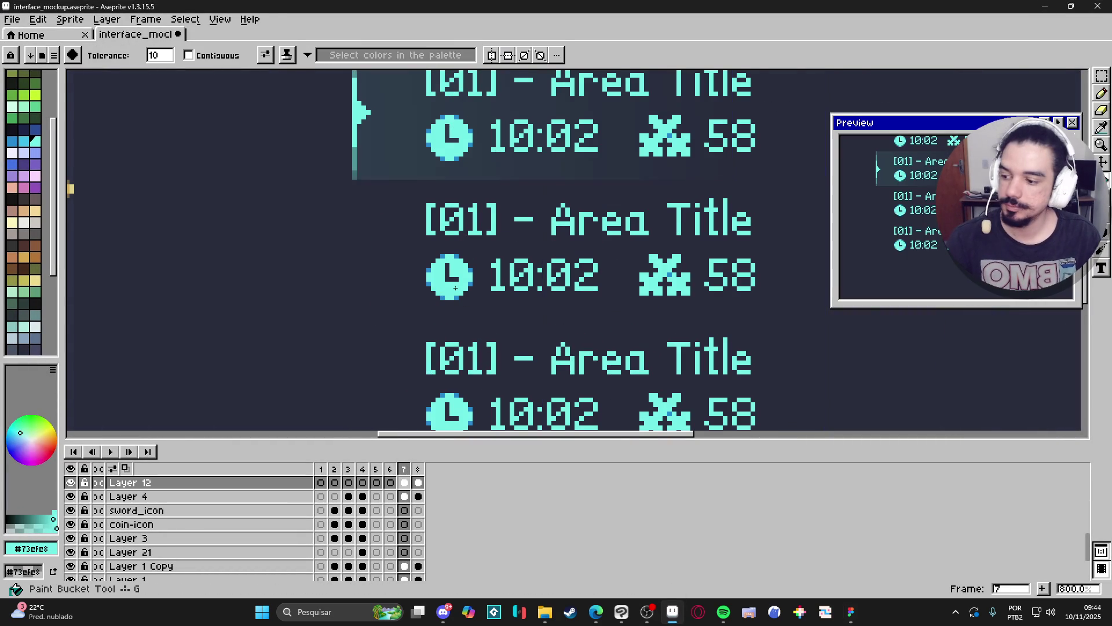
scroll(456, 288, up, 3)
key(i)
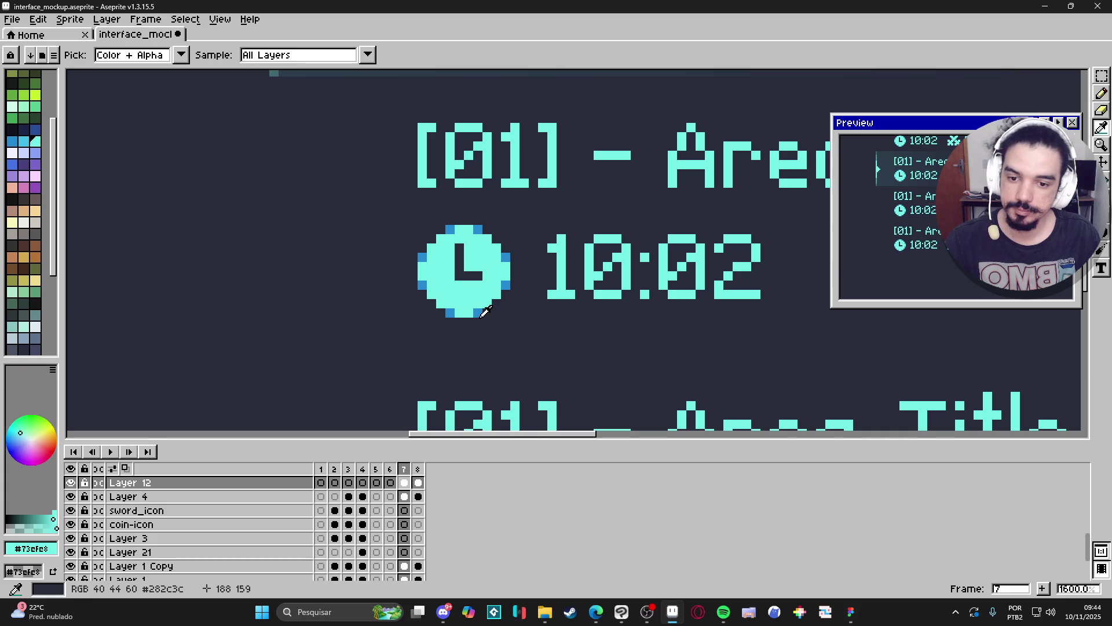
click(481, 316)
key(g)
click(424, 142)
key(ctrl+z)
key(v)
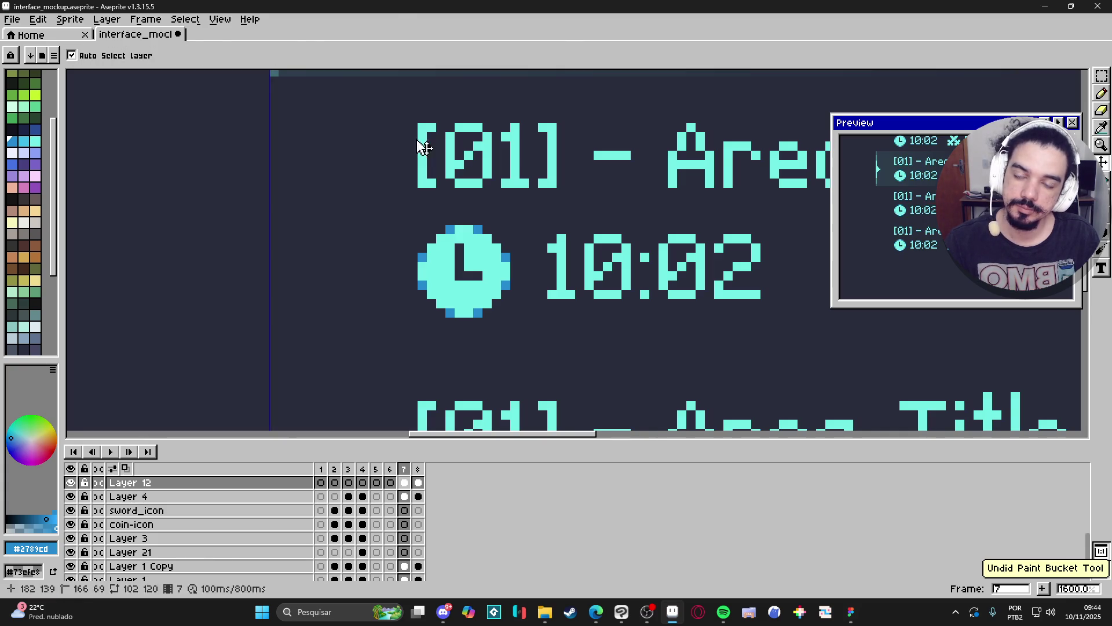
key(g)
click(481, 293)
Fill both halves of the sword icon with the same blue
scroll(481, 296, down, 3)
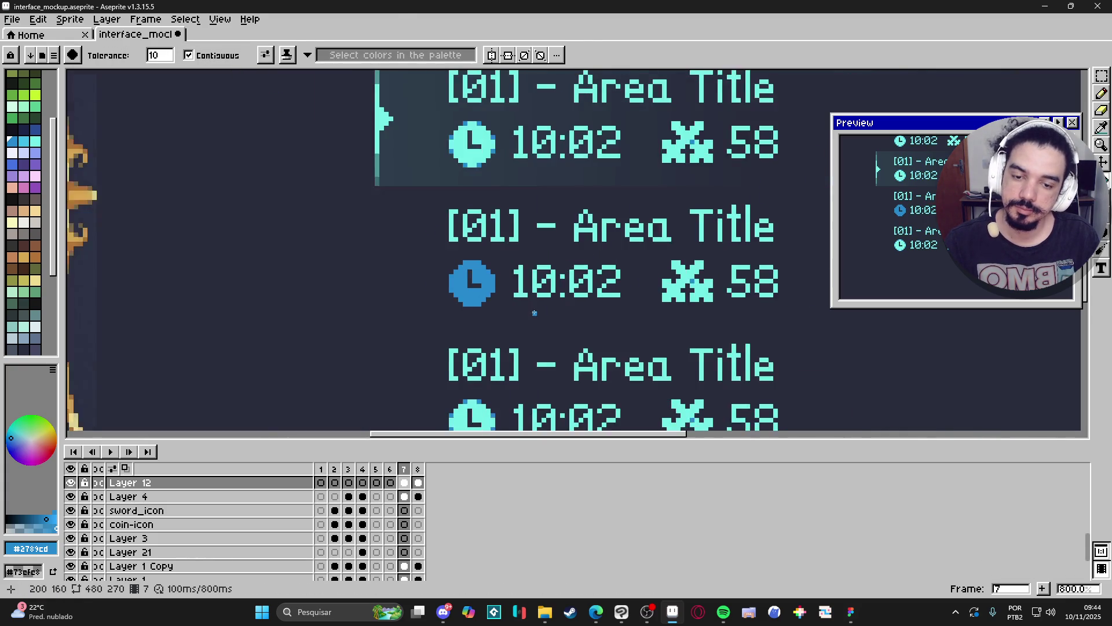
scroll(538, 313, right, 3)
scroll(556, 278, up, 2)
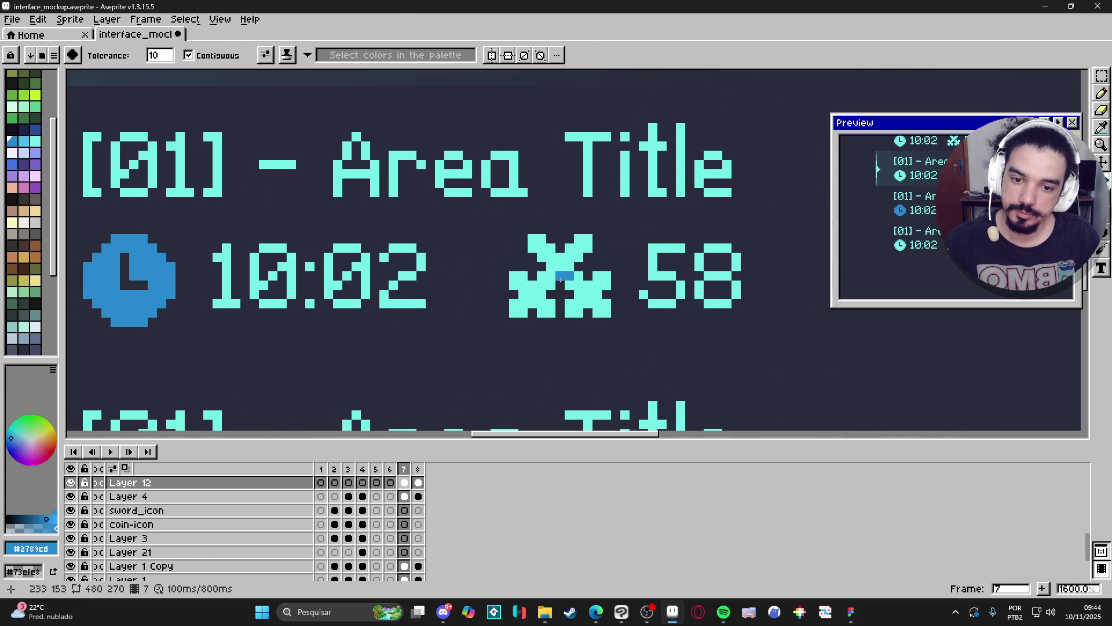
click(555, 276)
click(585, 287)
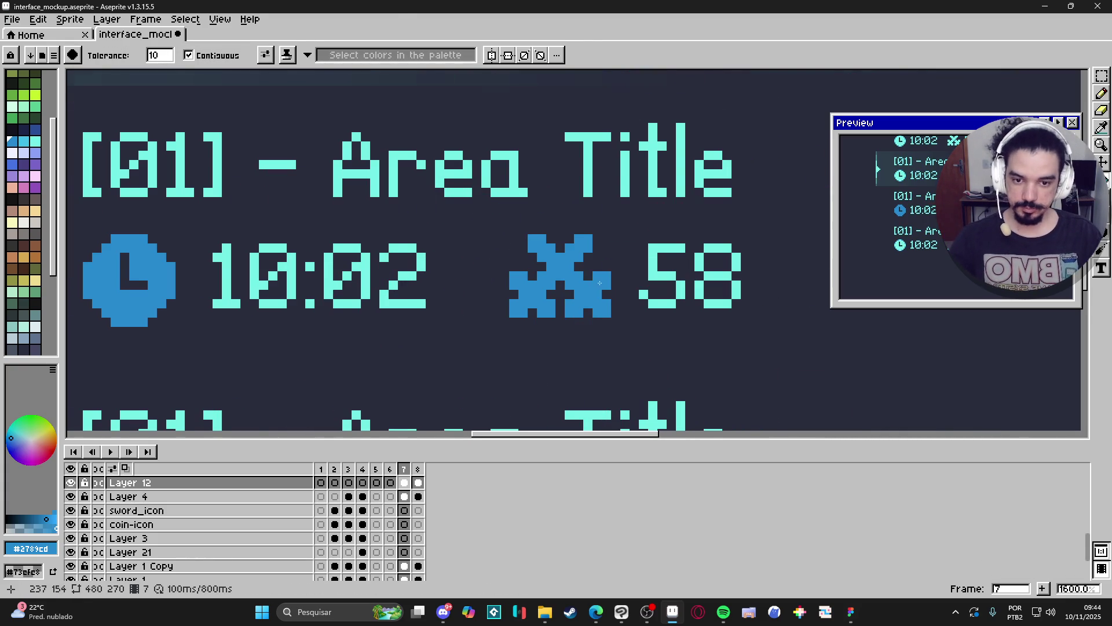
scroll(582, 290, down, 2)
scroll(431, 301, up, 2)
scroll(417, 328, down, 5)
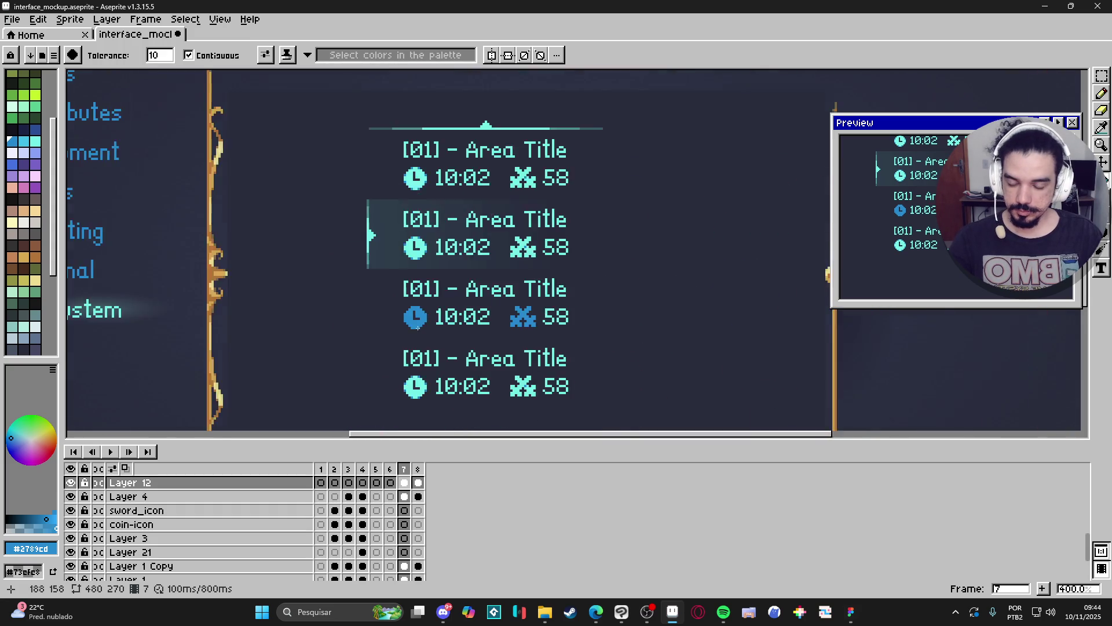
scroll(393, 252, up, 5)
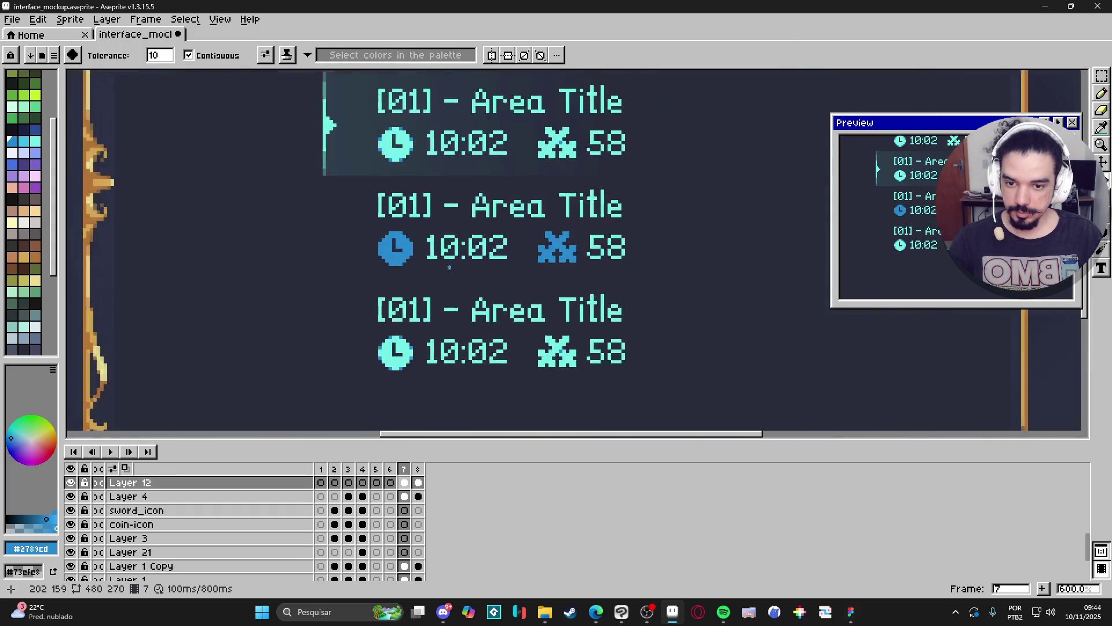
Pencil dark-blue shading pixels around the clock icon's bottom, left, top and right edges
key(b)
click(35, 130)
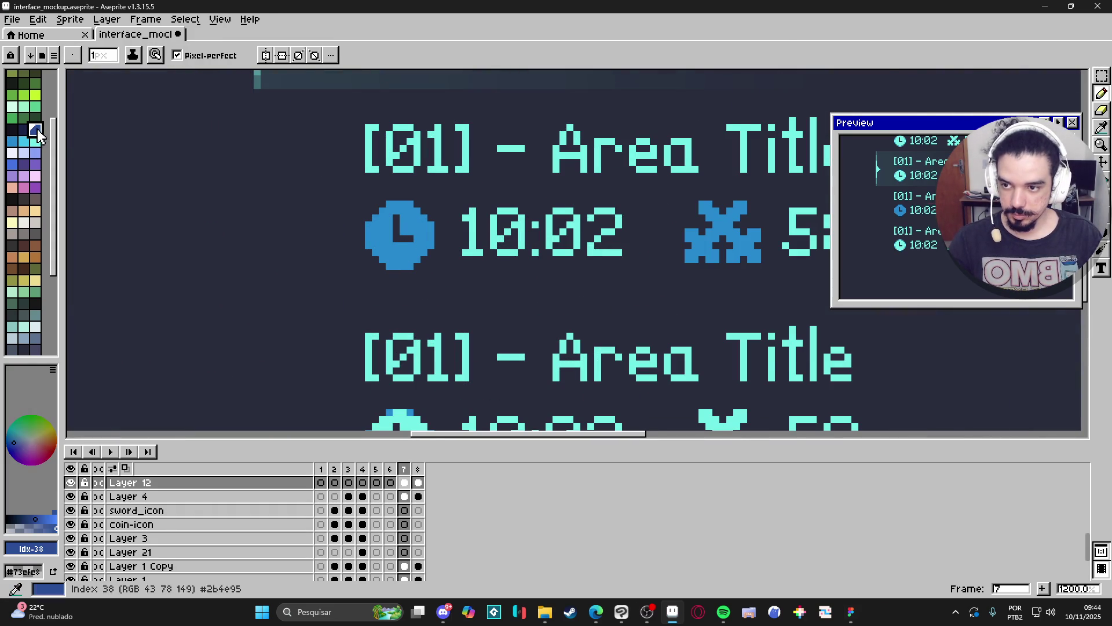
scroll(386, 272, up, 2)
click(386, 272)
click(356, 272)
click(314, 230)
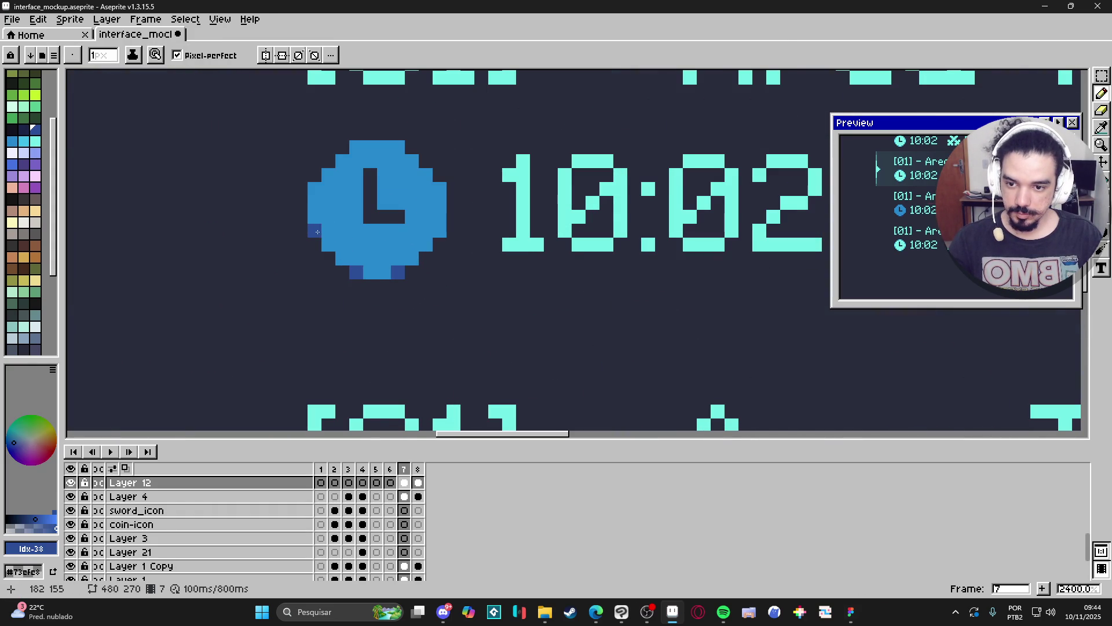
click(315, 188)
click(356, 147)
click(397, 148)
click(439, 189)
click(434, 225)
scroll(434, 225, down, 3)
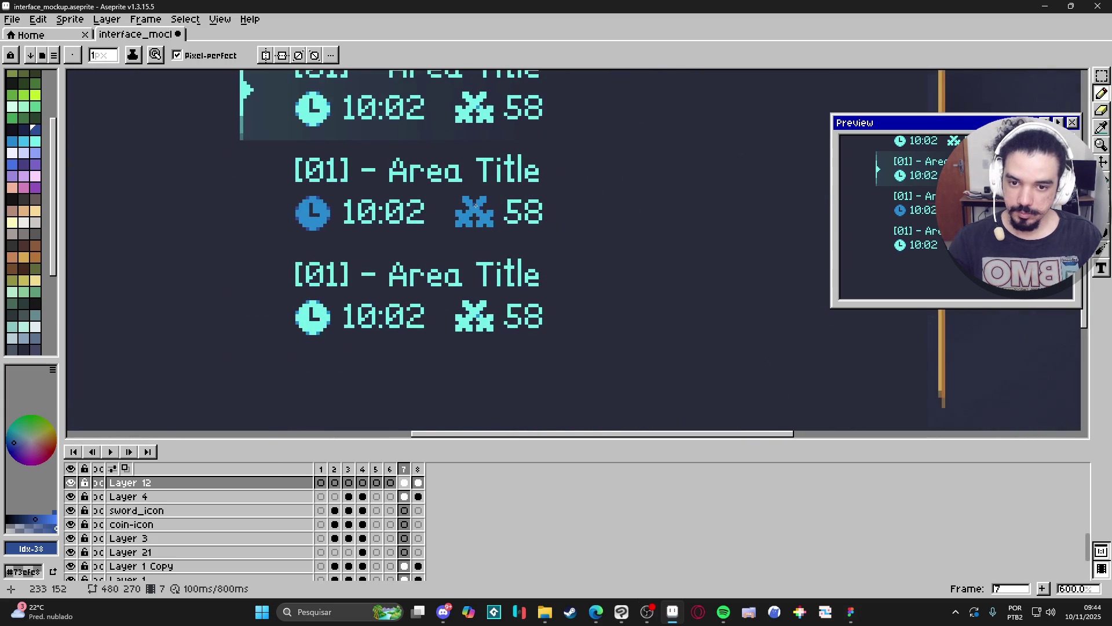
scroll(483, 235, up, 3)
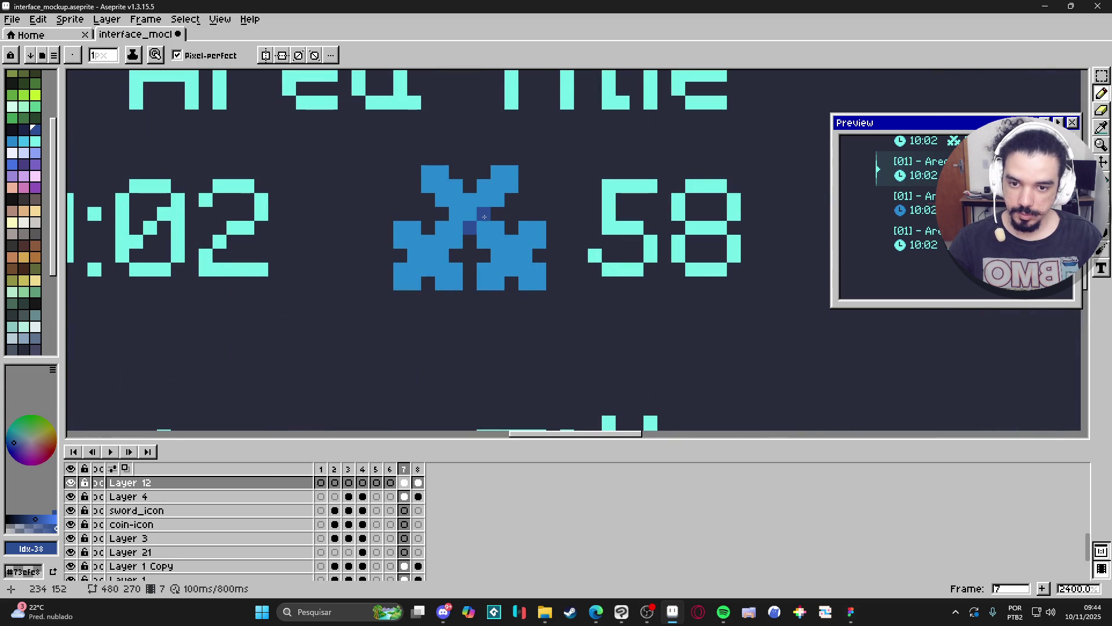
scroll(483, 221, down, 6)
scroll(417, 264, left, 2)
scroll(413, 235, up, 2)
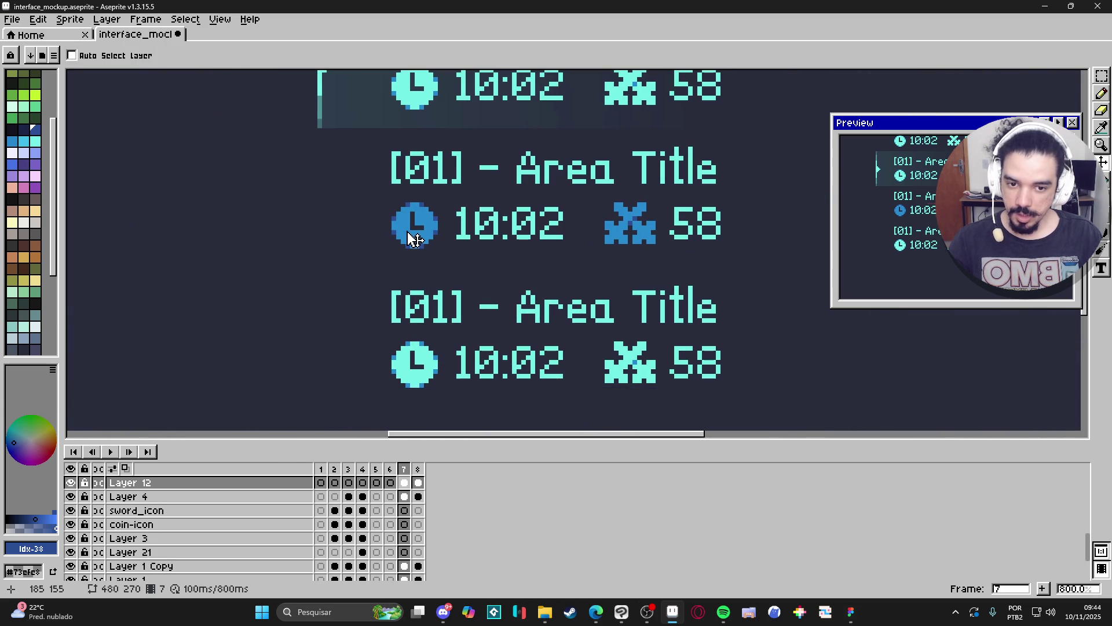
Marquee-select the 10×10 clock icon and return to the Figma mockup
key(m)
scroll(400, 204, up, 5)
drag(370, 204, 502, 334)
scroll(489, 335, down, 5)
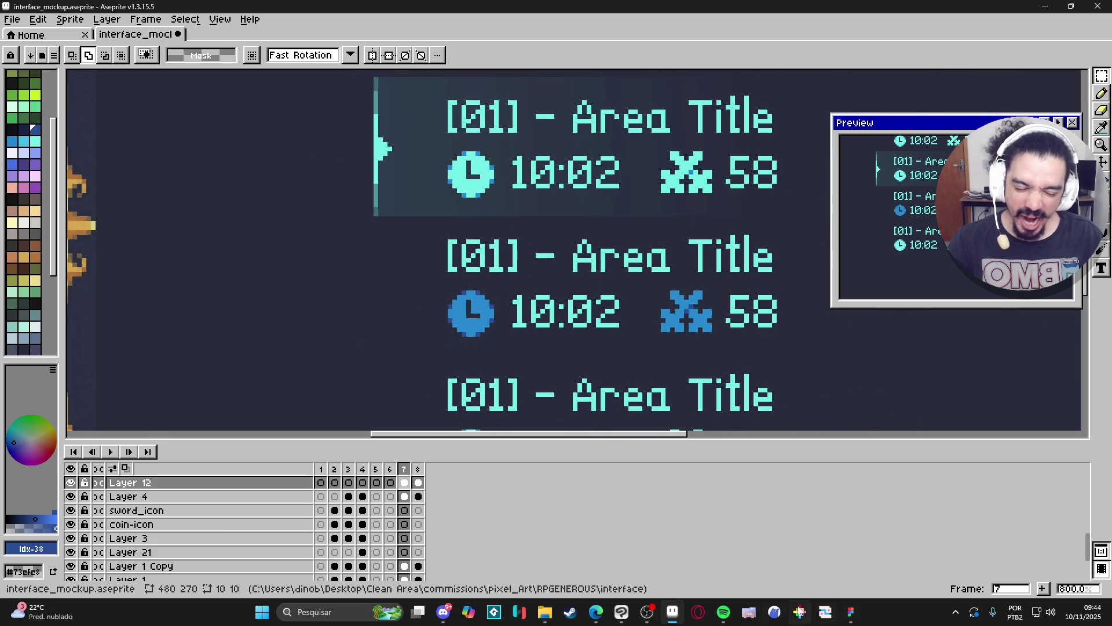
click(850, 611)
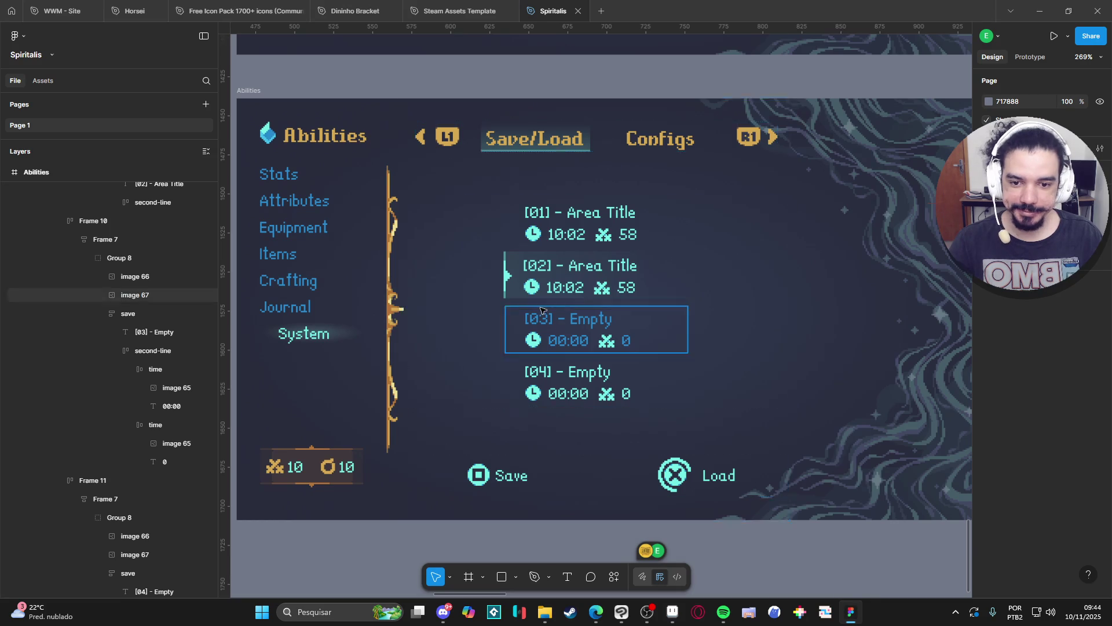
In Figma, drill into save slot [03] and select its clock icon image
scroll(540, 307, up, 3)
click(530, 373)
double_click(531, 374)
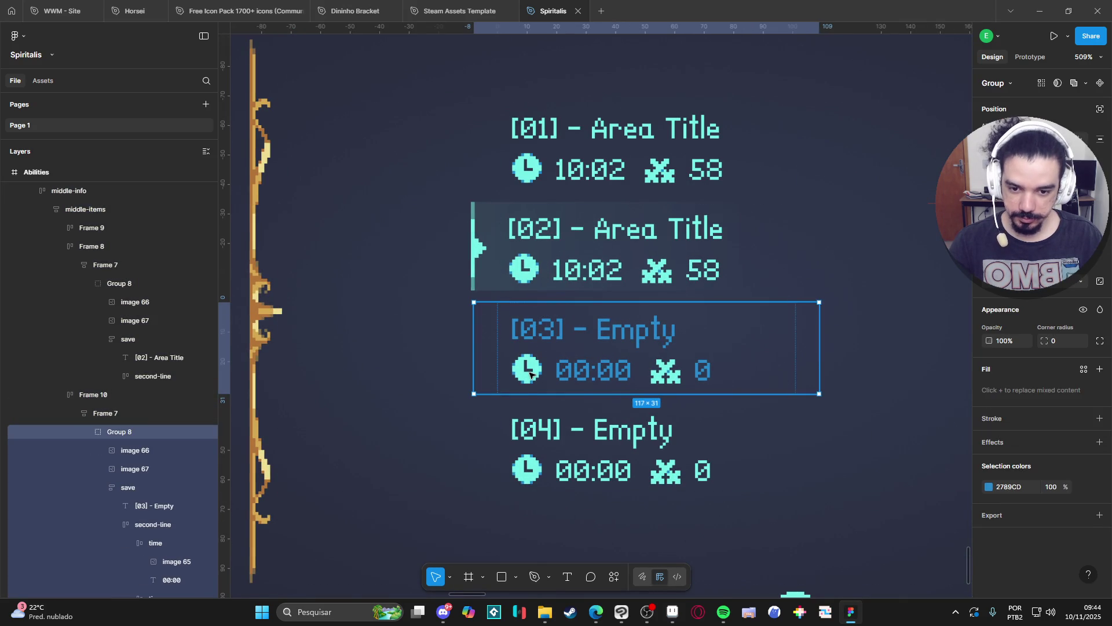
click(135, 469)
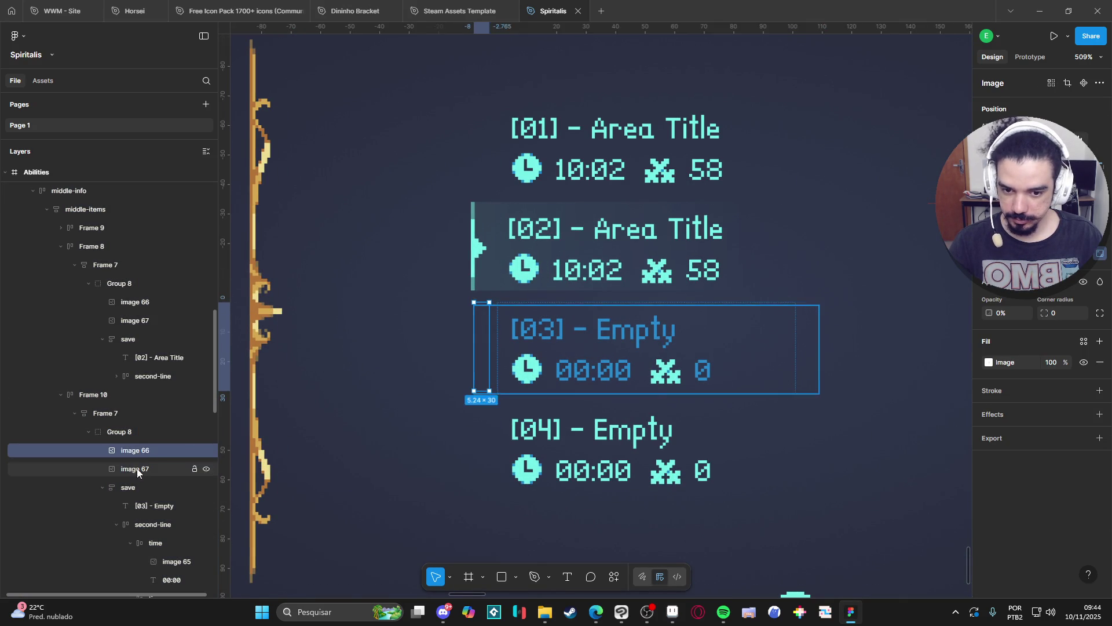
scroll(145, 470, down, 2)
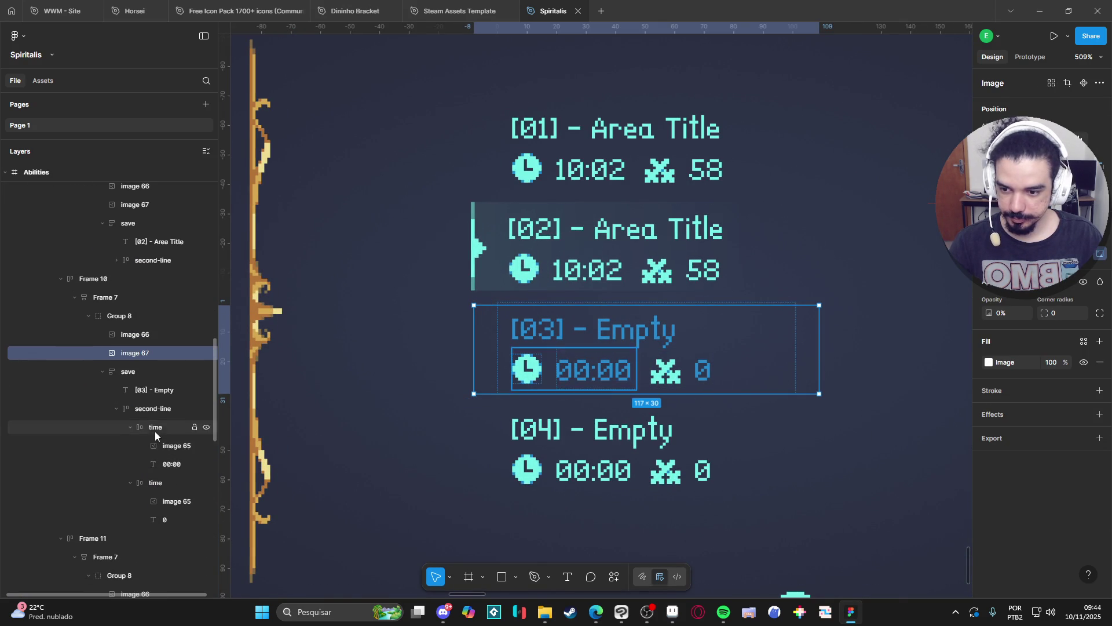
click(165, 445)
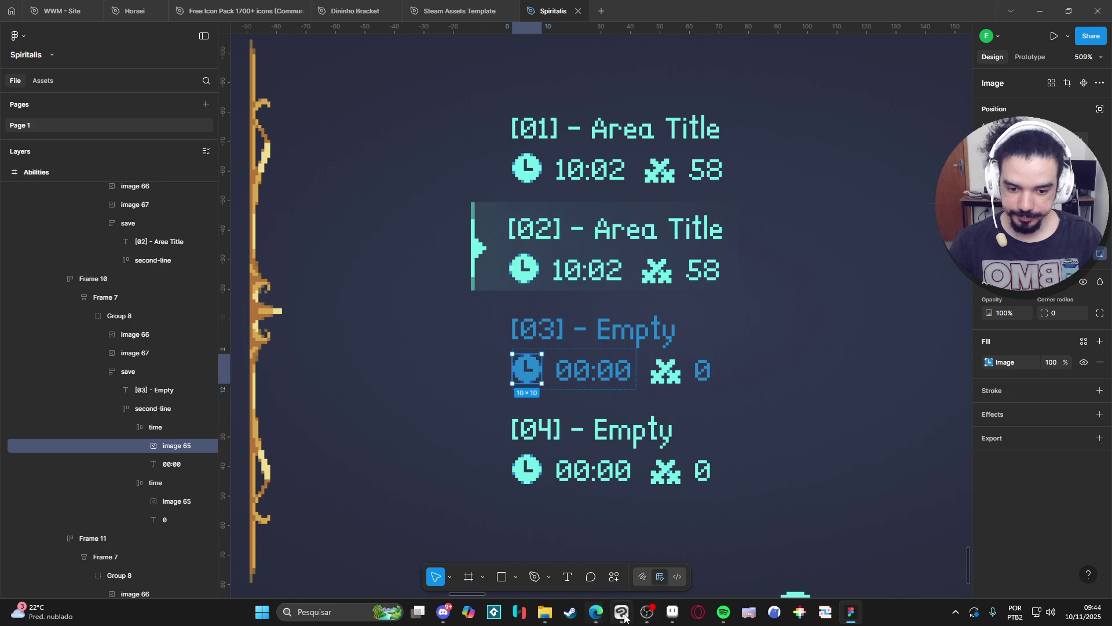
Copy the 10×10 blue sword icon from the Aseprite pixel art
click(672, 611)
scroll(695, 307, up, 3)
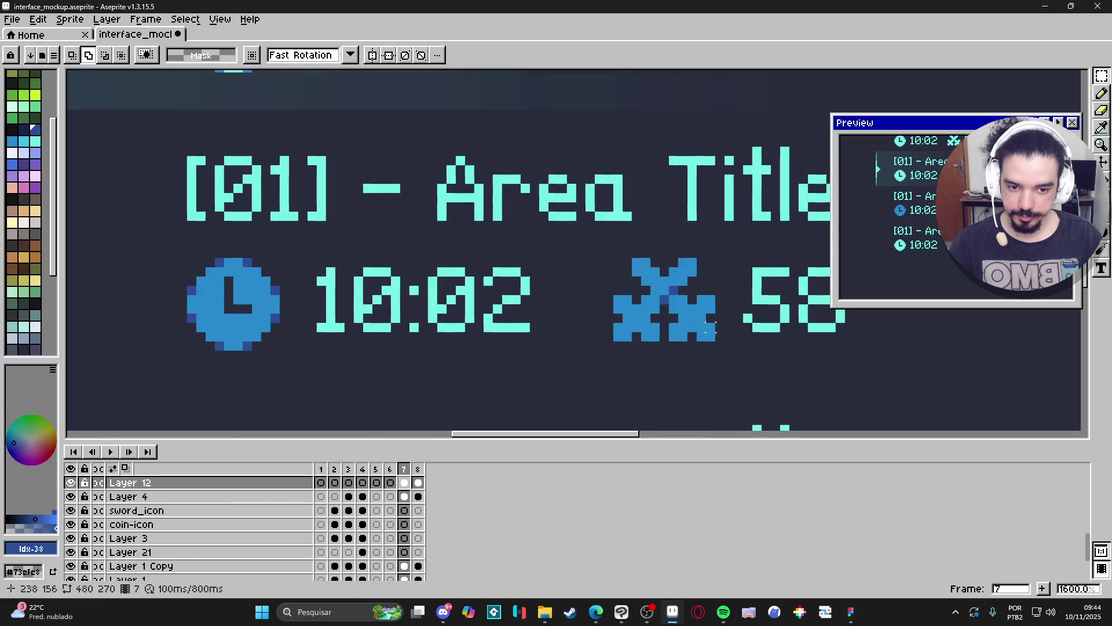
drag(627, 253, 711, 337)
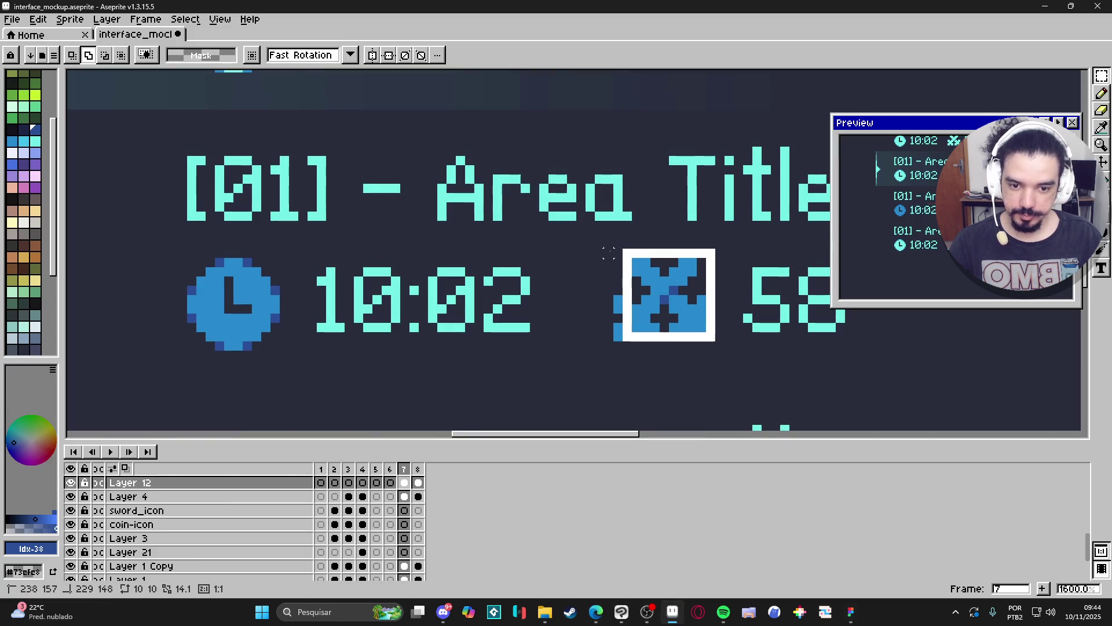
scroll(609, 253, down, 2)
key(ctrl+s)
key(alt+Tab)
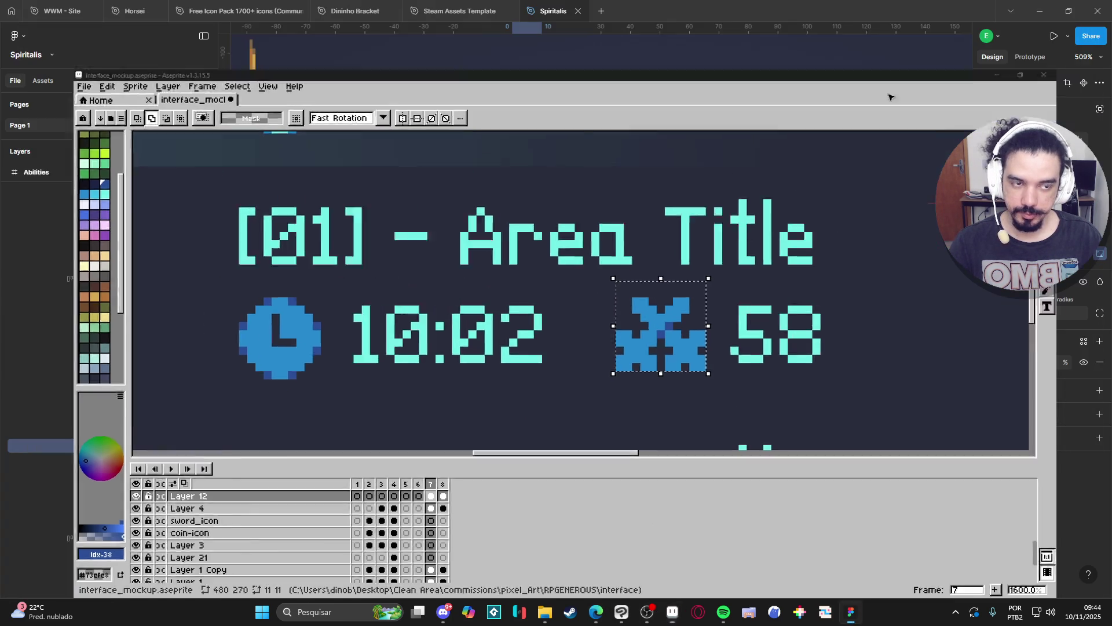
scroll(567, 340, right, 2)
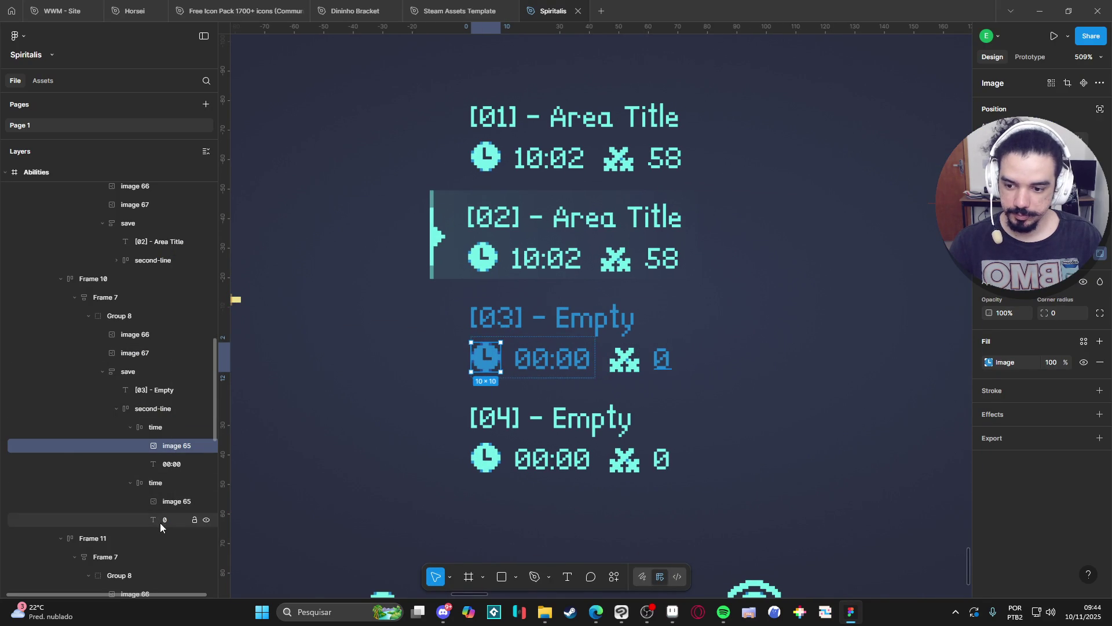
Paste the blue sword onto slot [03]'s sword image and delete the extra copy
click(164, 506)
key(ctrl+v)
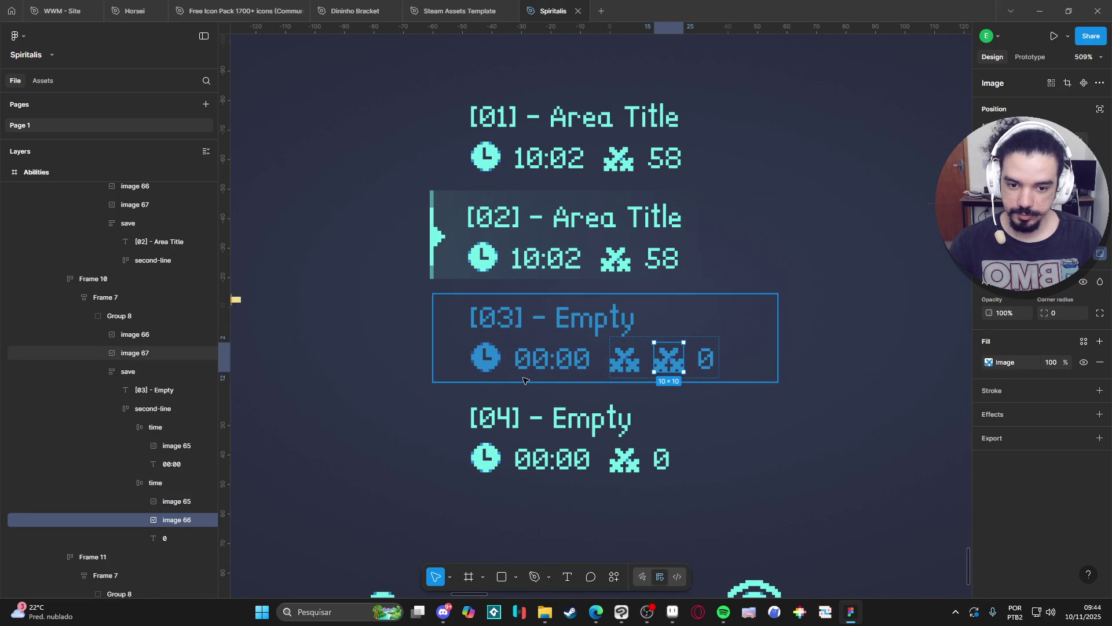
scroll(545, 380, down, 3)
scroll(521, 382, down, 3)
key(Delete)
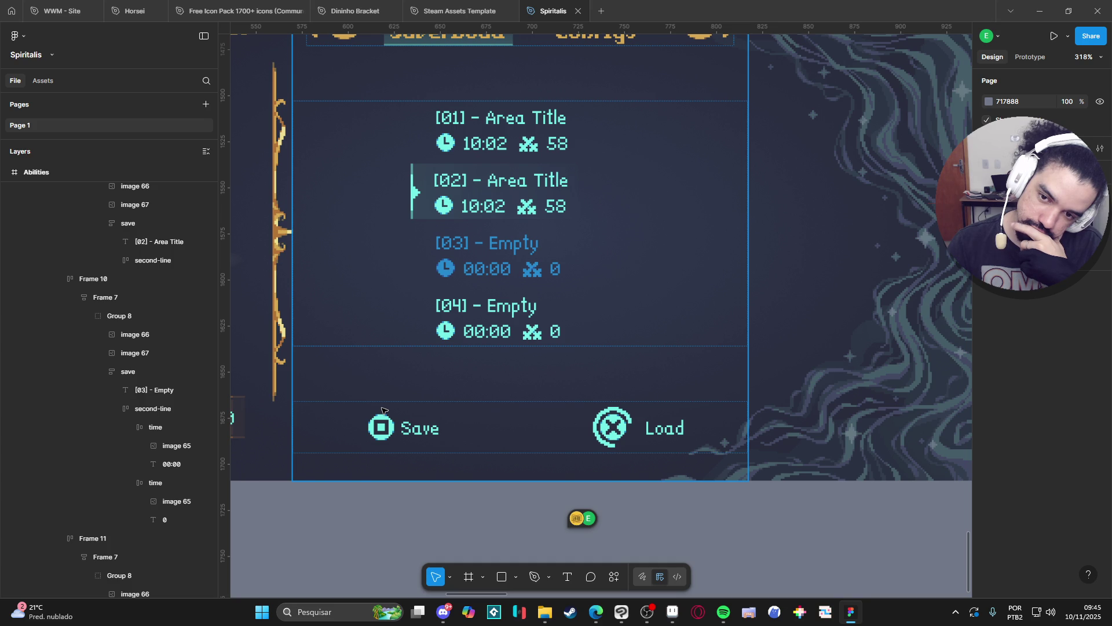
Copy the Items screen's 1/3 pagination row and paste it into middle-items below the save slots
scroll(382, 410, down, 3)
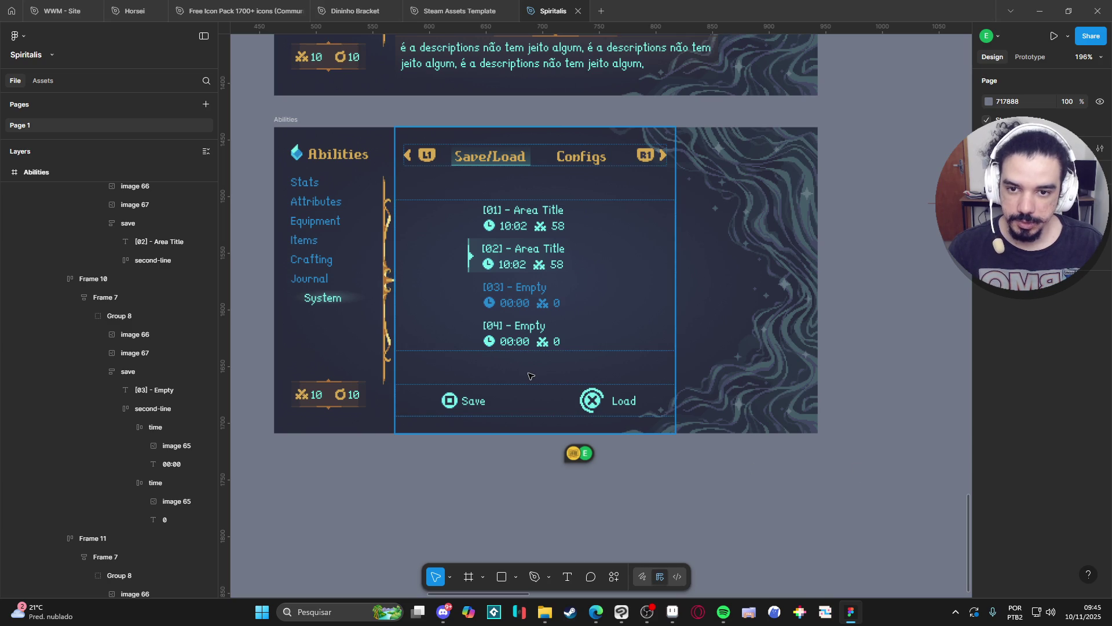
scroll(530, 376, up, 10)
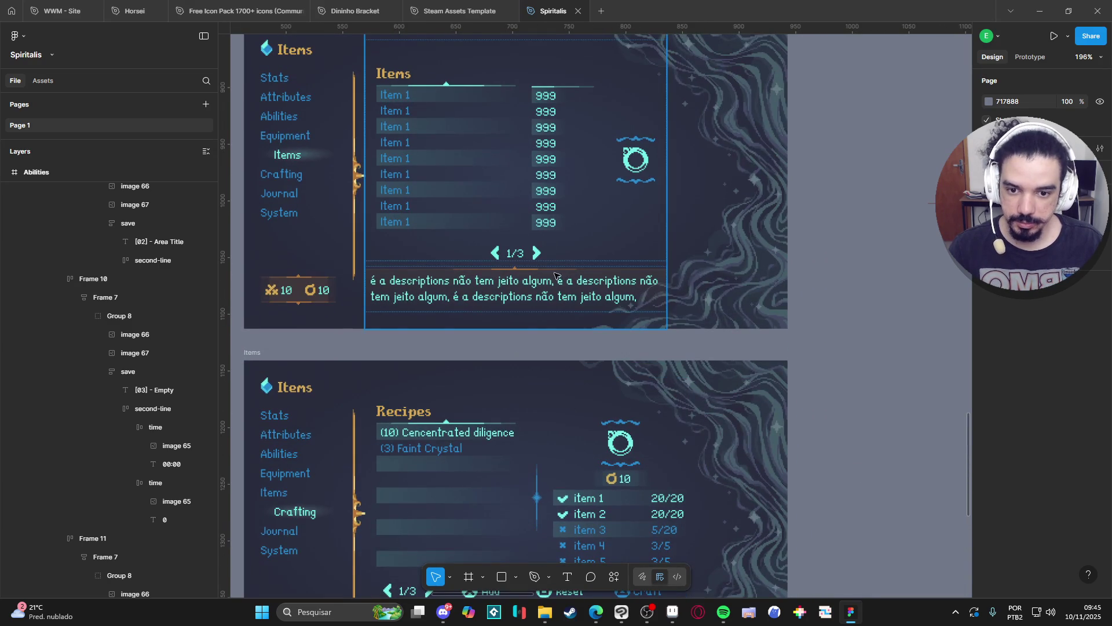
double_click(553, 259)
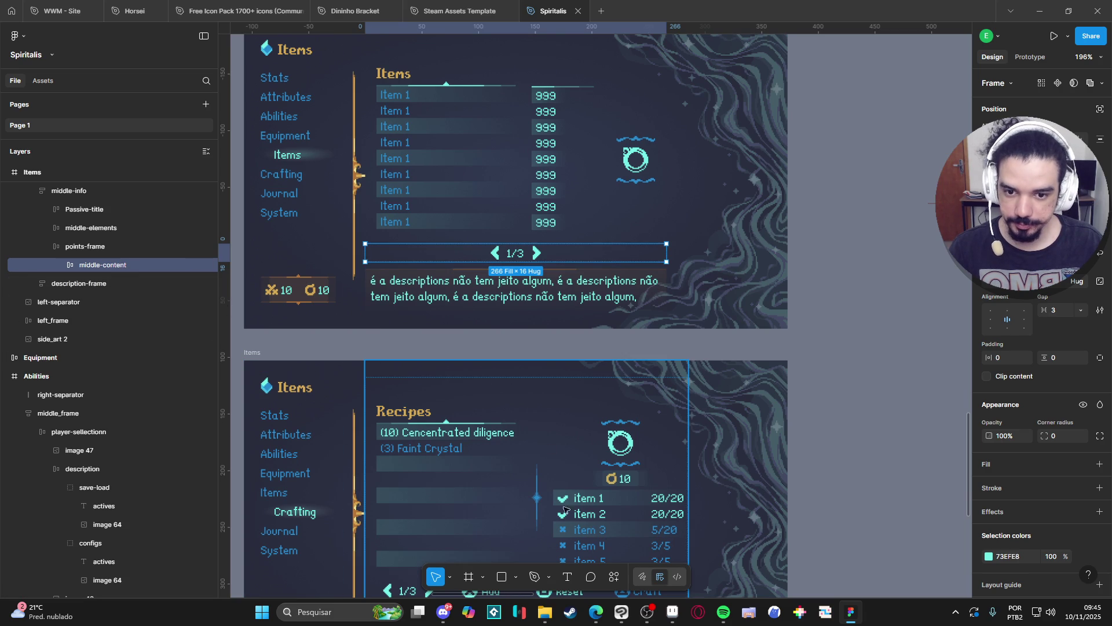
scroll(561, 493, down, 10)
click(547, 350)
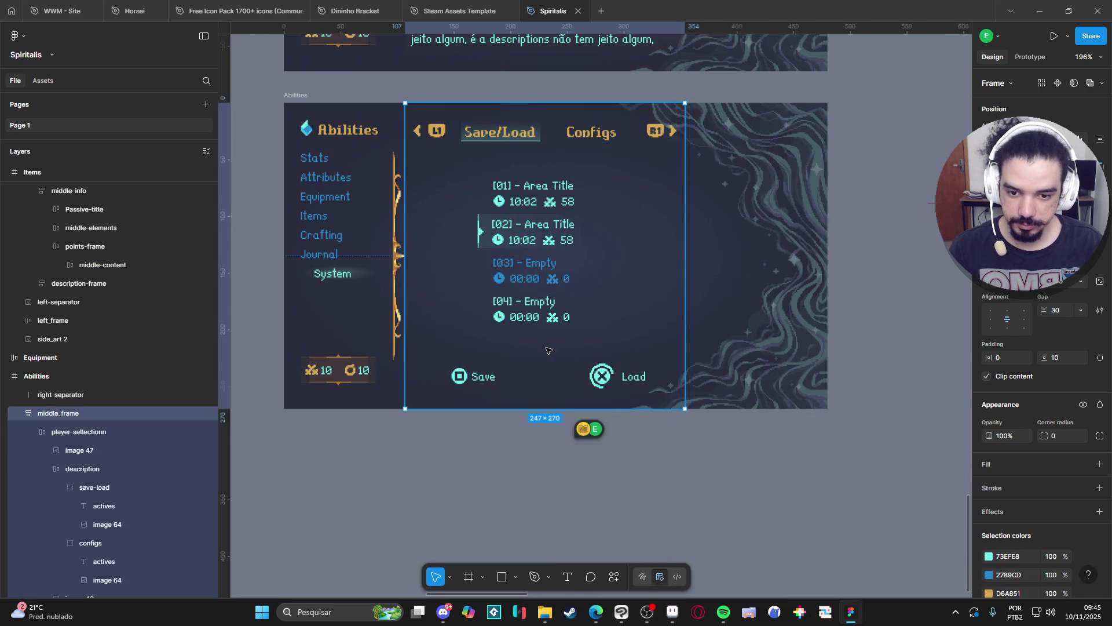
double_click(539, 239)
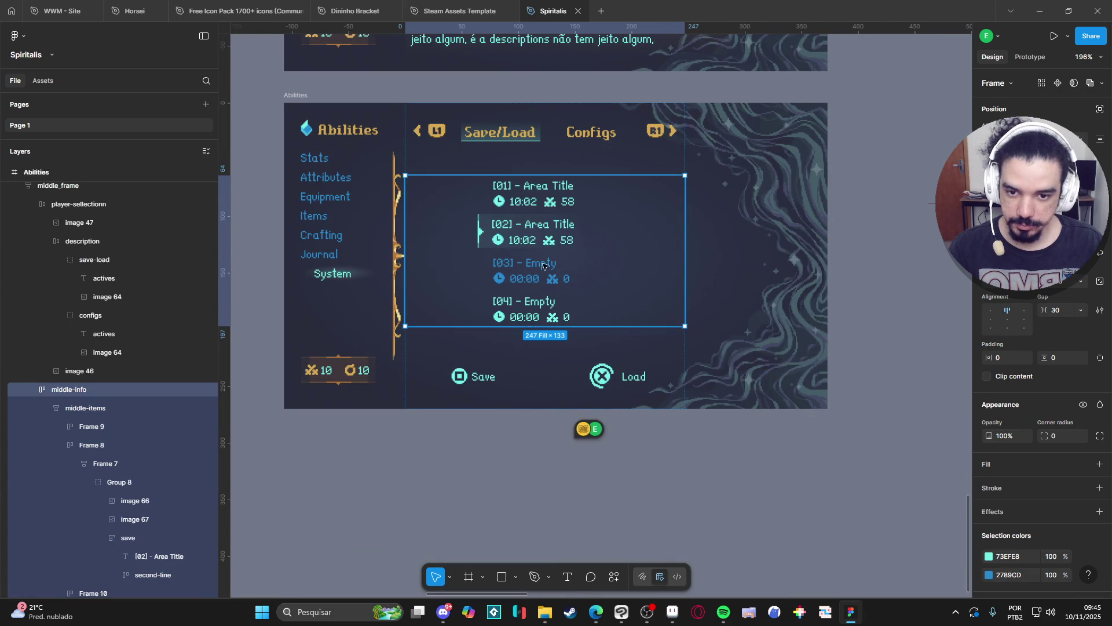
click(47, 407)
click(84, 408)
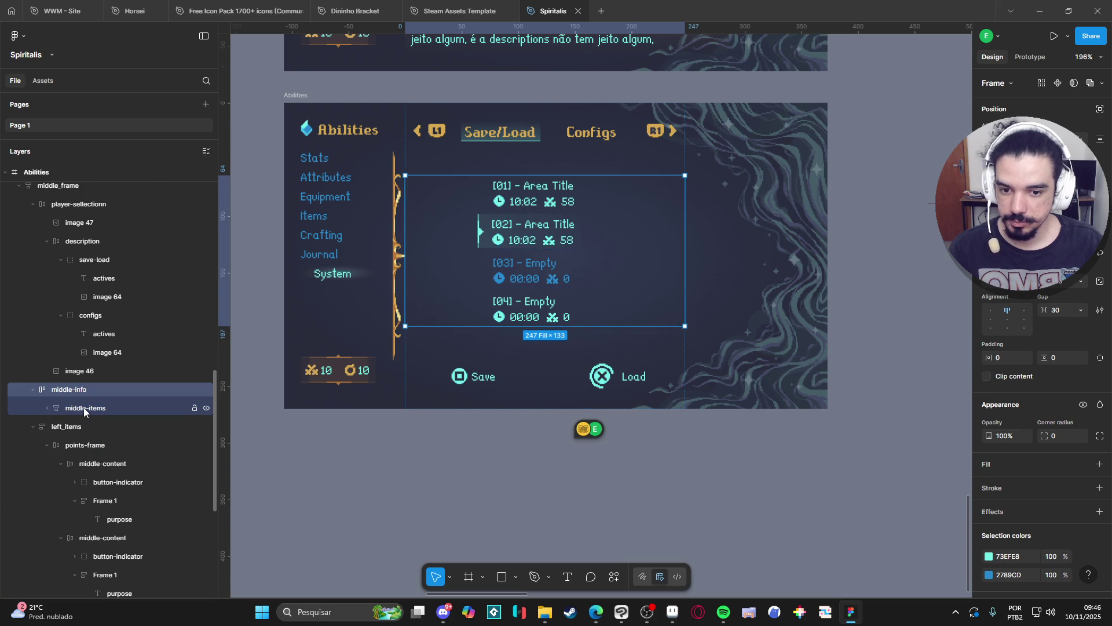
key(ctrl+v)
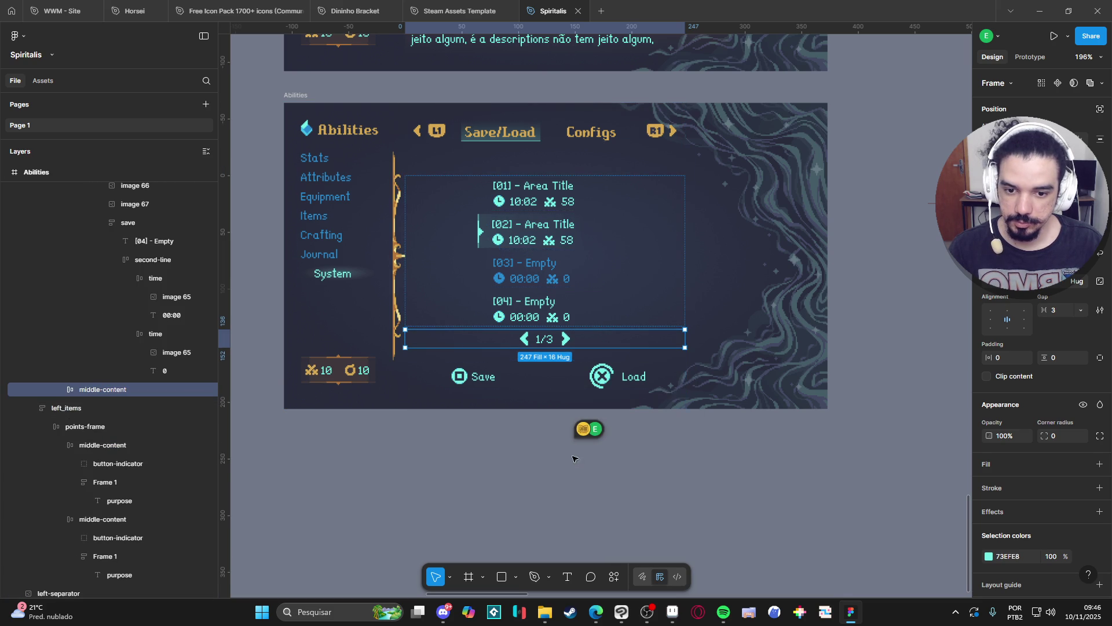
Stretch the 1/3 pagination row to 247×33, centred between the save slots and Save/Load buttons
click(549, 477)
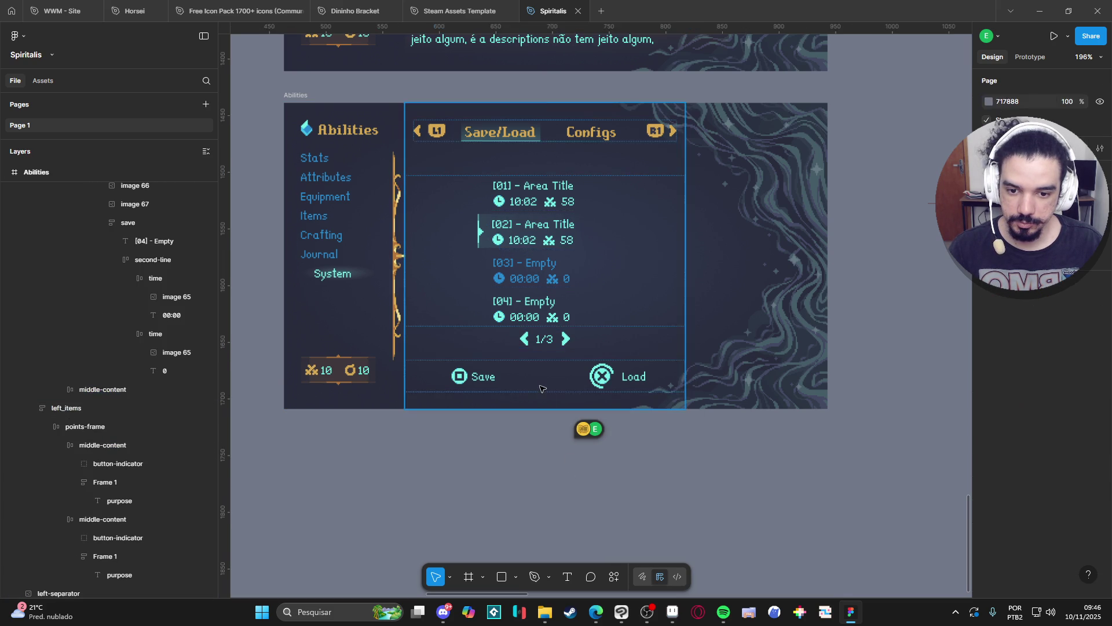
click(547, 346)
double_click(548, 346)
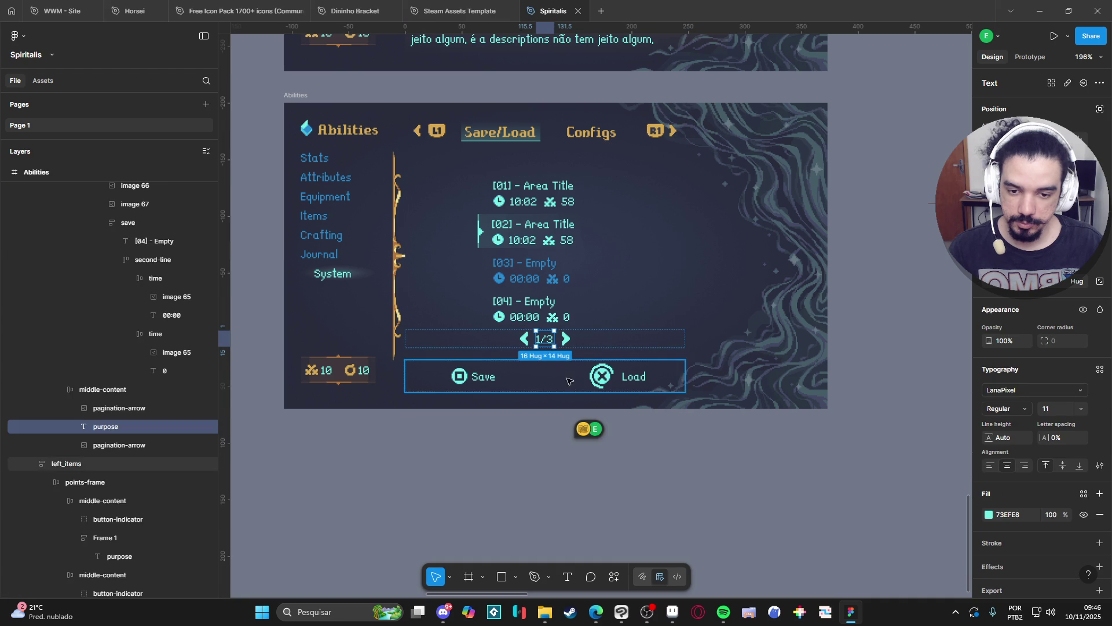
key(Escape)
key(Escape)
click(568, 346)
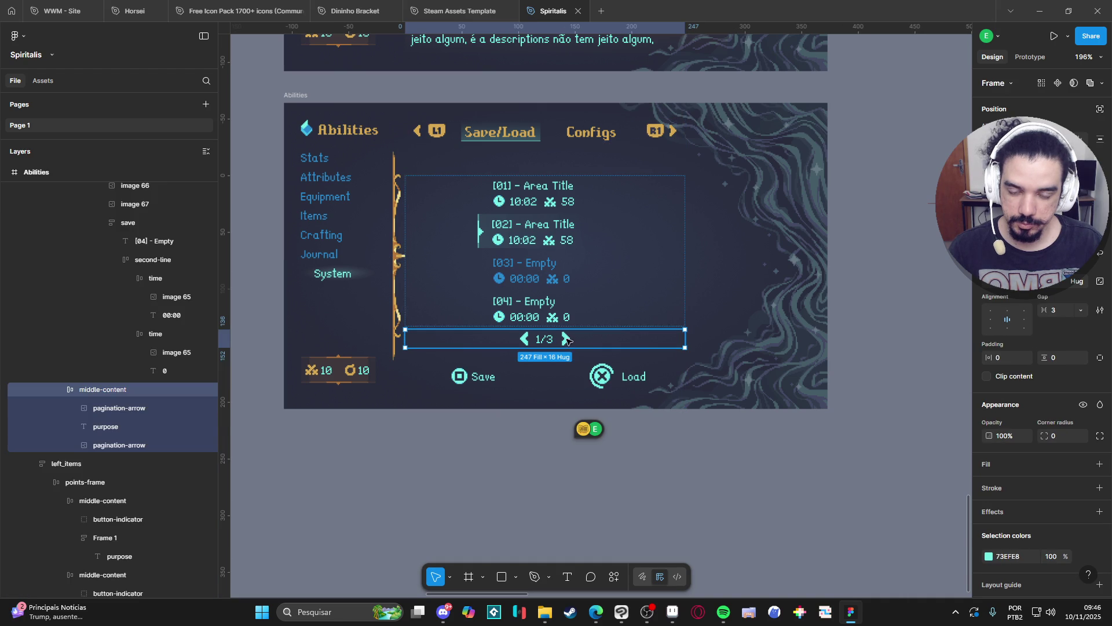
drag(572, 350, 577, 367)
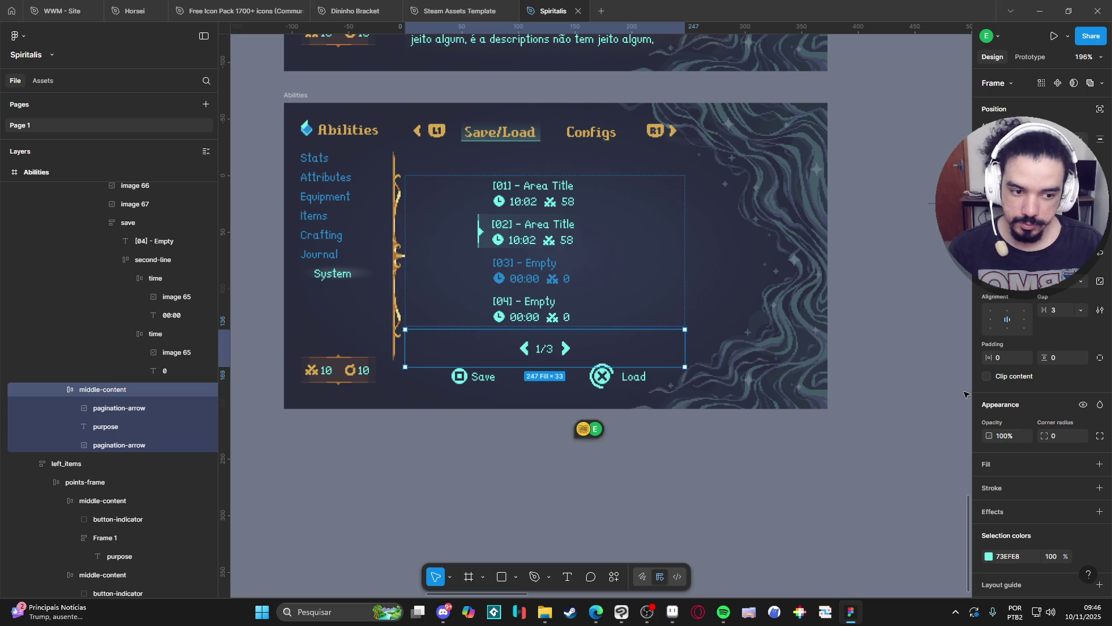
click(752, 483)
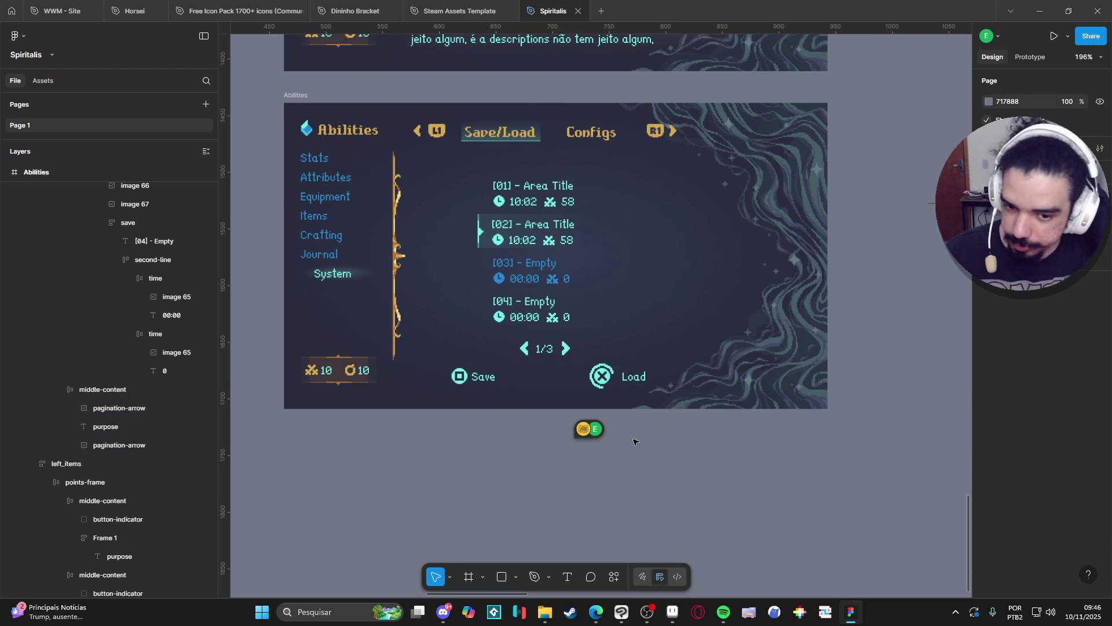
double_click(568, 345)
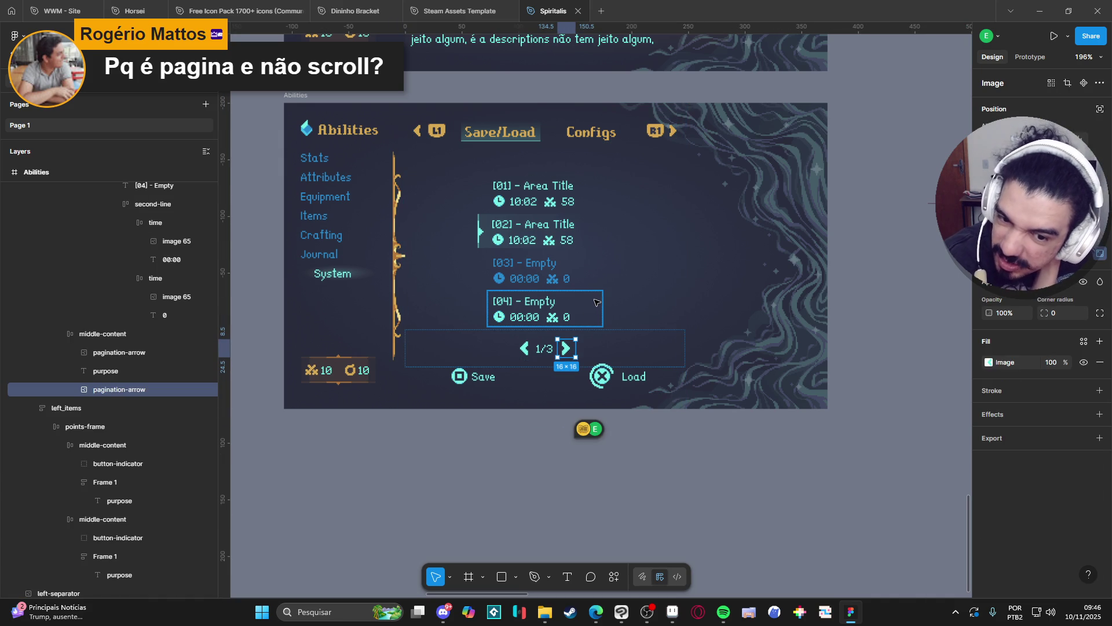
click(626, 294)
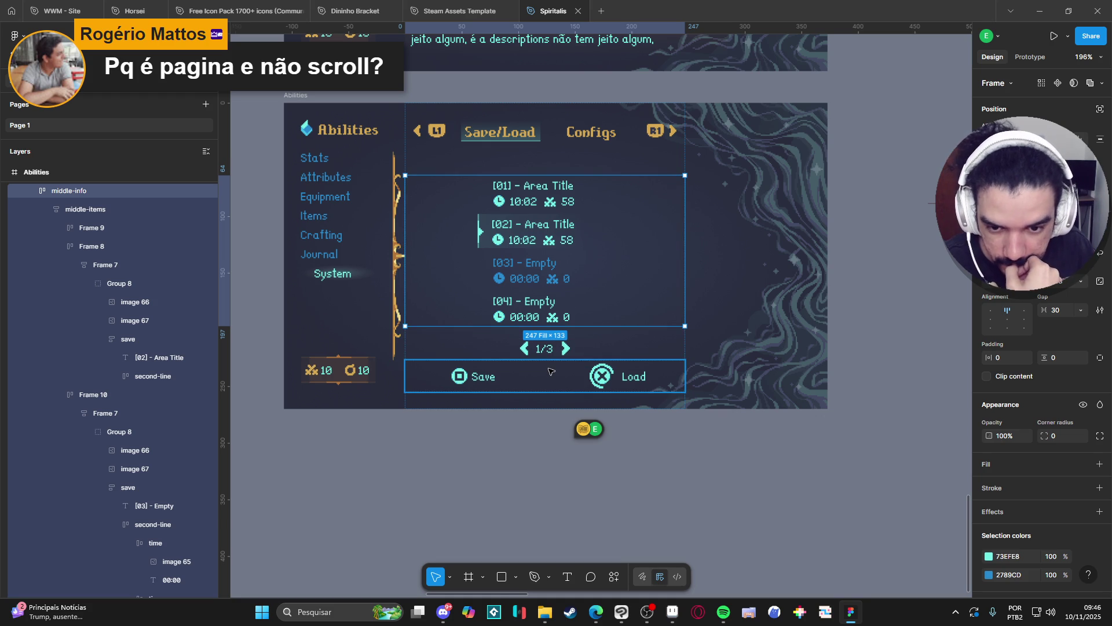
double_click(521, 301)
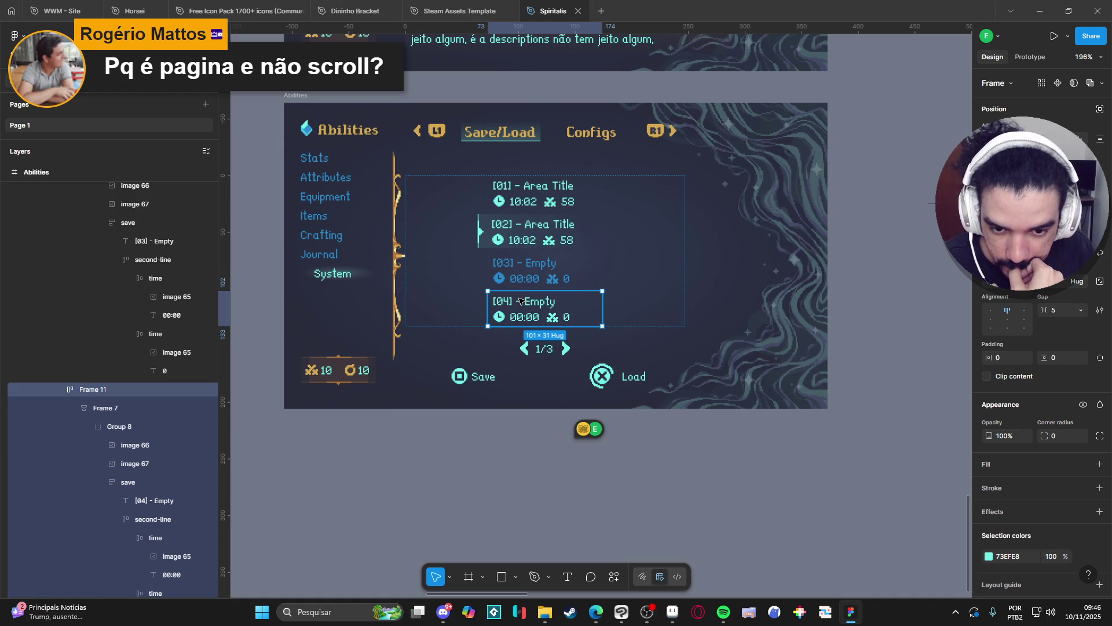
drag(602, 317, 575, 317)
click(579, 492)
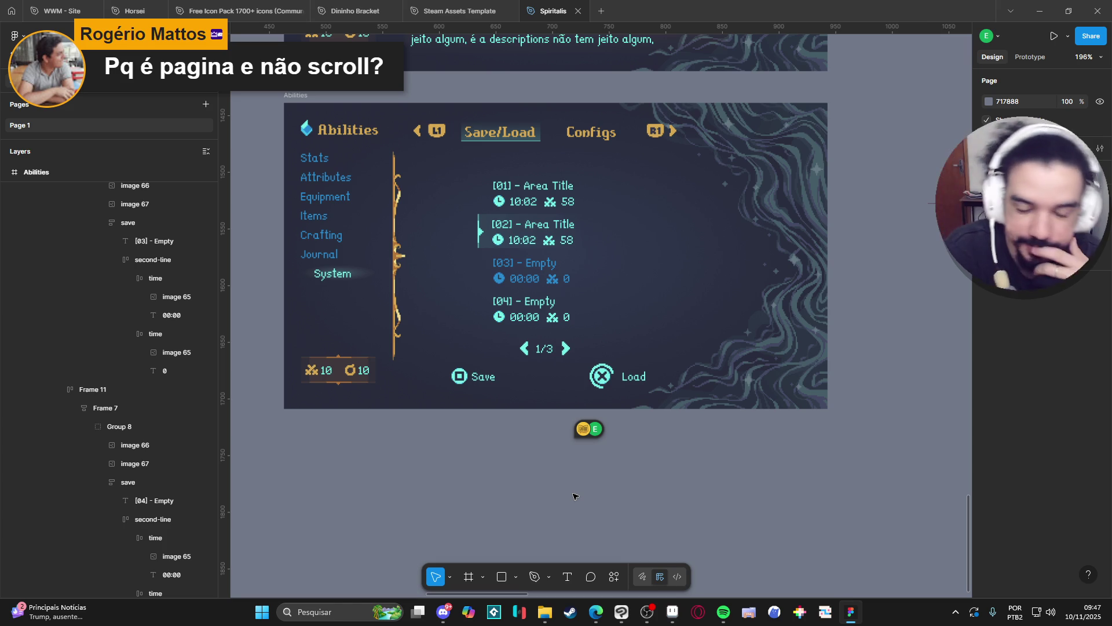
click(494, 205)
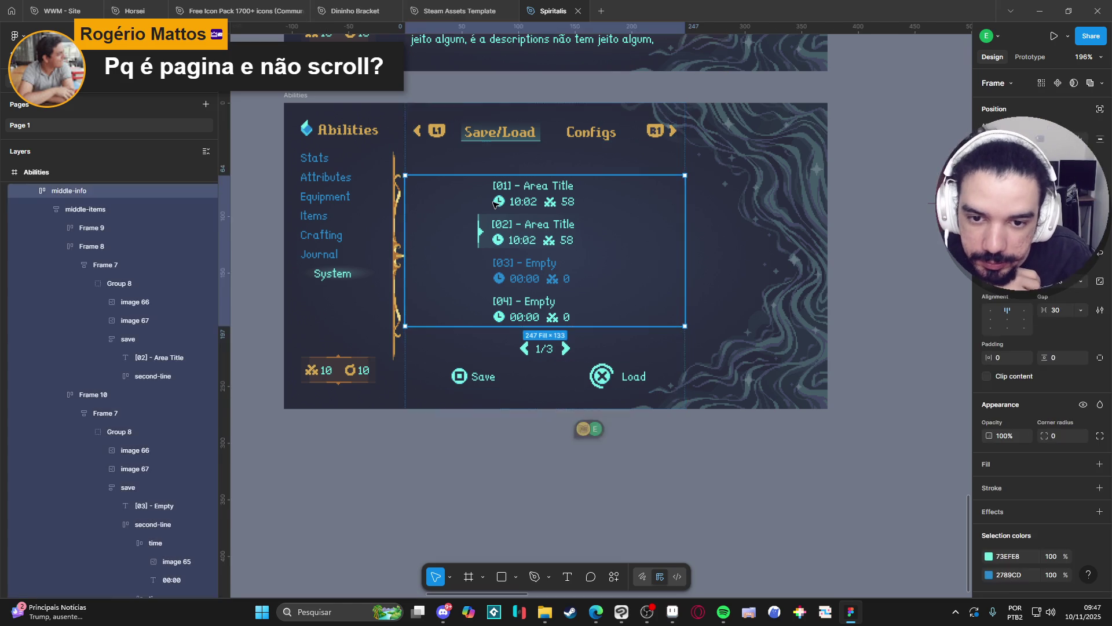
click(494, 205)
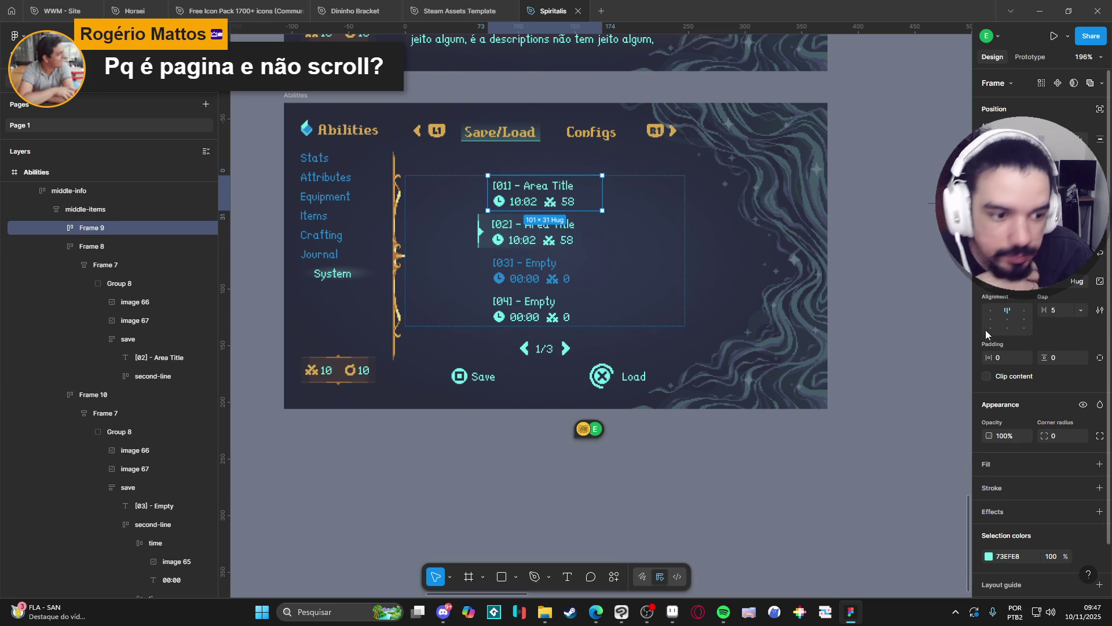
Add a blue 2789CD stroke to save slots [01] and [02]
click(1099, 487)
click(989, 508)
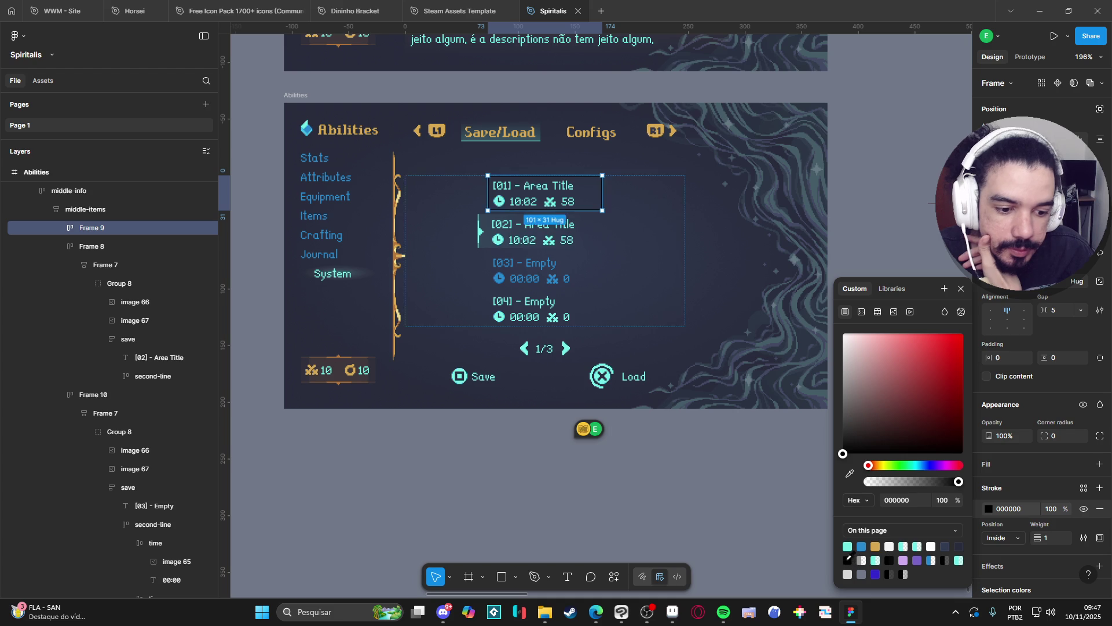
click(861, 546)
click(588, 238)
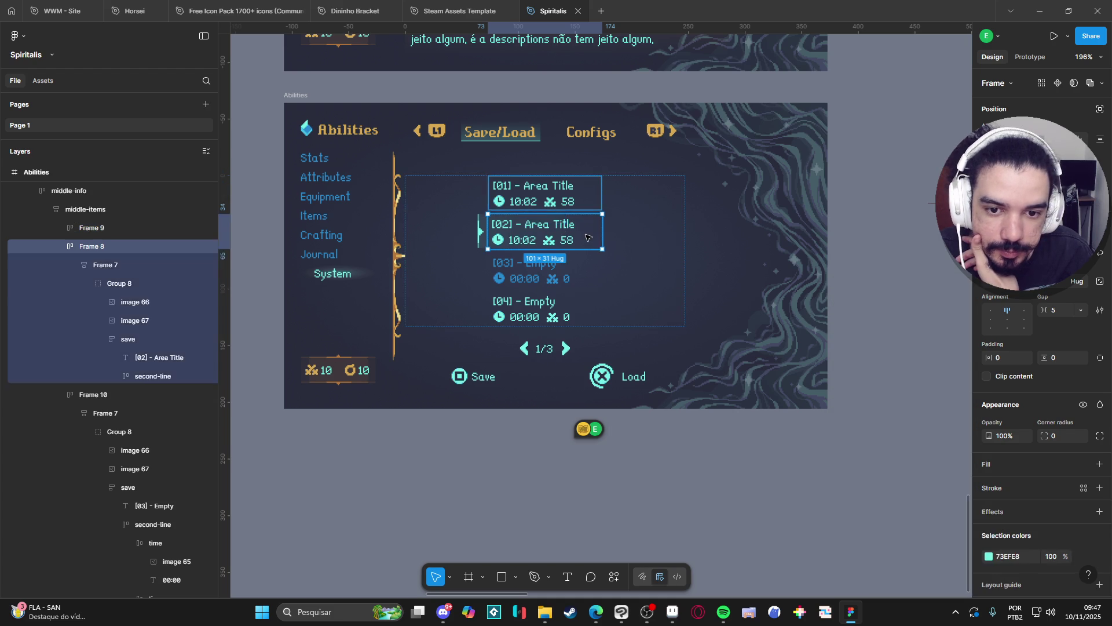
click(1099, 489)
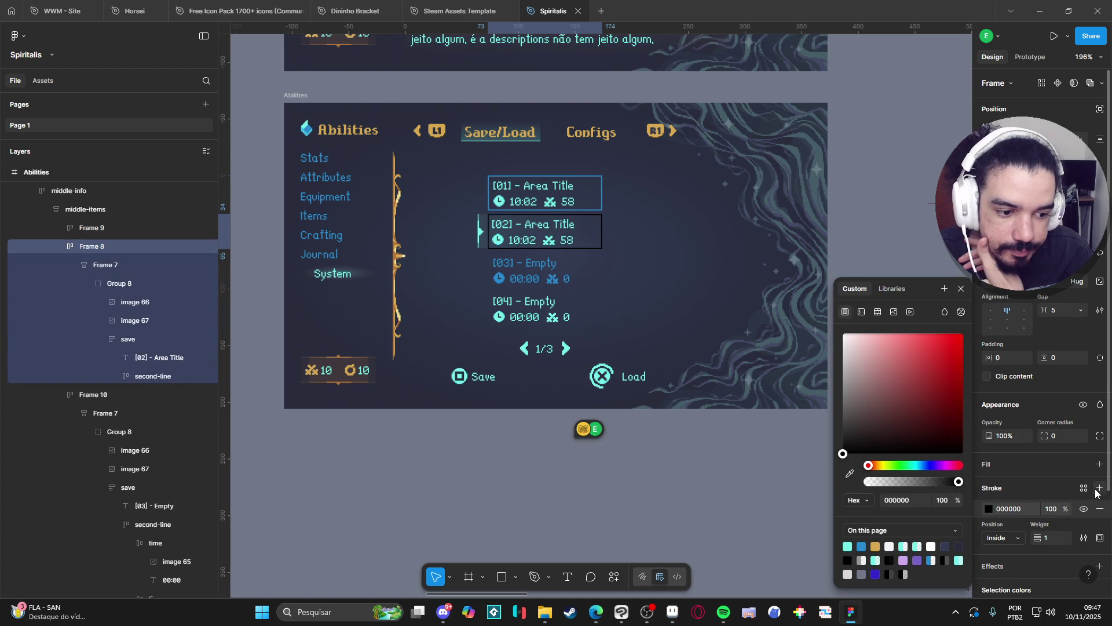
click(861, 546)
Give save slots [03] and [04] the same blue 2789CD stroke, then deselect
click(592, 274)
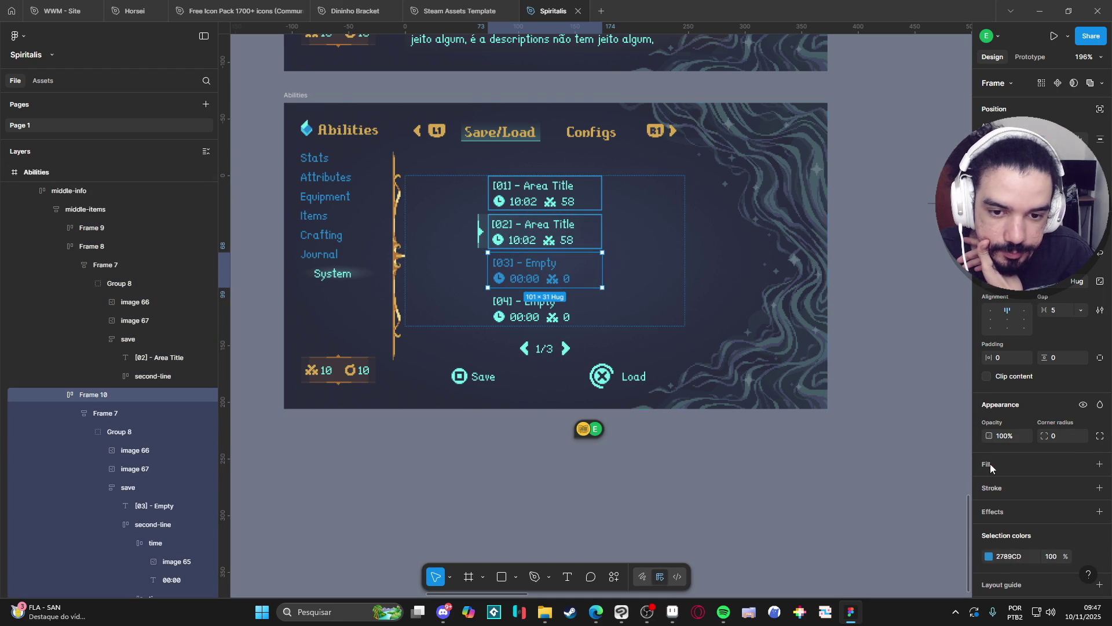
click(1099, 488)
click(861, 547)
key(Tab)
click(1099, 488)
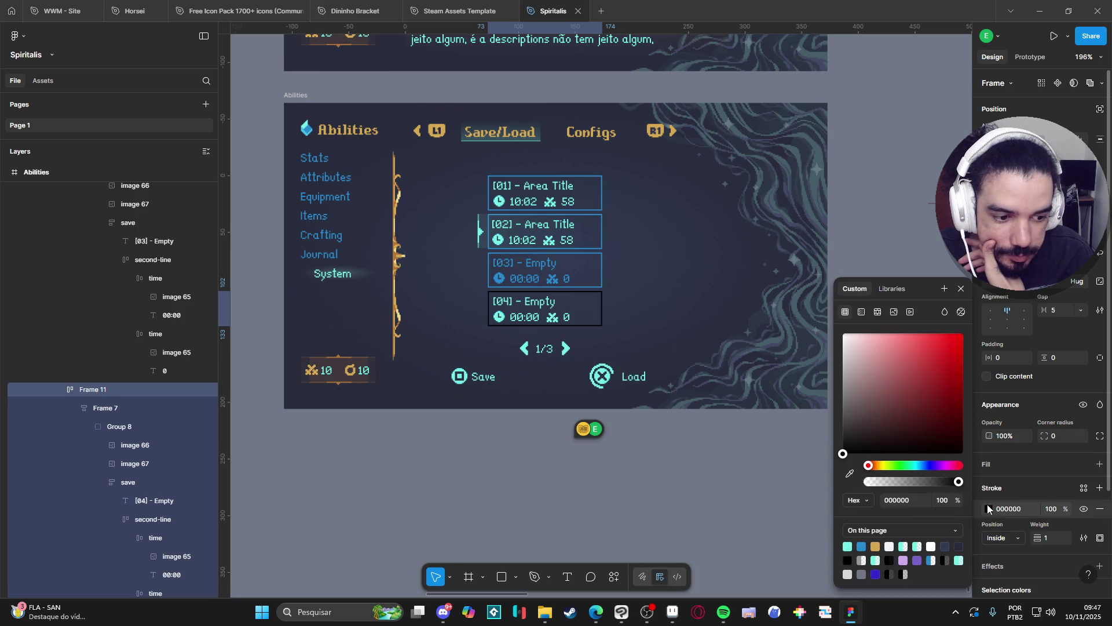
click(862, 546)
click(632, 501)
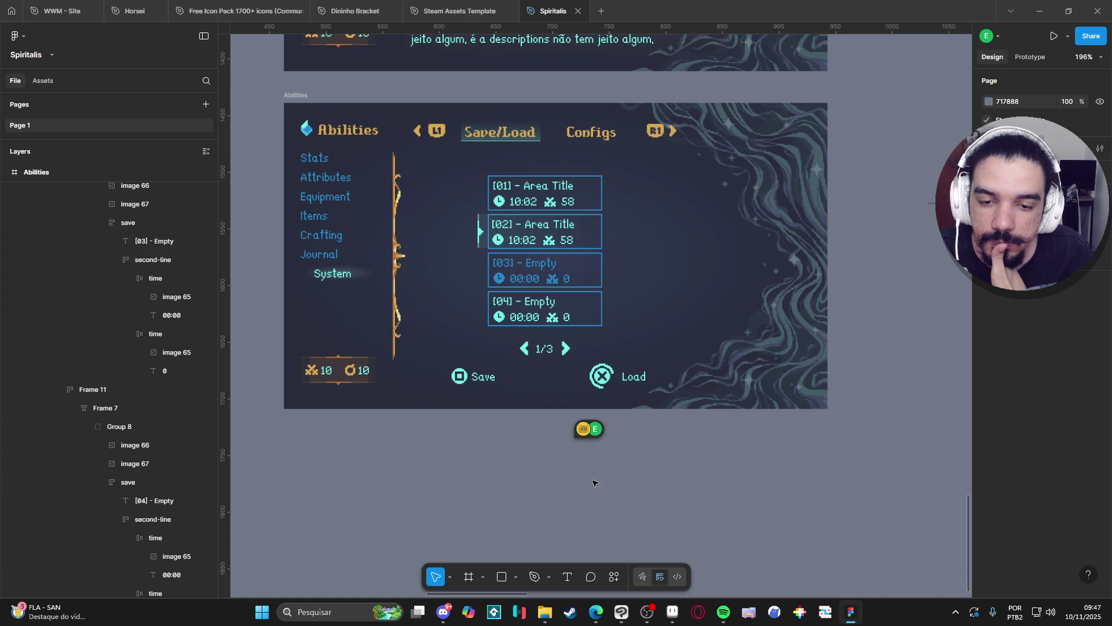
Shift the [02] arrow right and resize the highlight image behind [02] to 102×26
click(481, 240)
double_click(481, 240)
double_click(481, 240)
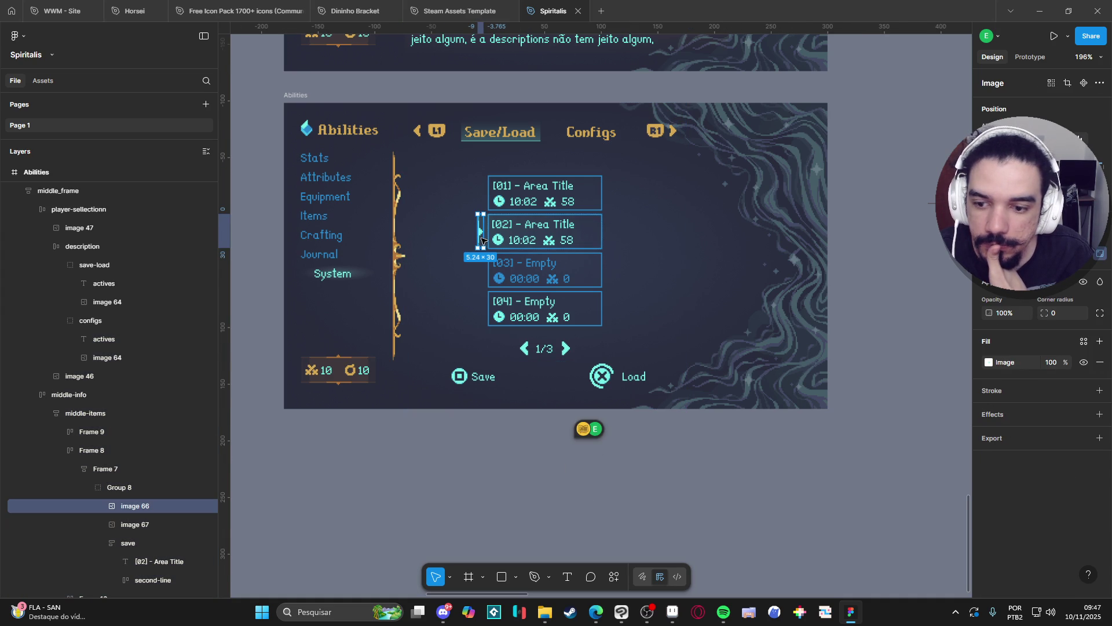
scroll(481, 239, up, 3)
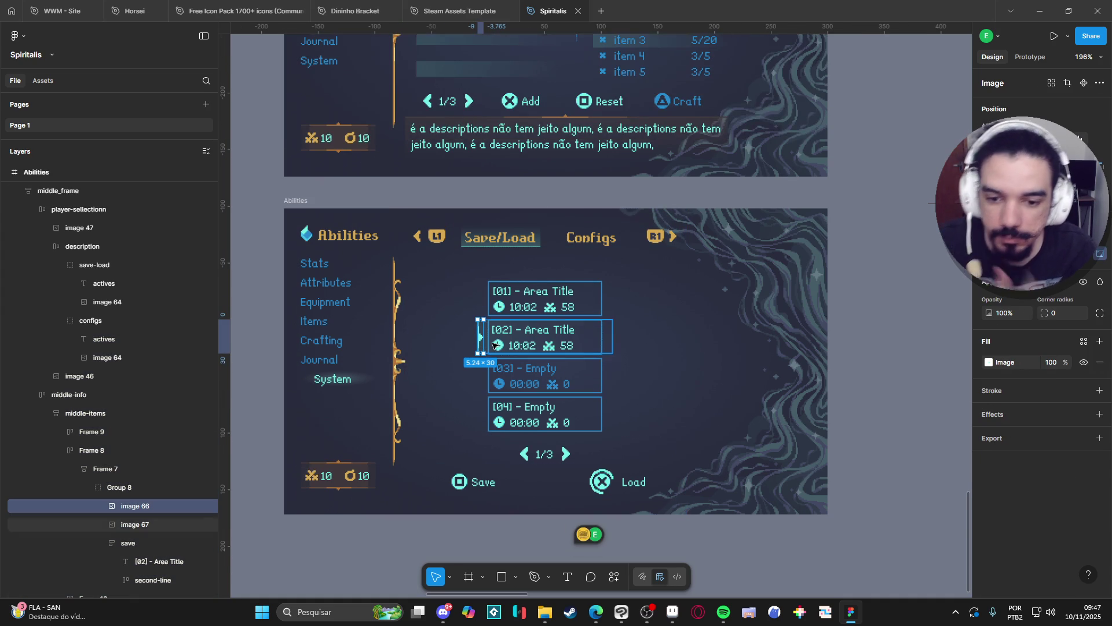
scroll(494, 343, up, 5)
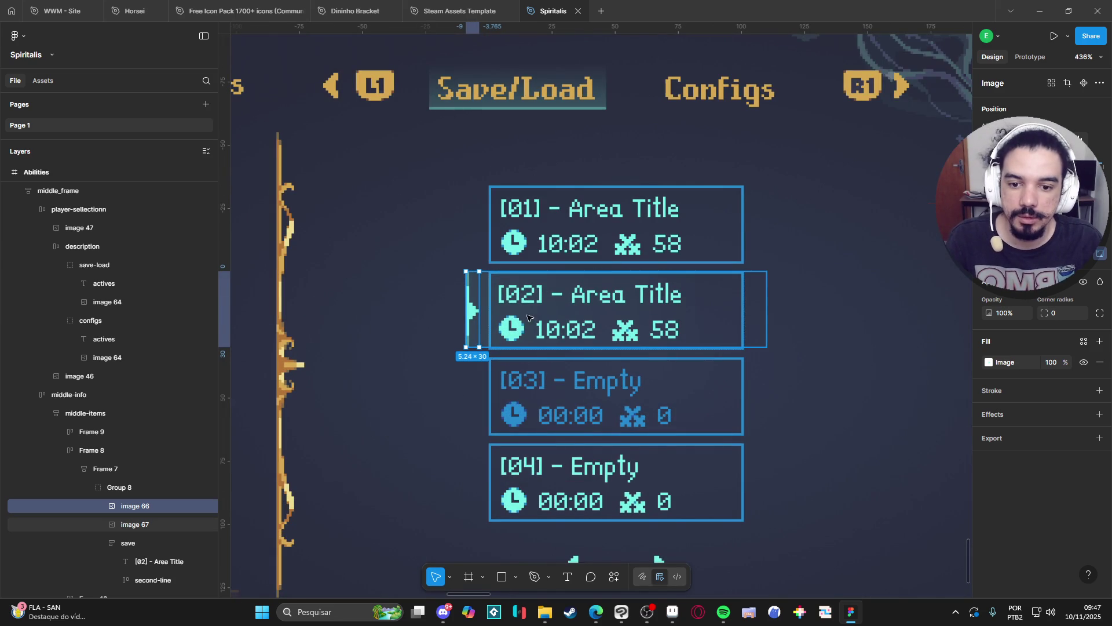
drag(473, 323, 502, 326)
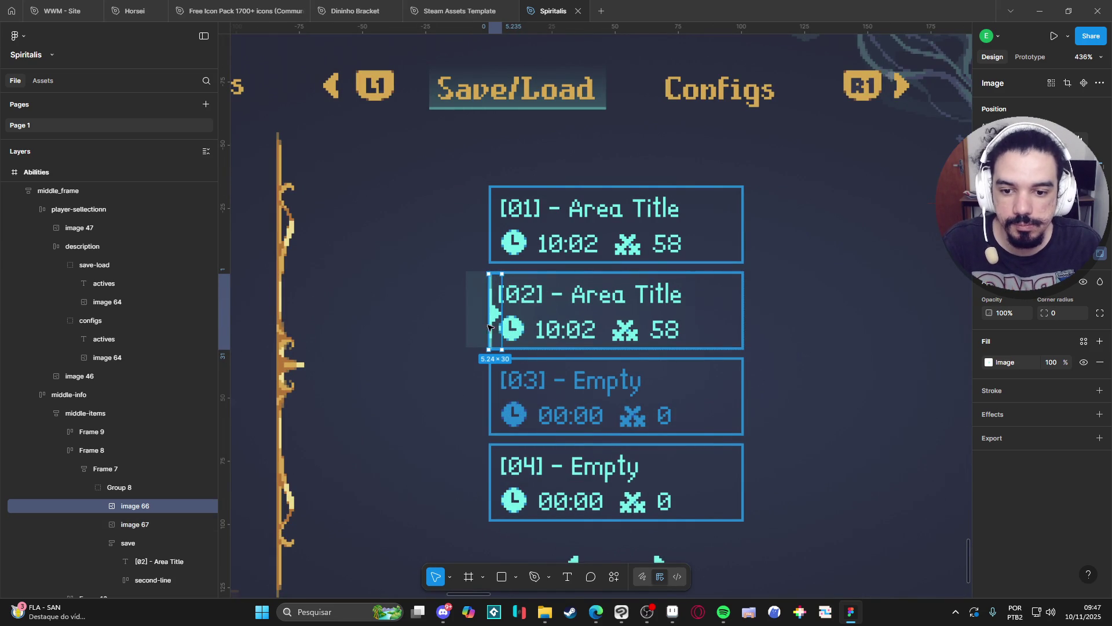
click(474, 322)
mouse_move(474, 322)
mouse_down()
mouse_move(501, 318)
mouse_move(484, 319)
mouse_up()
mouse_move(767, 314)
mouse_down()
mouse_move(715, 312)
mouse_move(705, 272)
mouse_up()
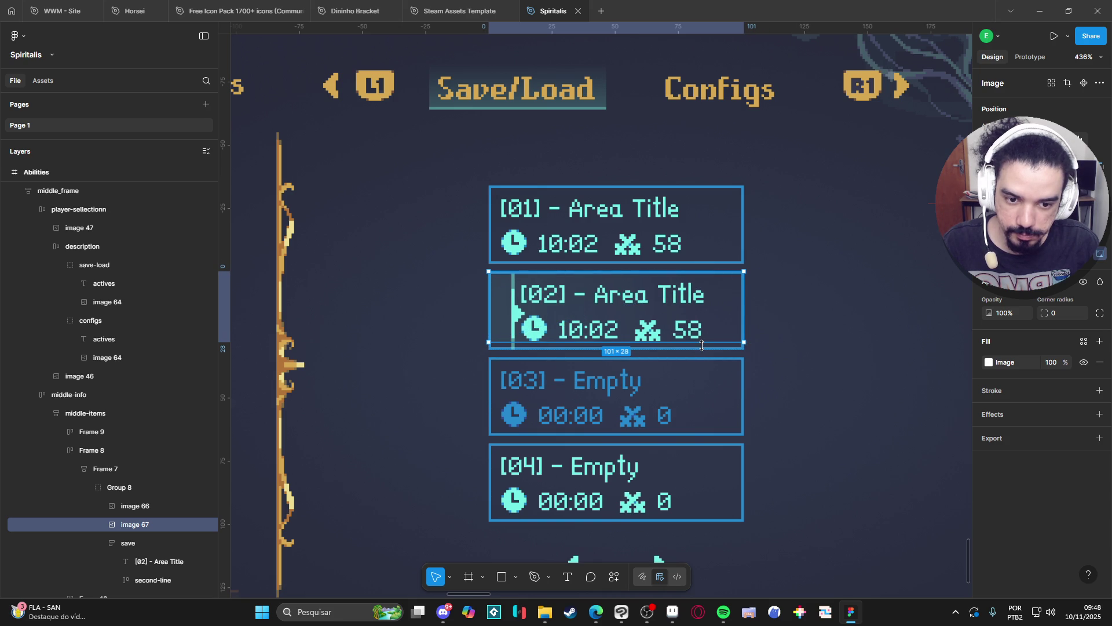
Move the arrow back to the [02] slot's left edge, nudging it one pixel right
click(519, 317)
drag(517, 317, 493, 317)
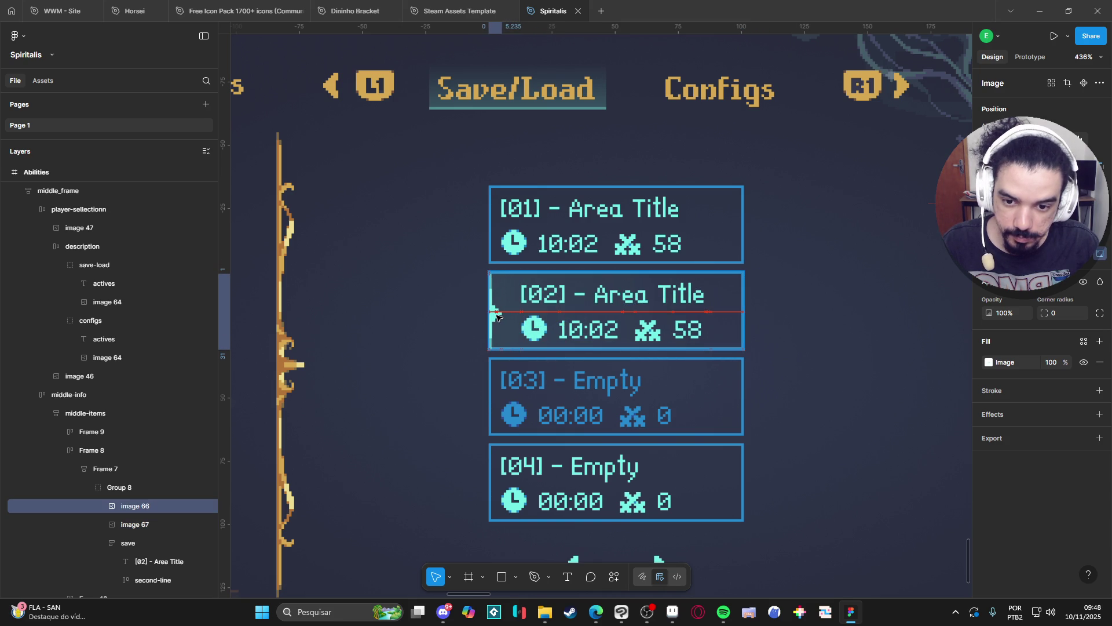
key(Right)
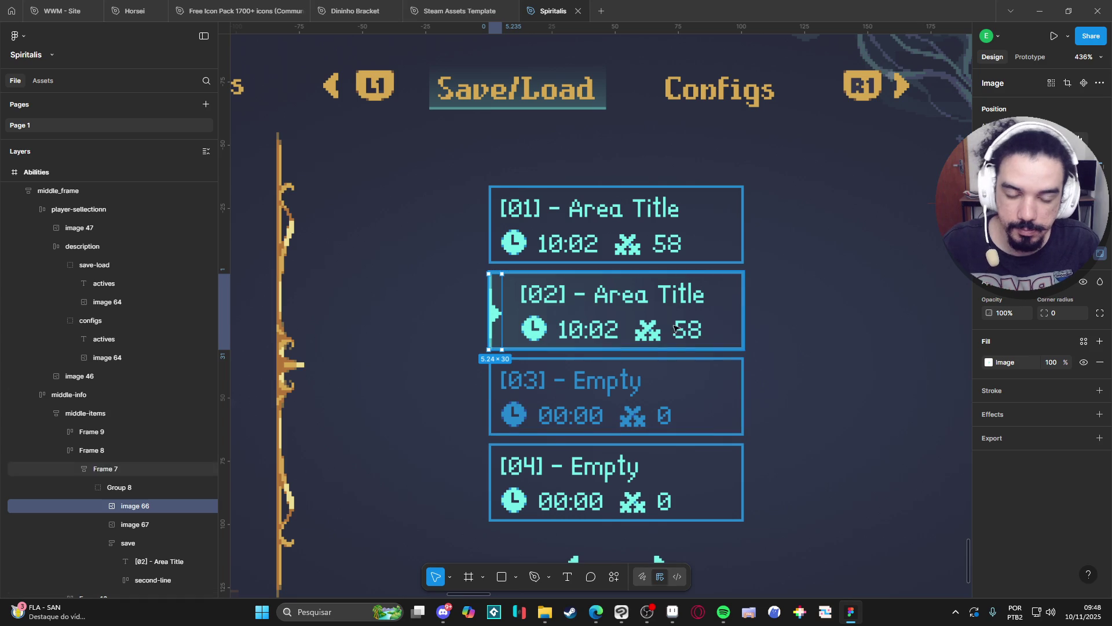
scroll(753, 521, down, 5)
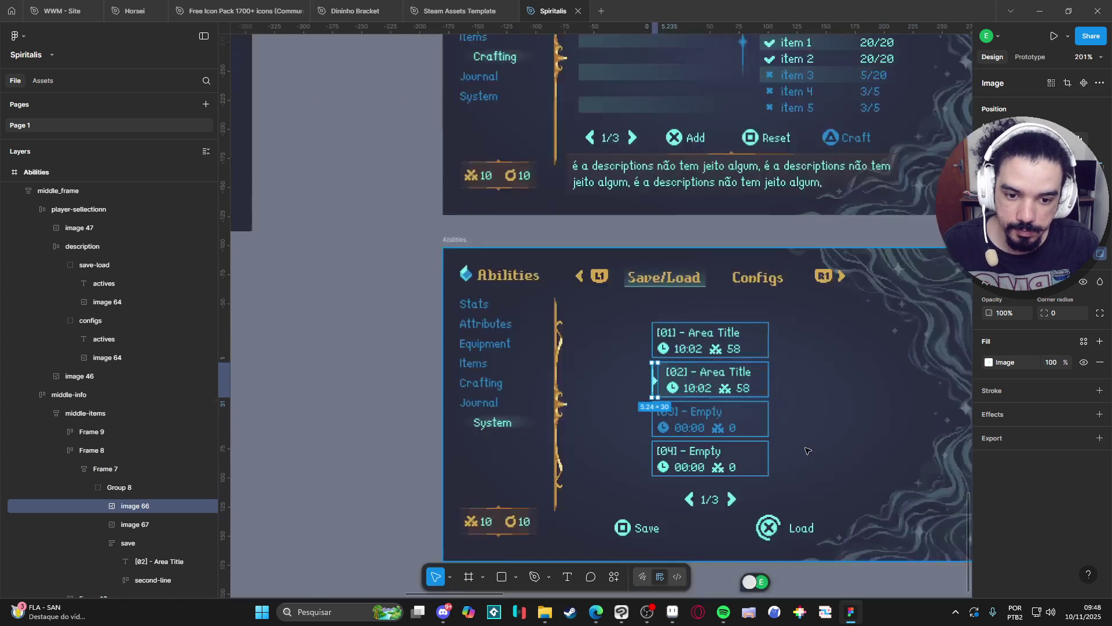
scroll(621, 468, up, 3)
click(620, 468)
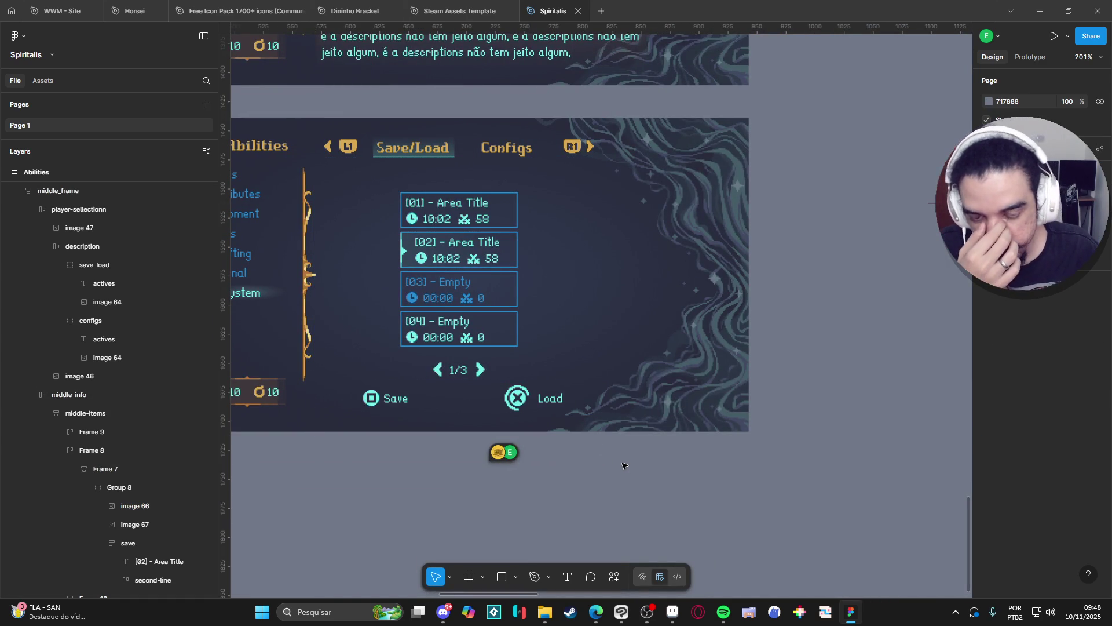
Remove the blue stroke from save slots [01] and [02]
scroll(667, 469, left, 2)
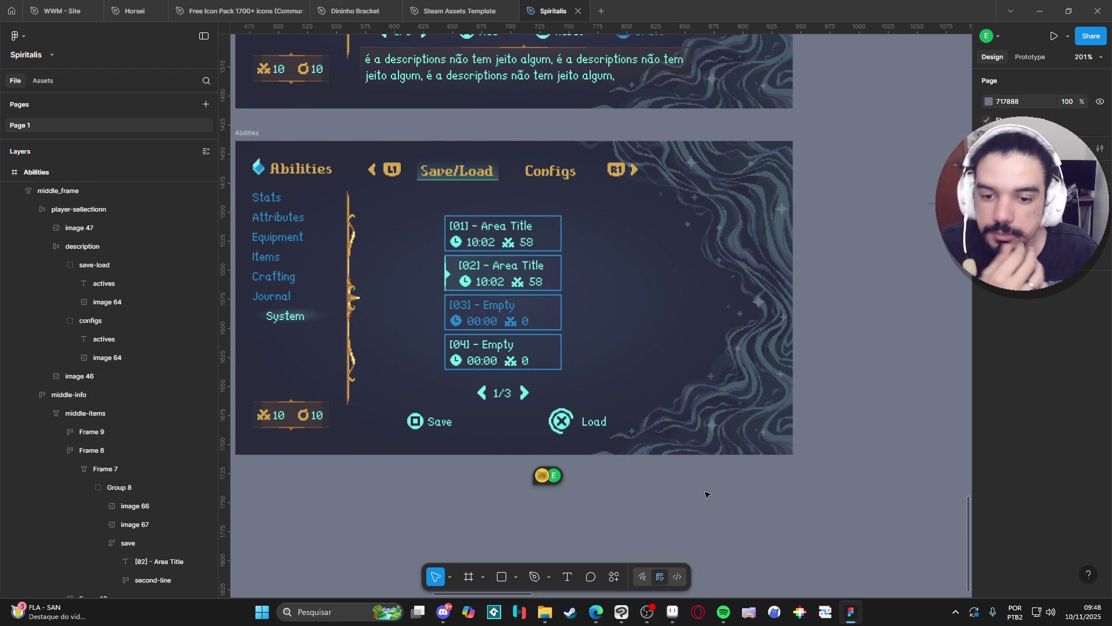
click(555, 237)
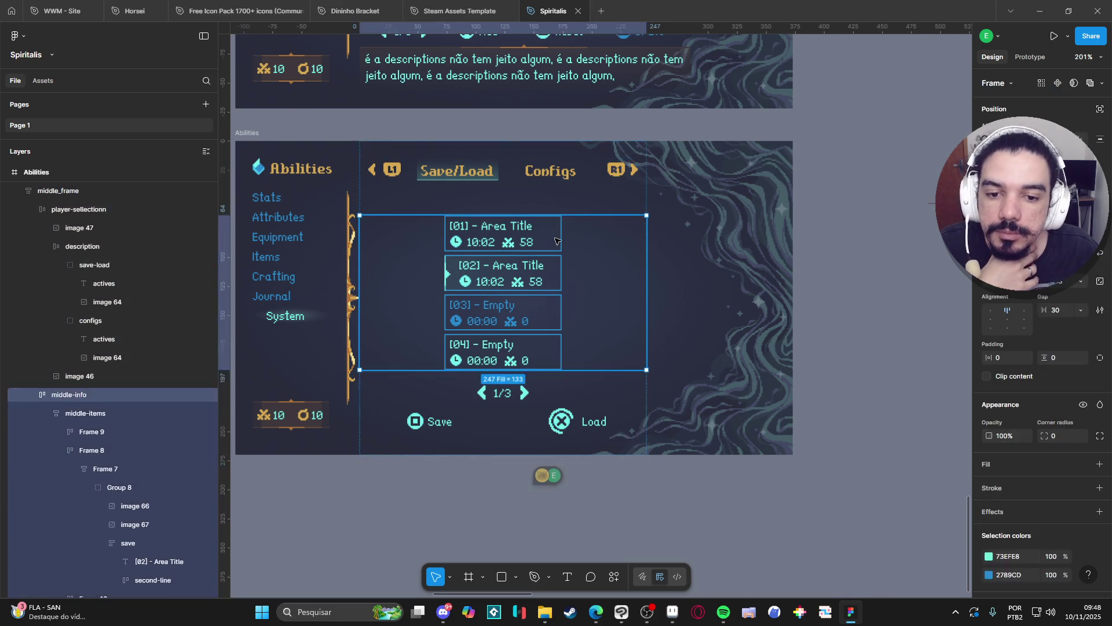
click(563, 231)
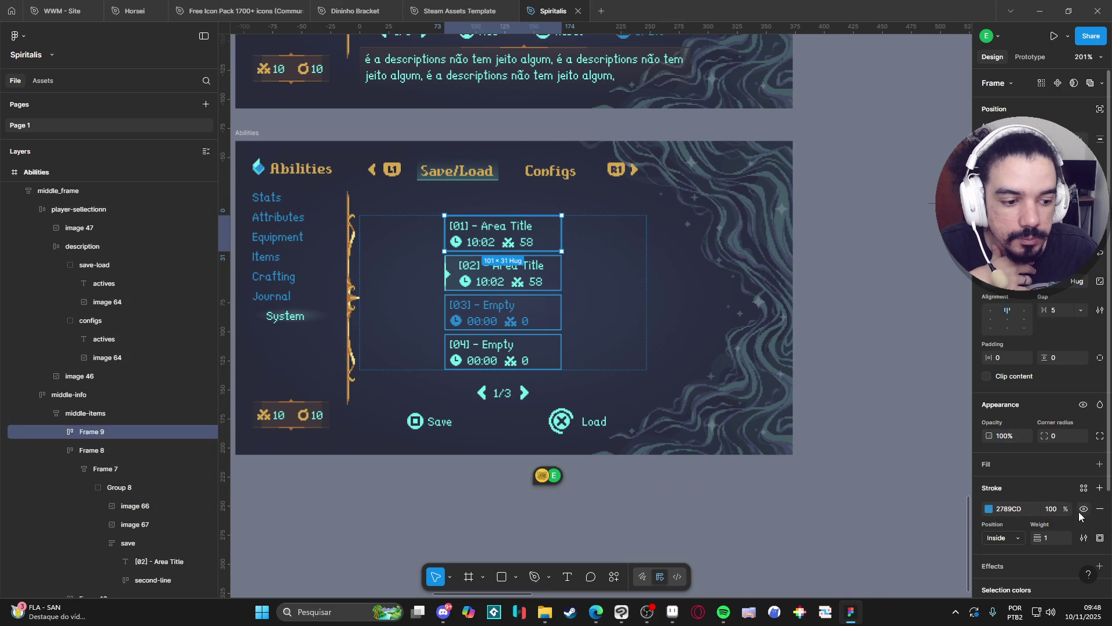
click(1100, 509)
click(563, 286)
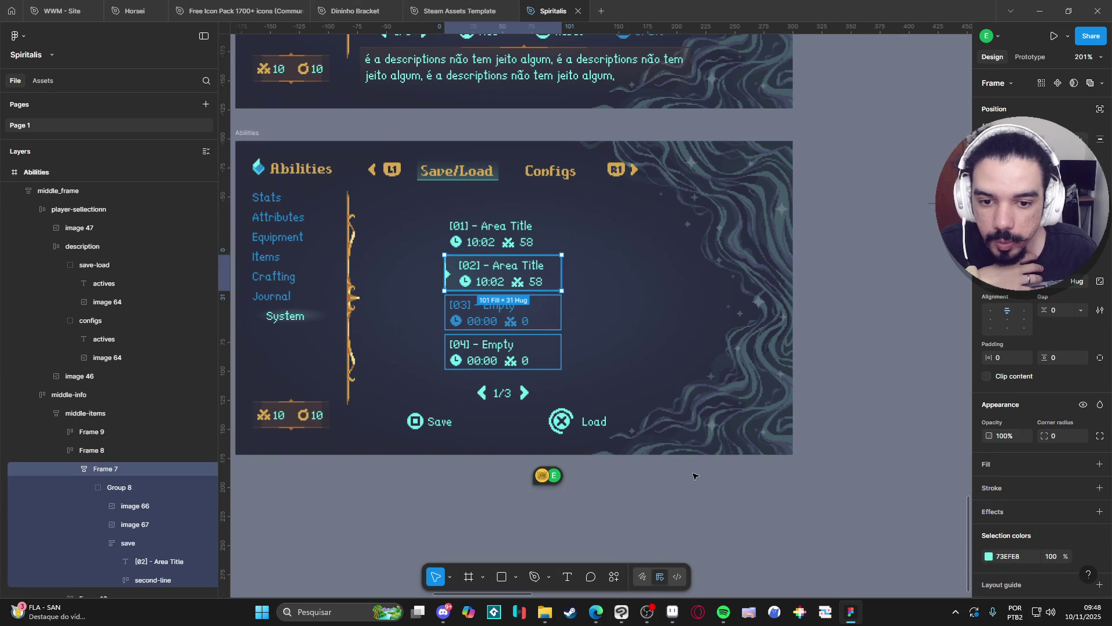
click(560, 292)
click(560, 291)
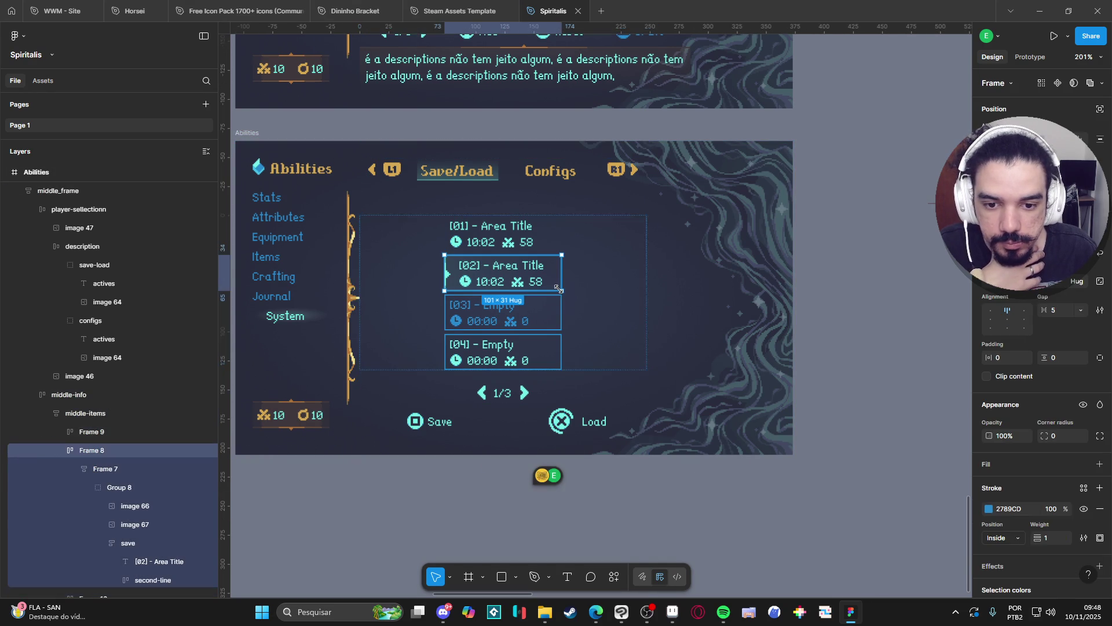
click(1100, 509)
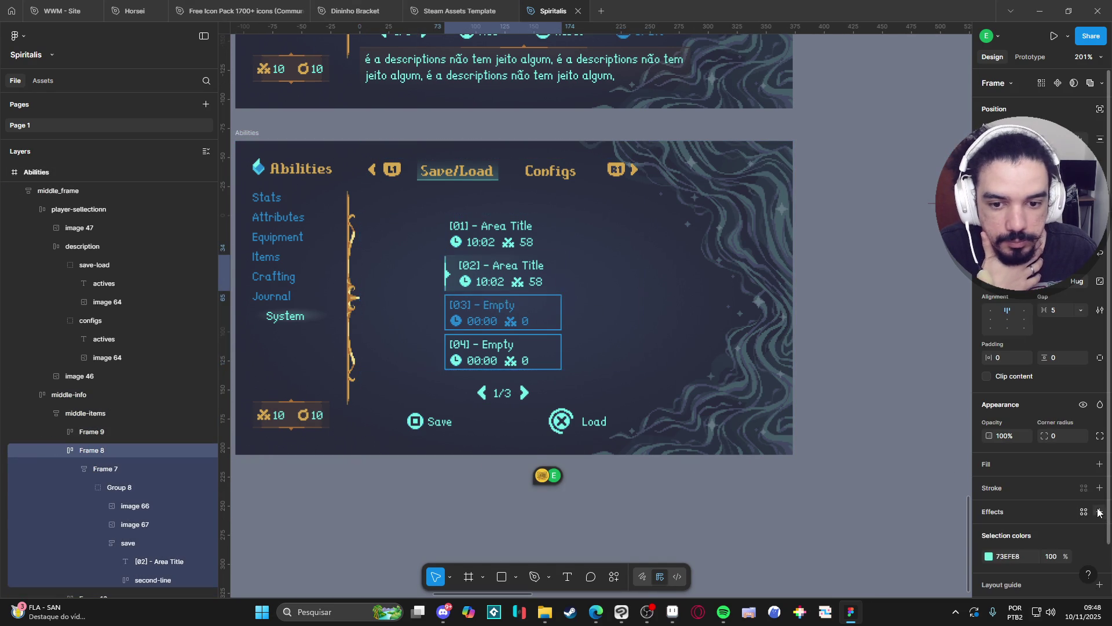
Remove the blue stroke from the lower save slots, ending with [04], then deselect
click(551, 329)
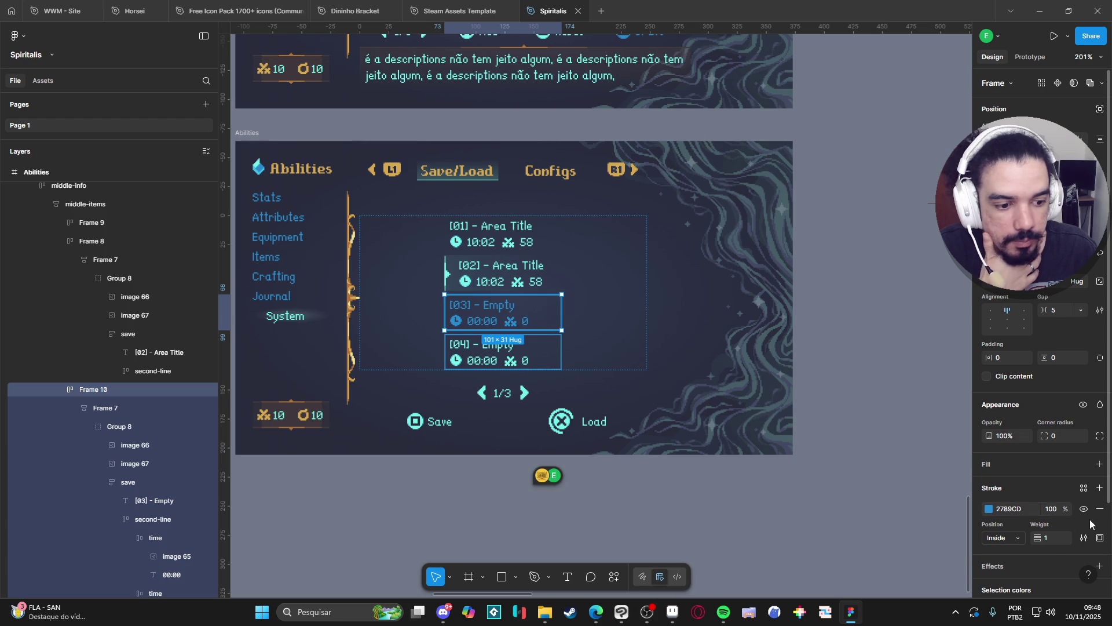
click(541, 360)
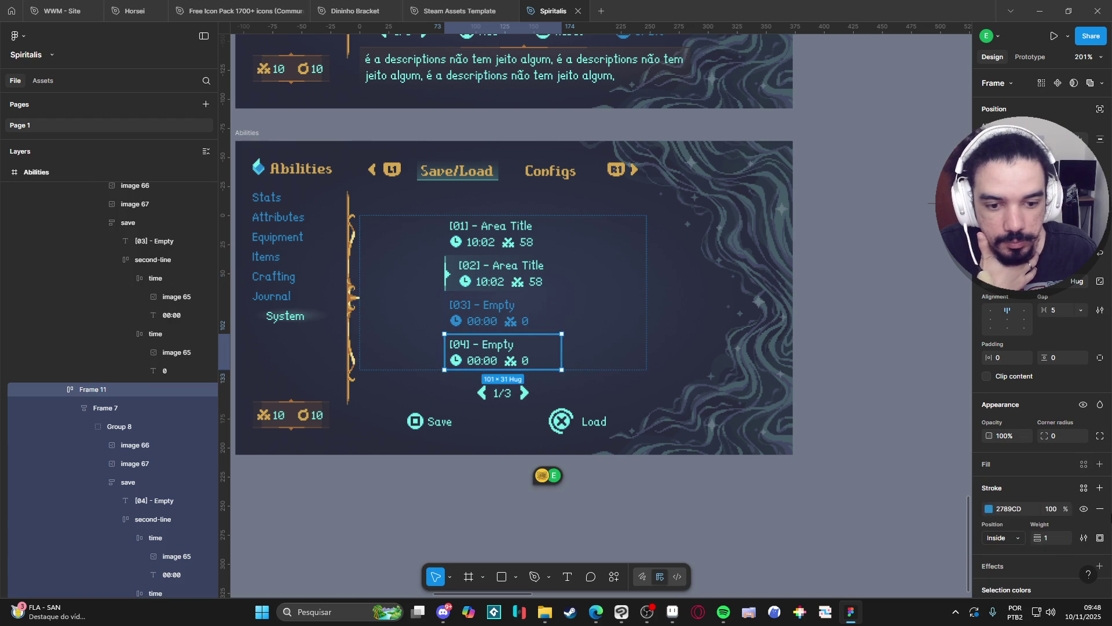
click(1100, 509)
click(657, 492)
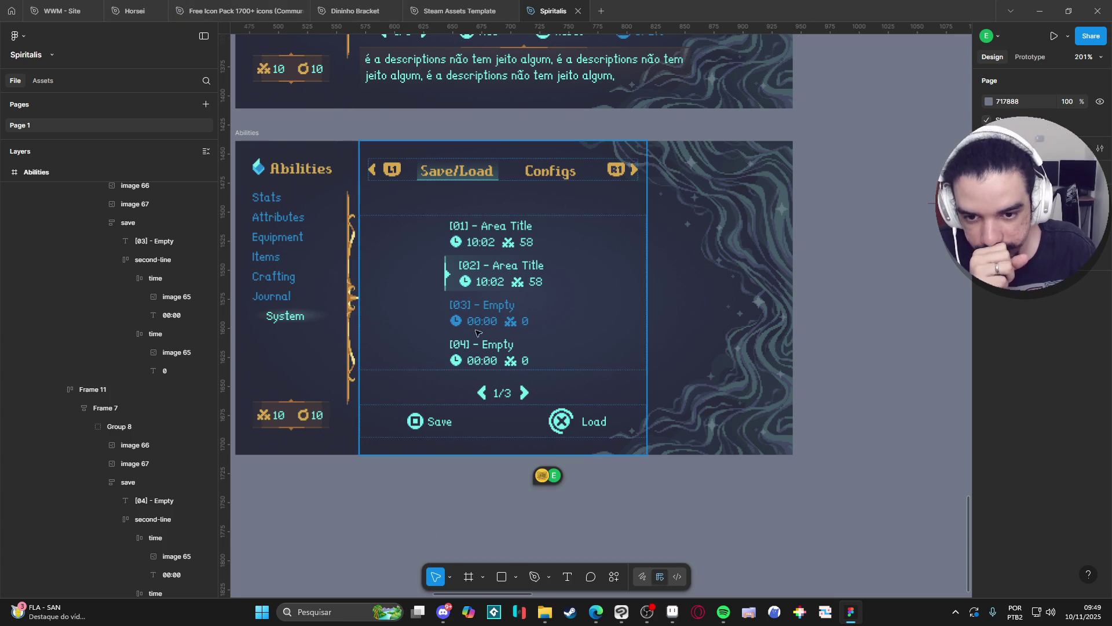
Delete the extra save slots ([03], [04], [01]) so only slot [02] remains
double_click(466, 315)
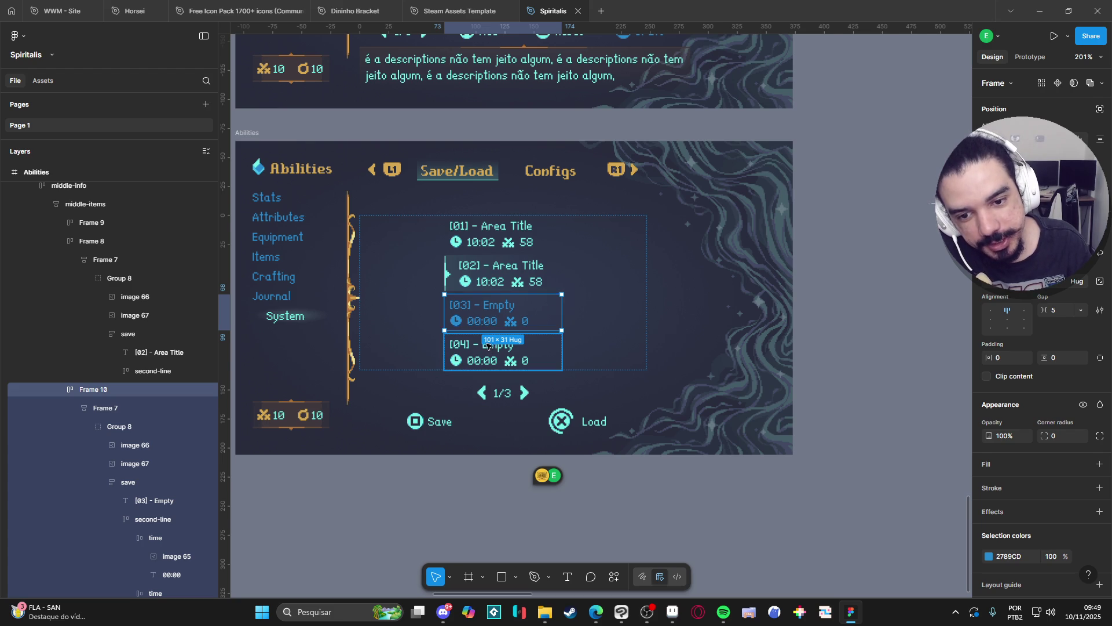
key(Delete)
double_click(485, 311)
click(485, 311)
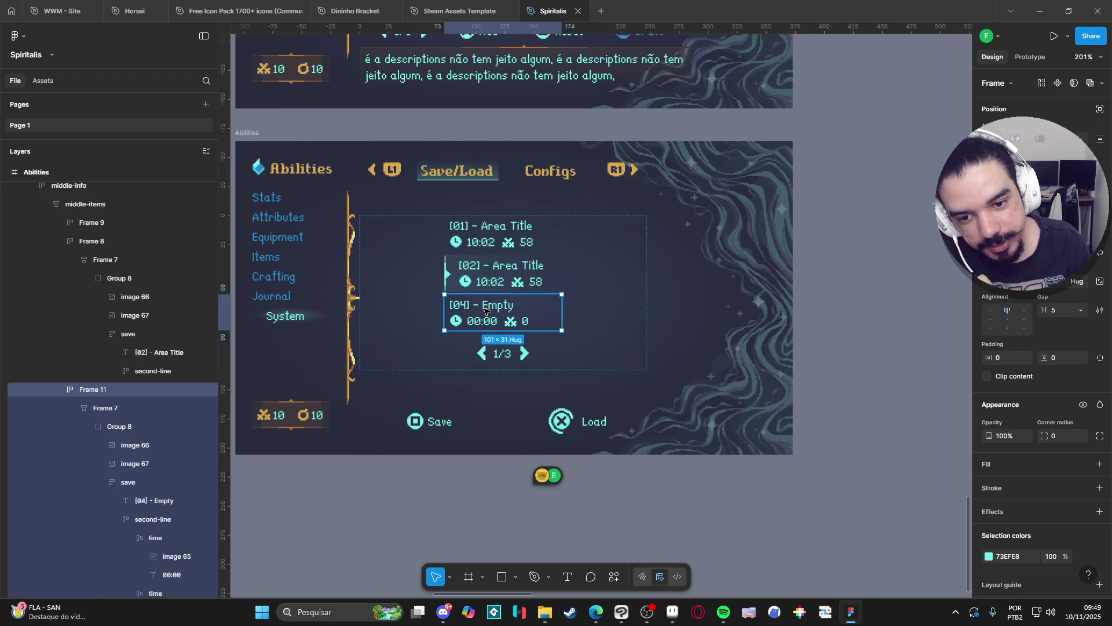
key(Delete)
click(492, 228)
key(Delete)
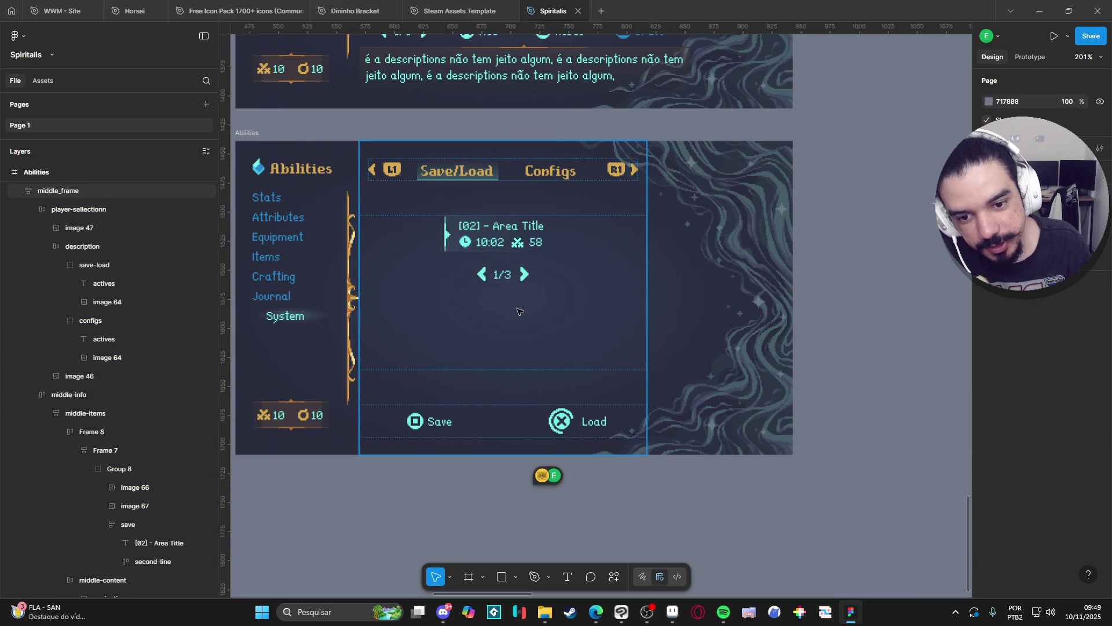
In the Layers panel, move the 1/3 pager group out of middle-items within middle-info
click(510, 279)
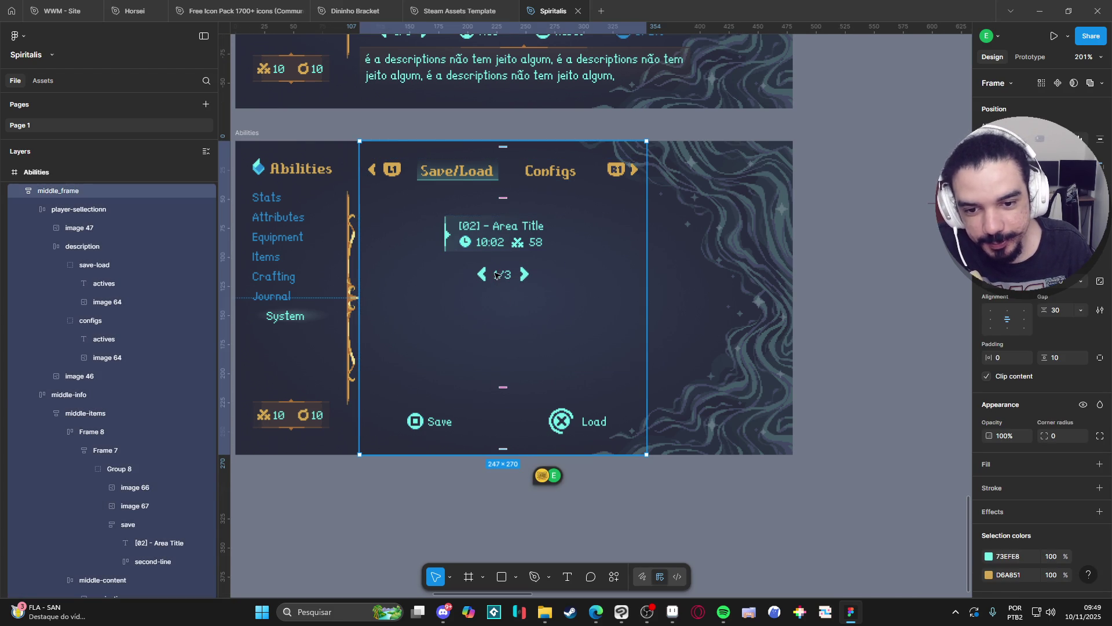
double_click(496, 275)
click(496, 275)
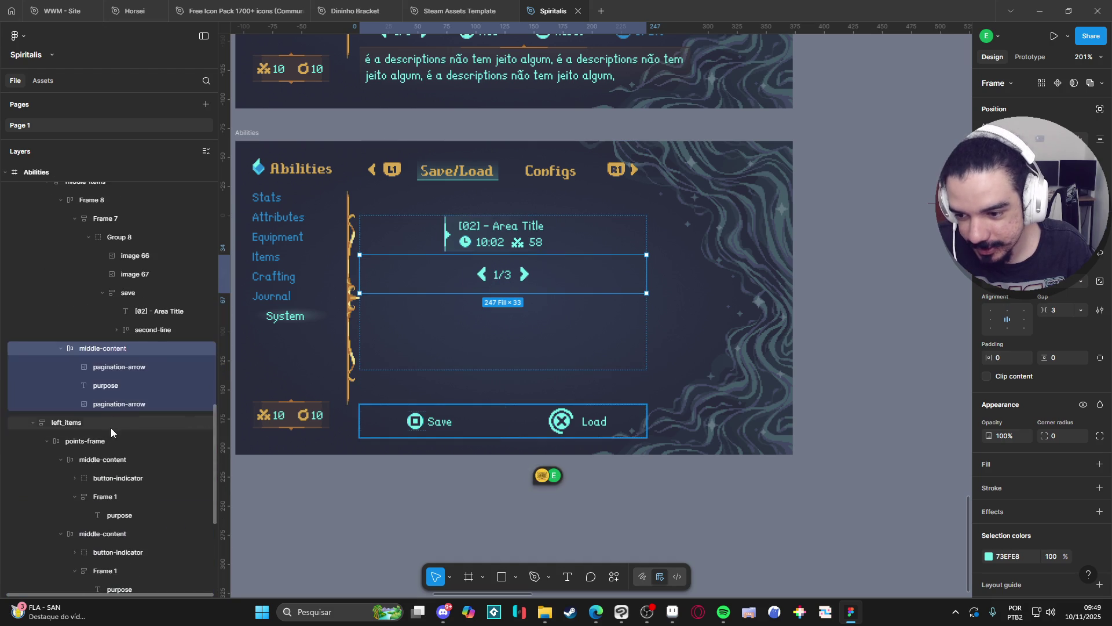
click(63, 348)
scroll(58, 348, up, 2)
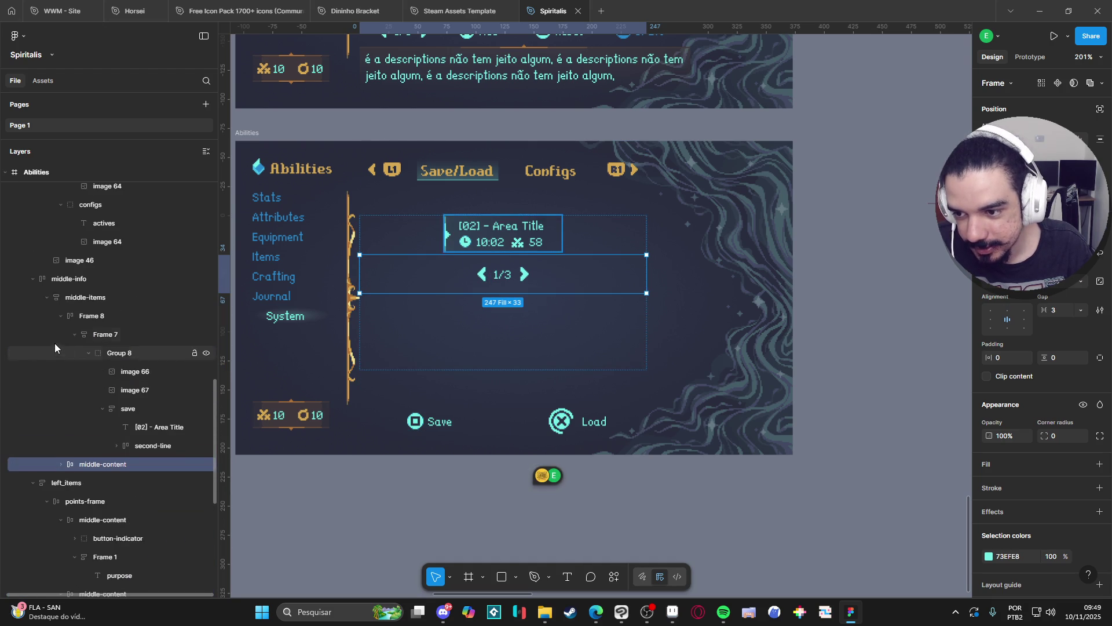
click(47, 297)
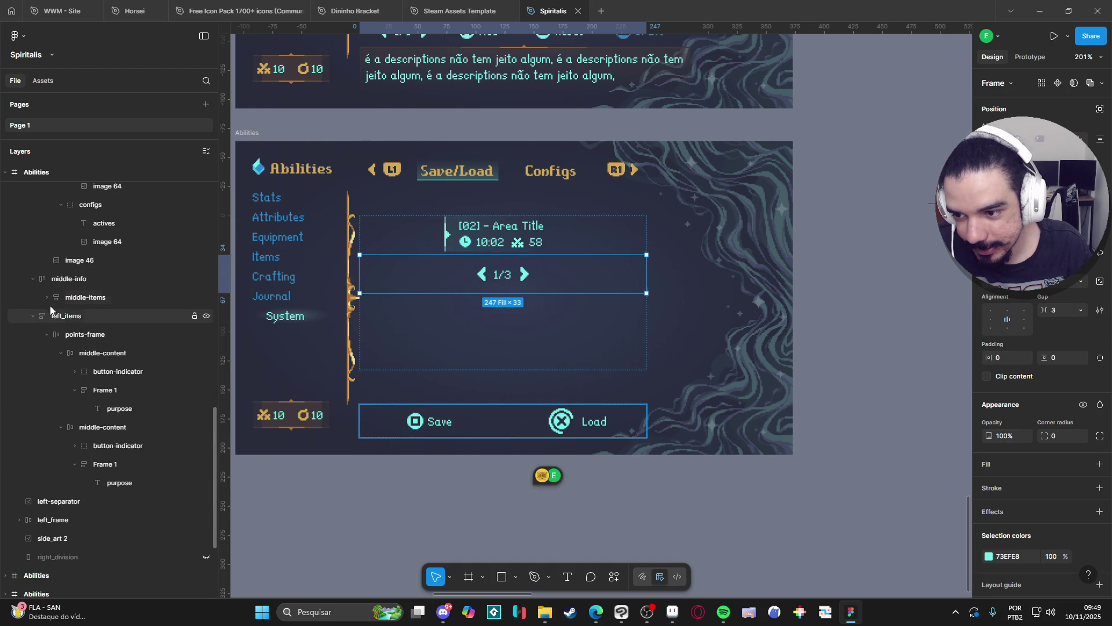
click(48, 298)
click(59, 316)
mouse_move(79, 335)
mouse_down()
mouse_move(85, 289)
mouse_move(78, 326)
mouse_up()
click(46, 316)
Make middle-info a vertical auto layout with tighter gap 8 between slots and pager
click(83, 280)
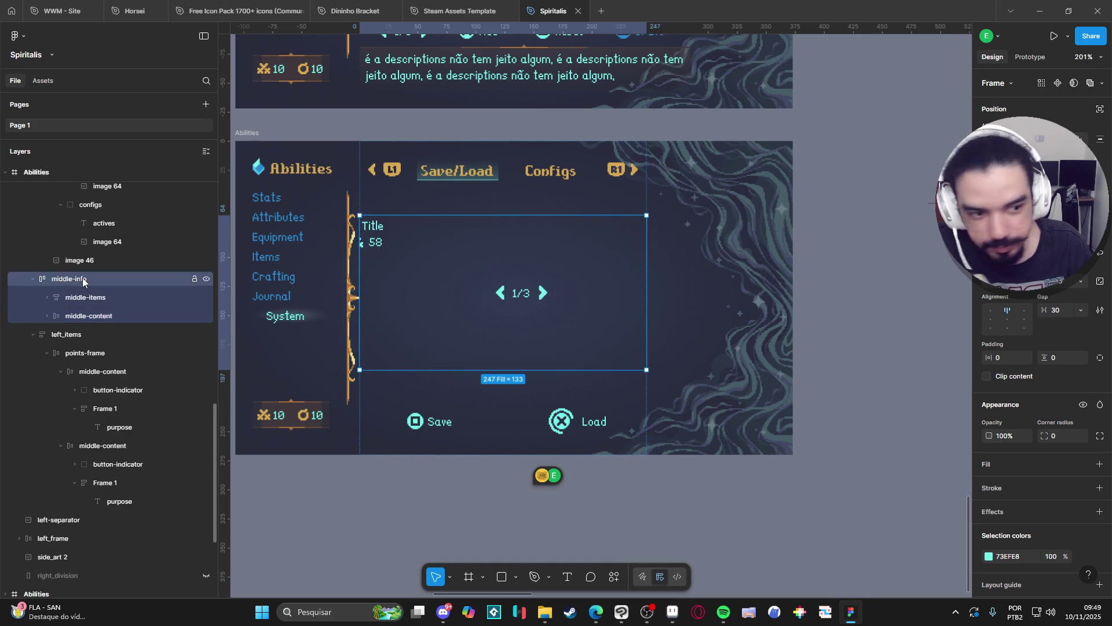
click(992, 262)
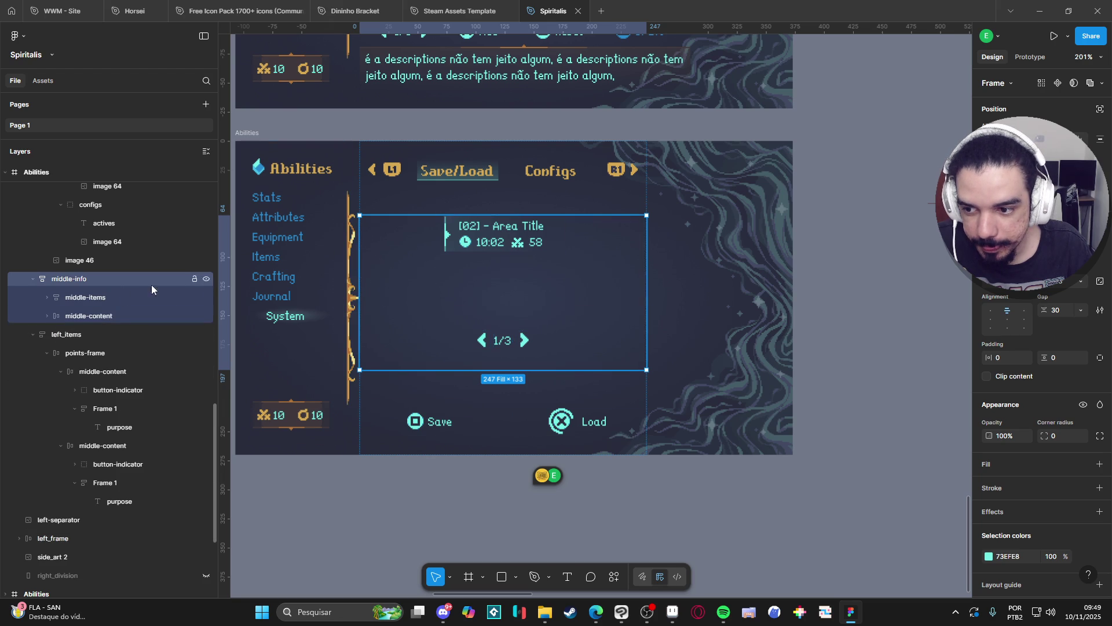
drag(503, 292, 507, 279)
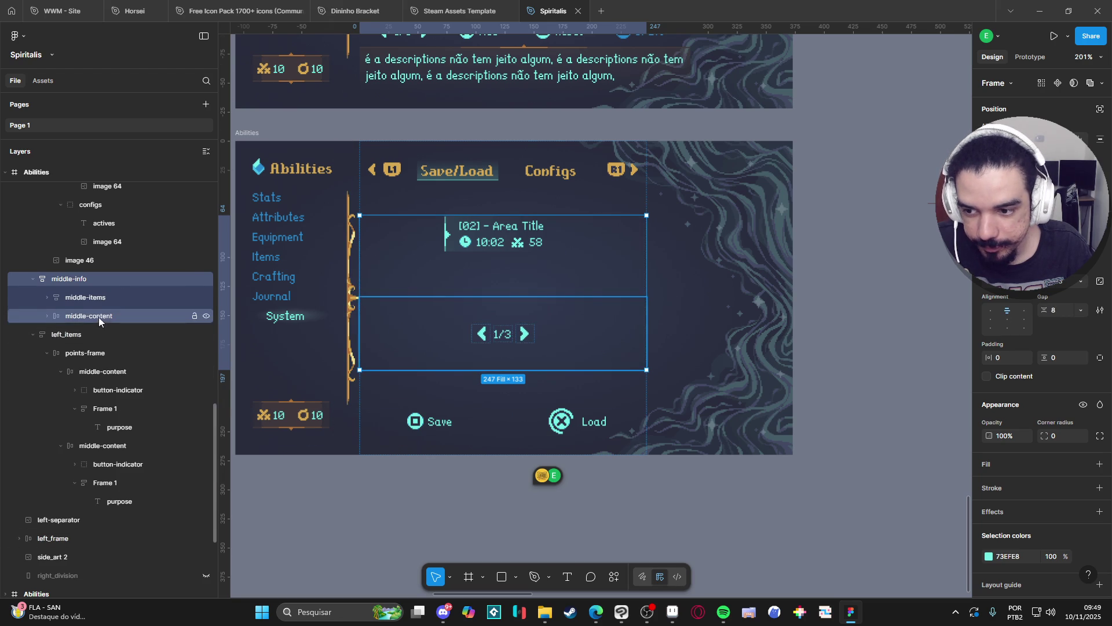
Set middle-content's height to Hug and reduce middle_frame's item spacing to 4
click(544, 325)
click(1071, 284)
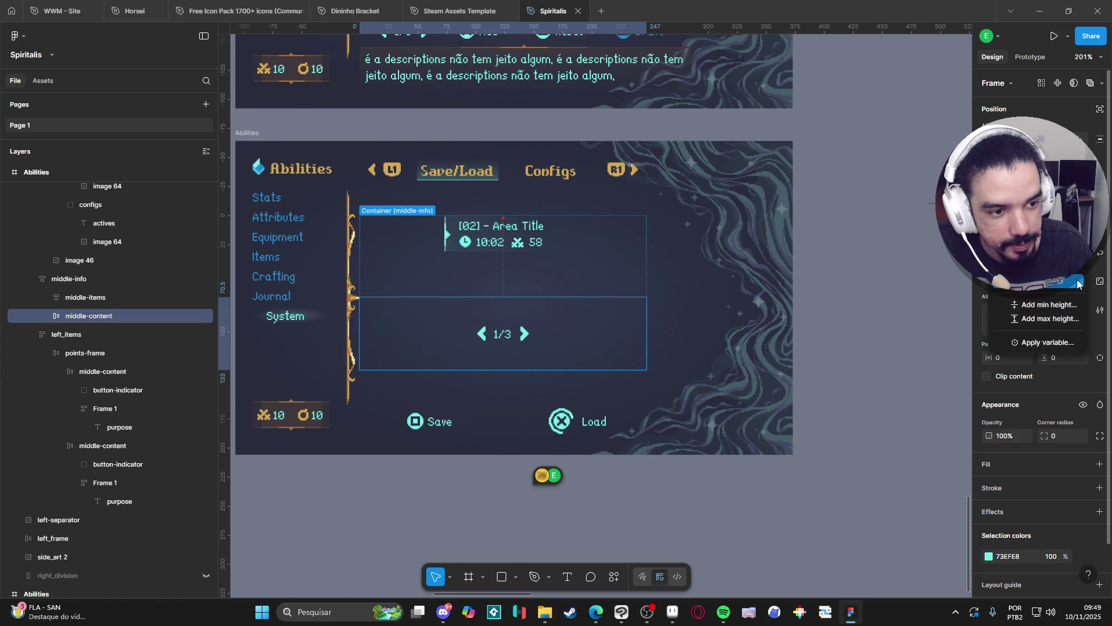
click(1062, 288)
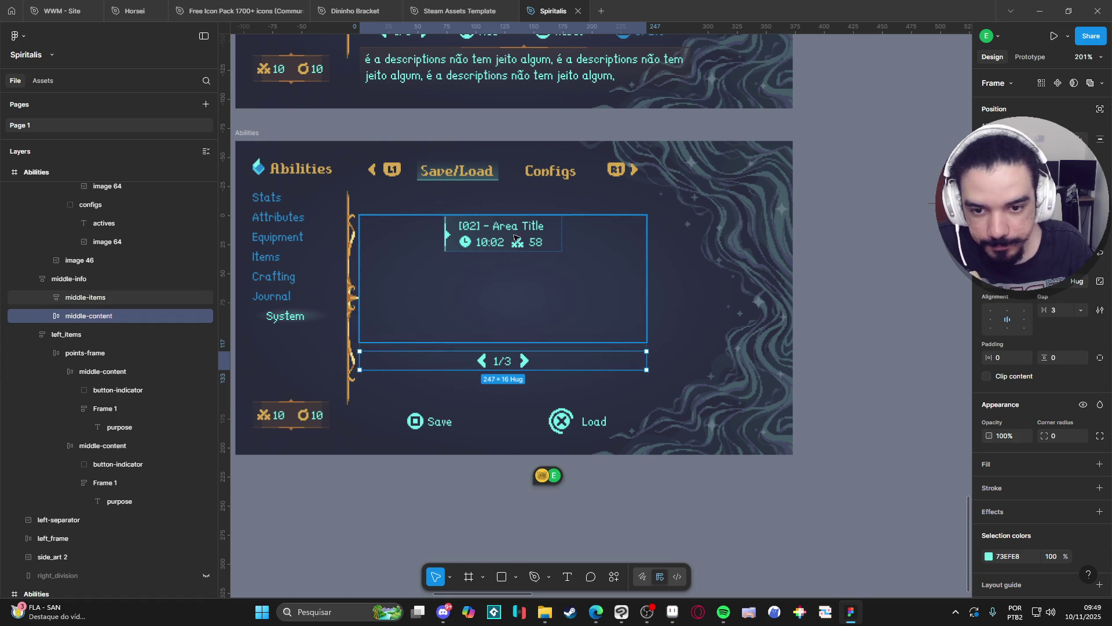
click(463, 392)
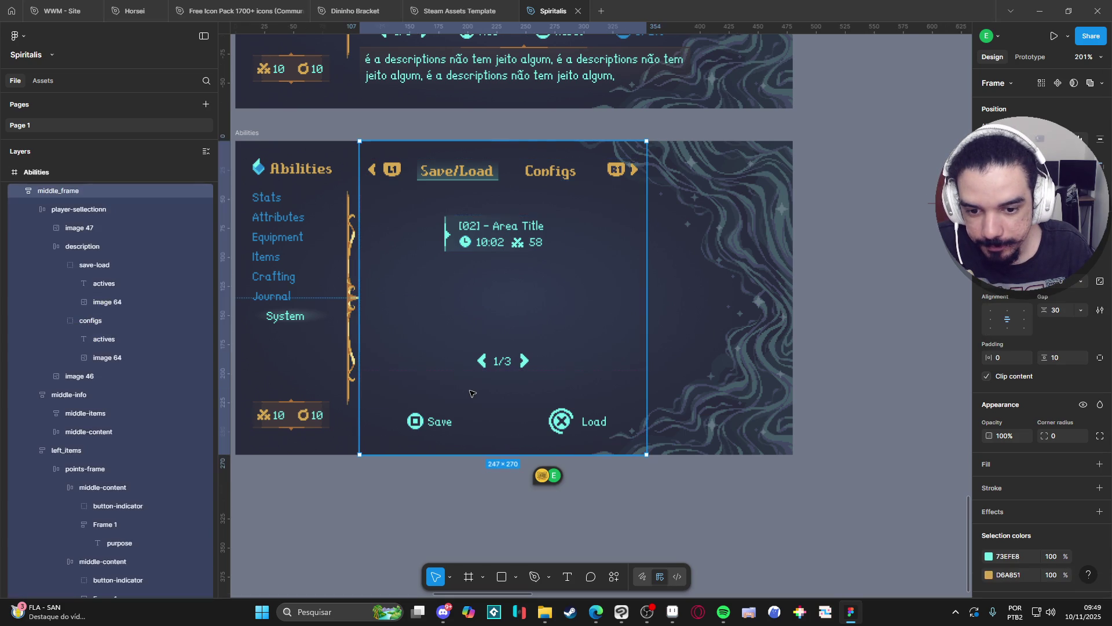
drag(503, 387, 516, 342)
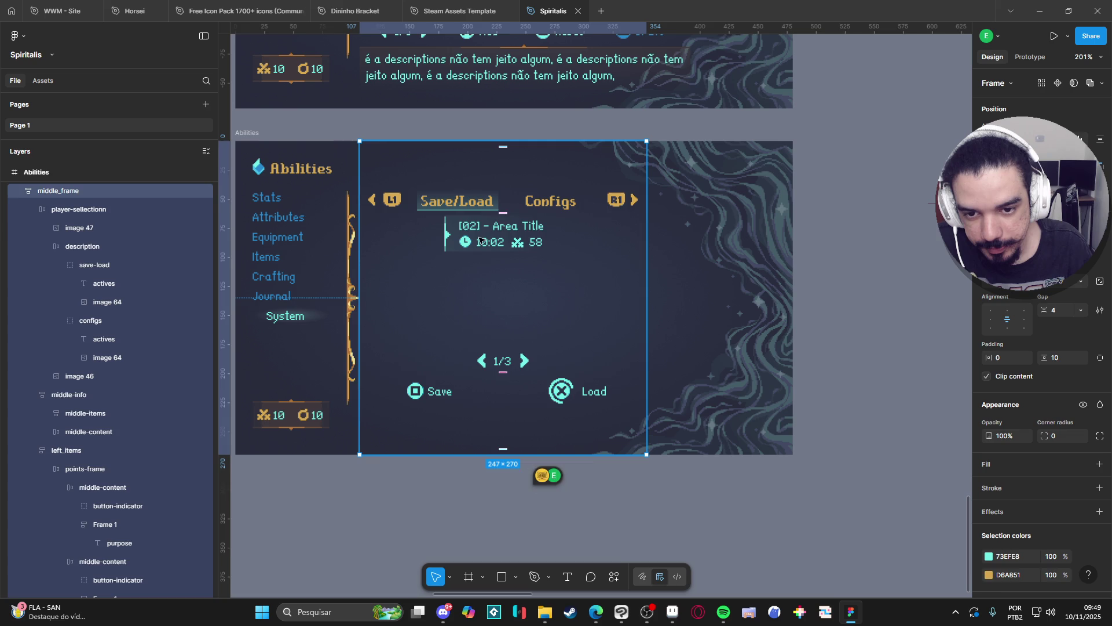
Try stretching the middle-items save-slot area taller, then undo it
click(479, 240)
click(481, 241)
key(Escape)
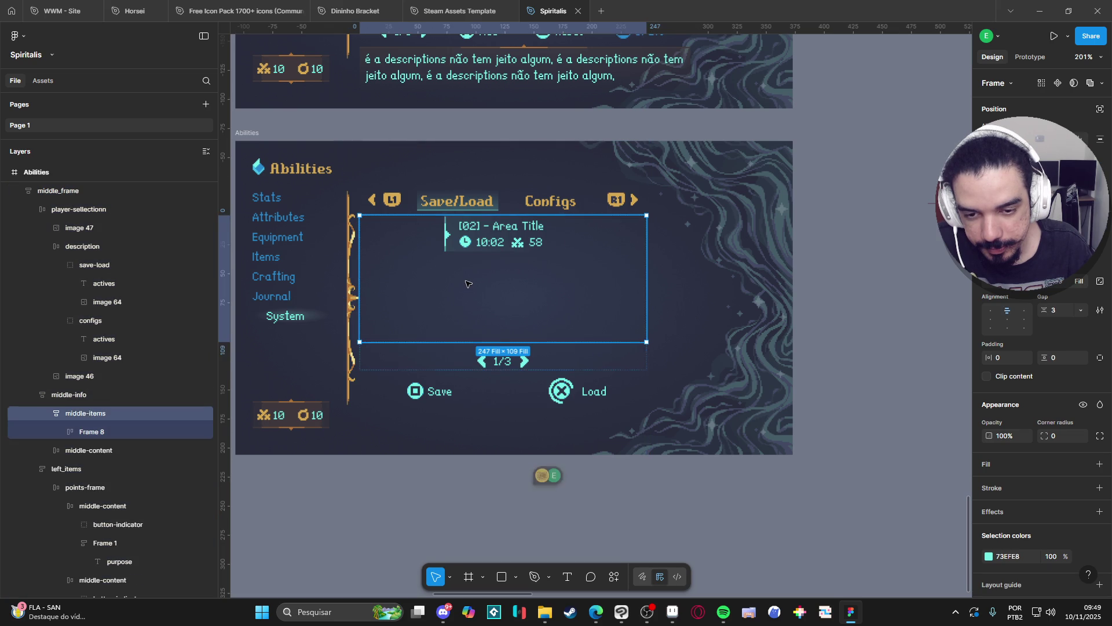
mouse_move(501, 343)
mouse_down()
mouse_move(502, 374)
mouse_move(502, 355)
mouse_up()
key(ctrl+z)
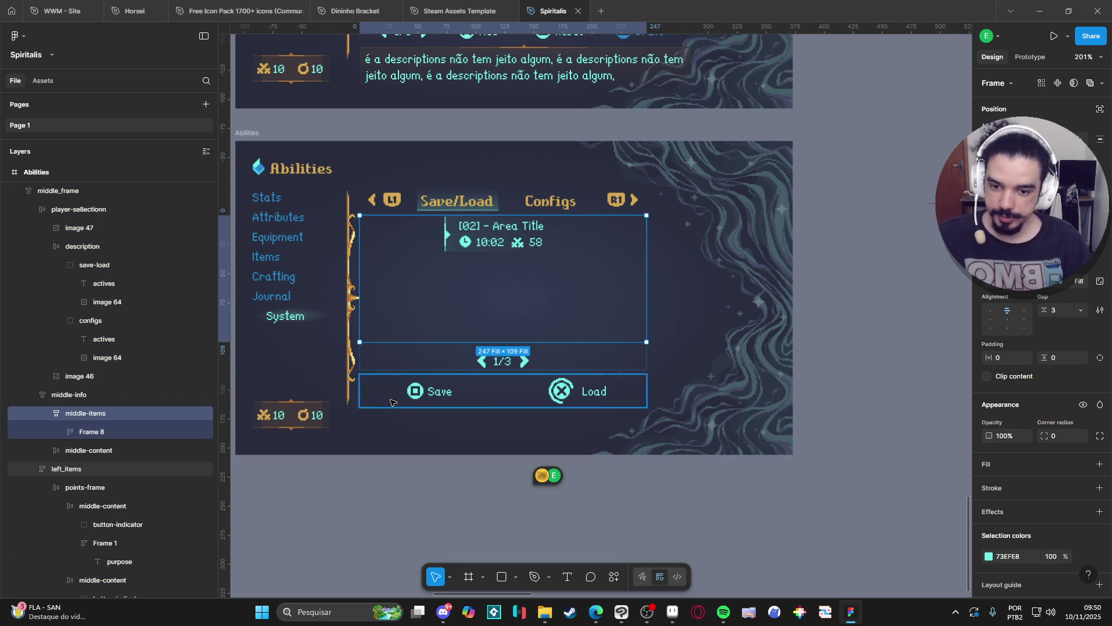
Set middle-info's height to Hug contents and make it taller
click(118, 450)
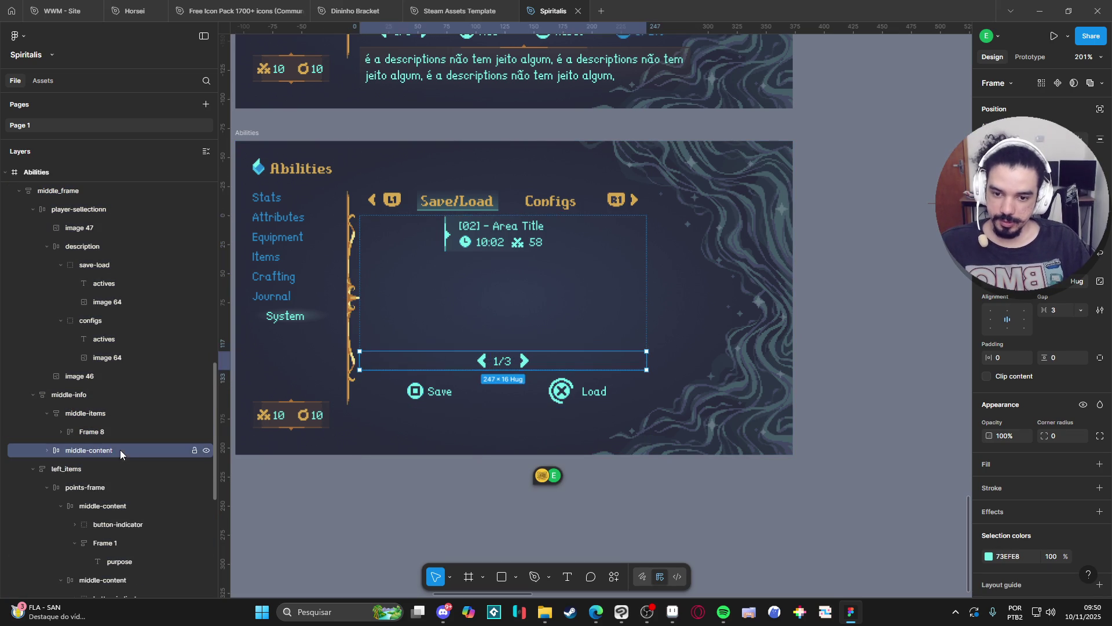
click(81, 414)
click(68, 390)
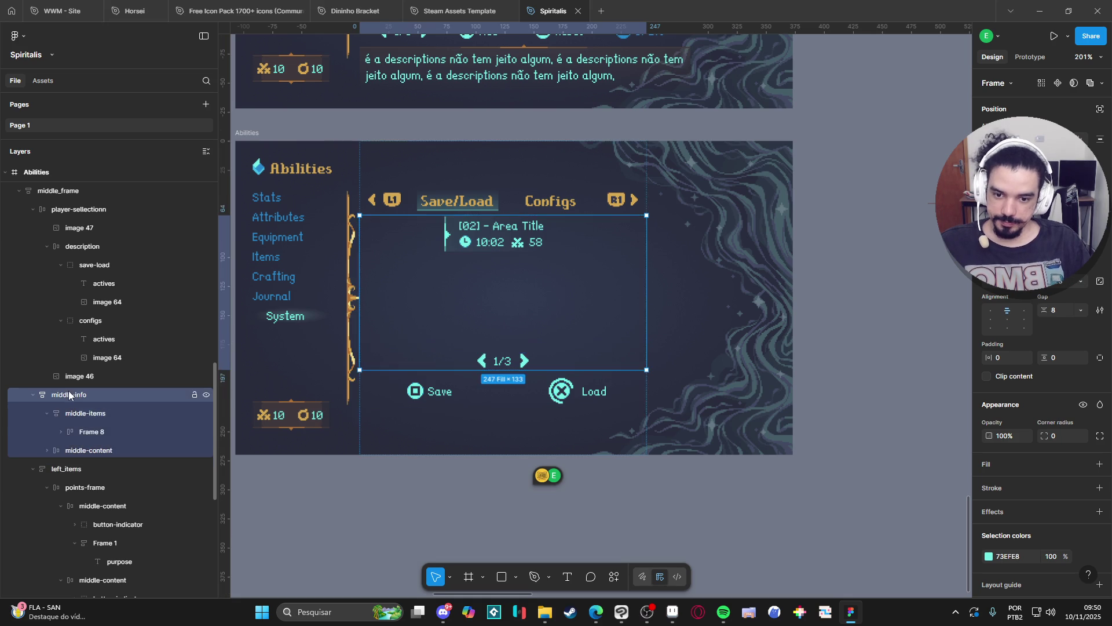
click(1080, 282)
click(1054, 300)
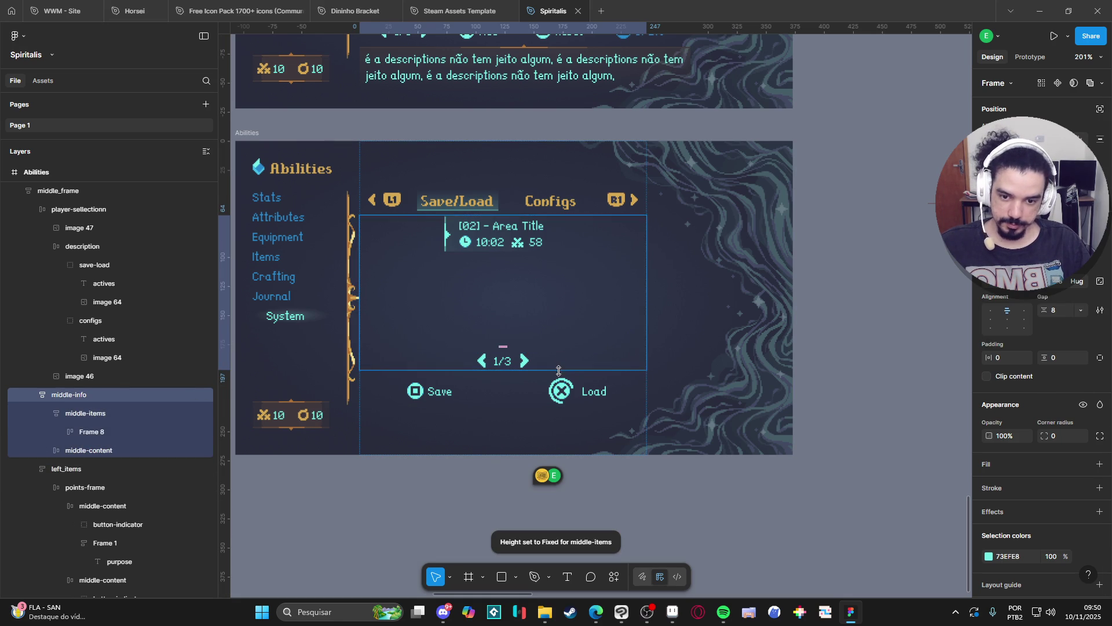
drag(567, 394, 571, 433)
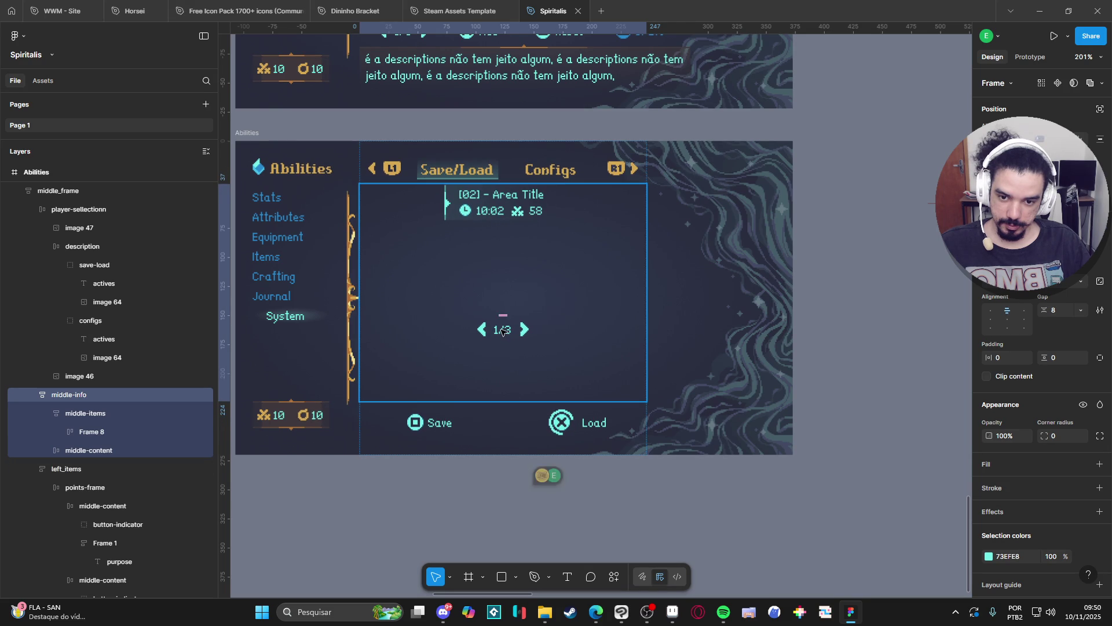
Extend the middle-items save-slot area to 165 tall
click(494, 360)
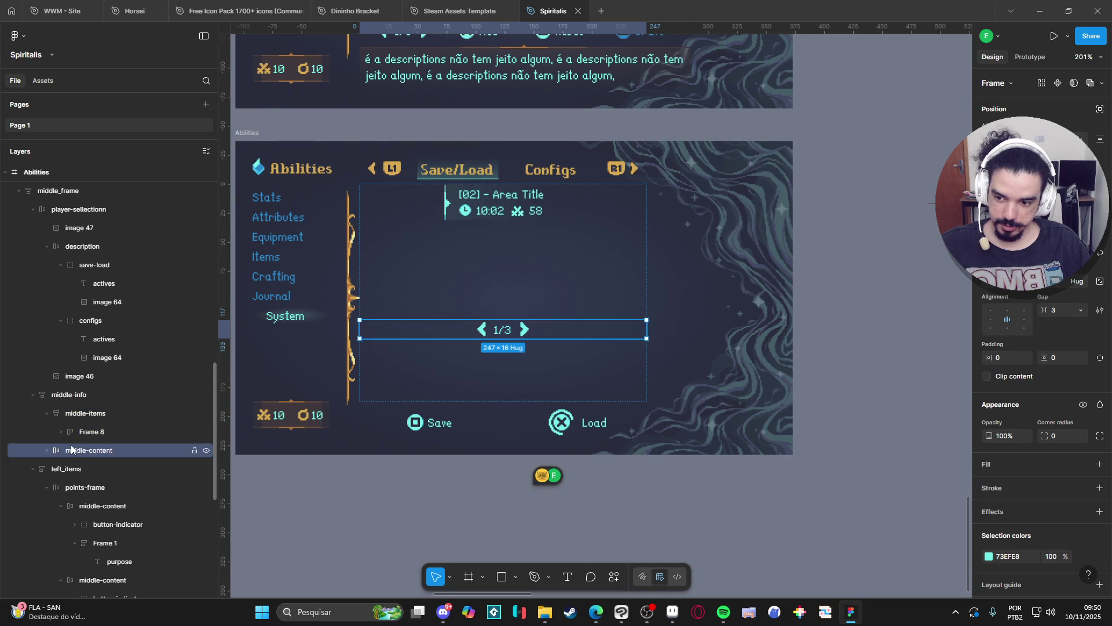
click(81, 413)
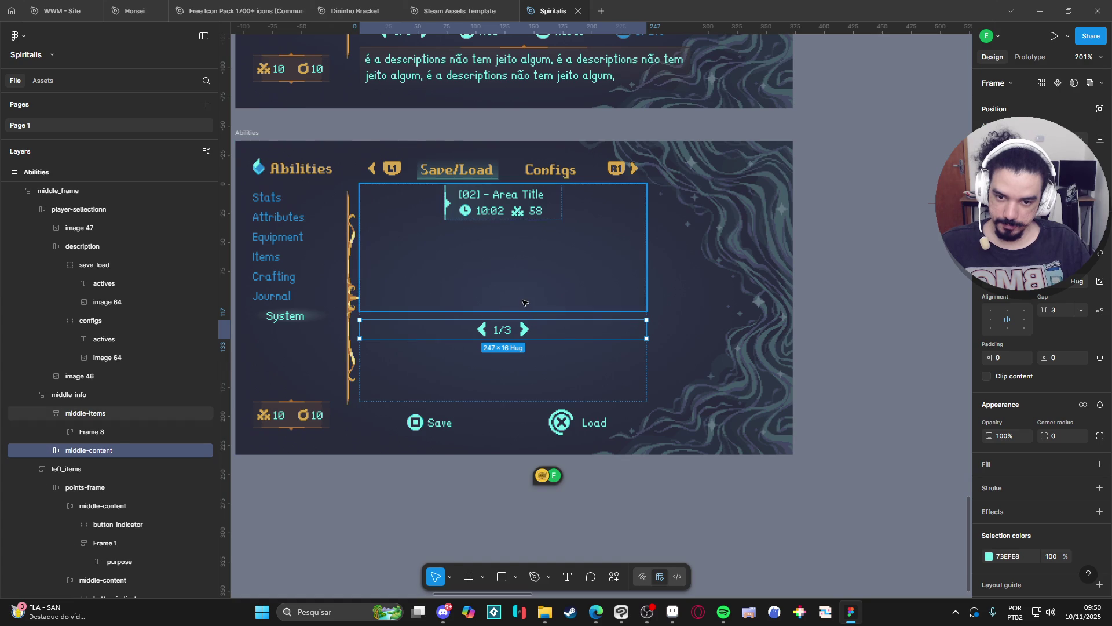
drag(522, 313, 526, 375)
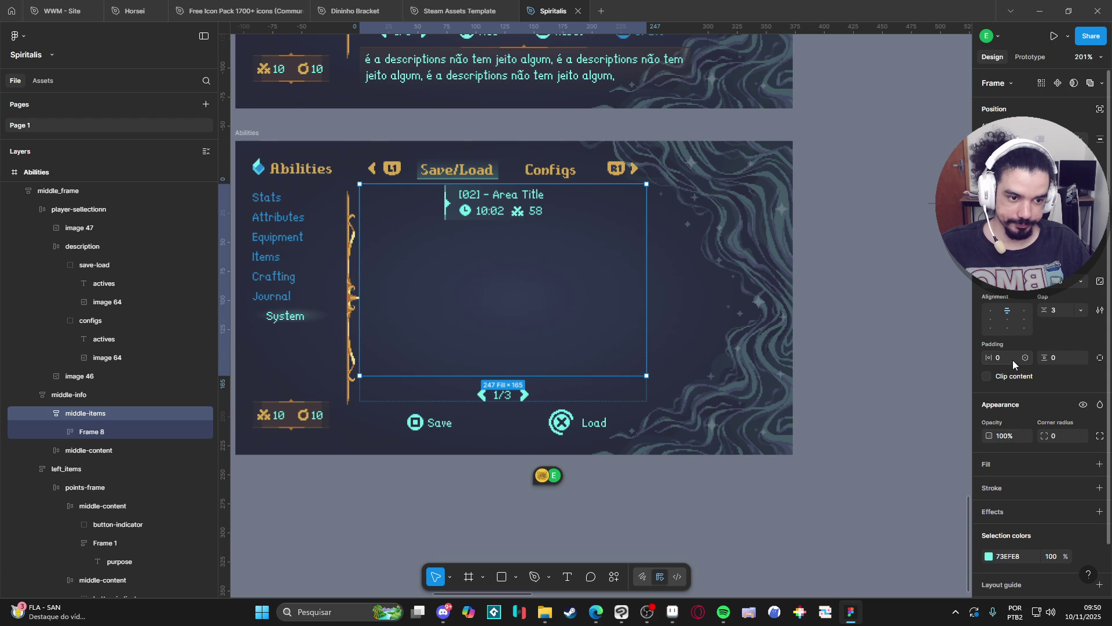
click(1066, 360)
Switch middle-items to individual padding and add some top padding above the slot
click(1081, 358)
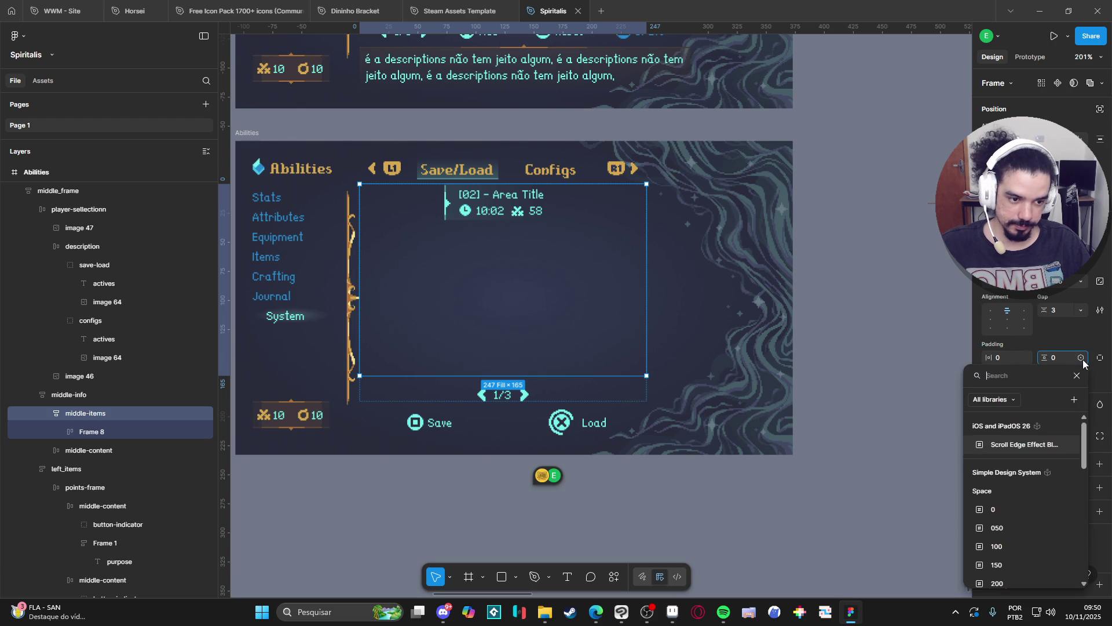
click(1100, 357)
click(1100, 357)
drag(1045, 360, 1057, 361)
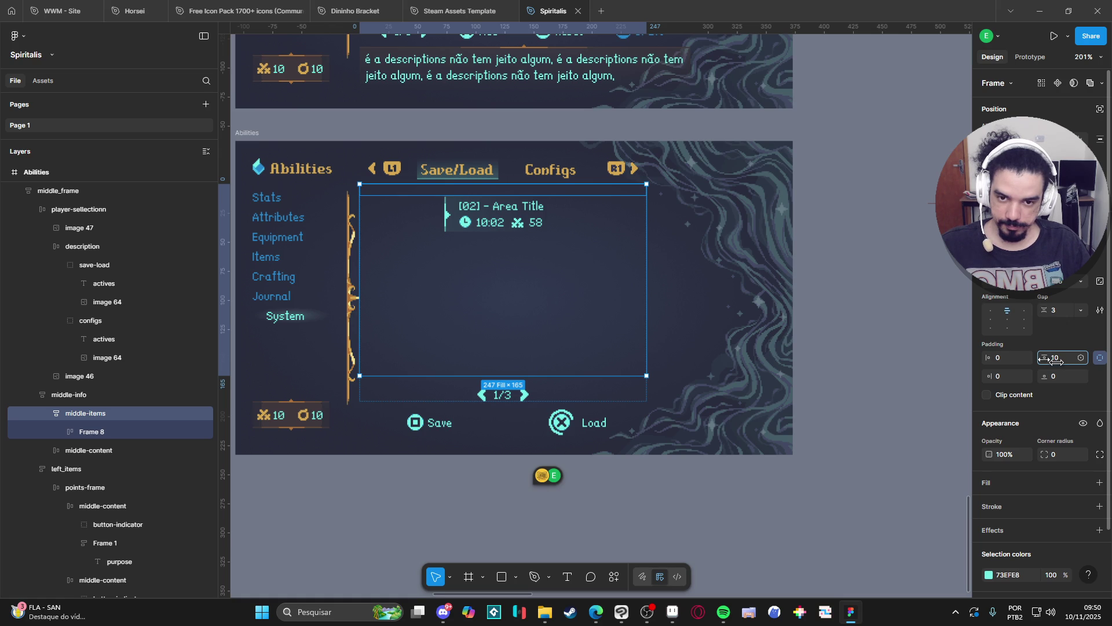
click(823, 498)
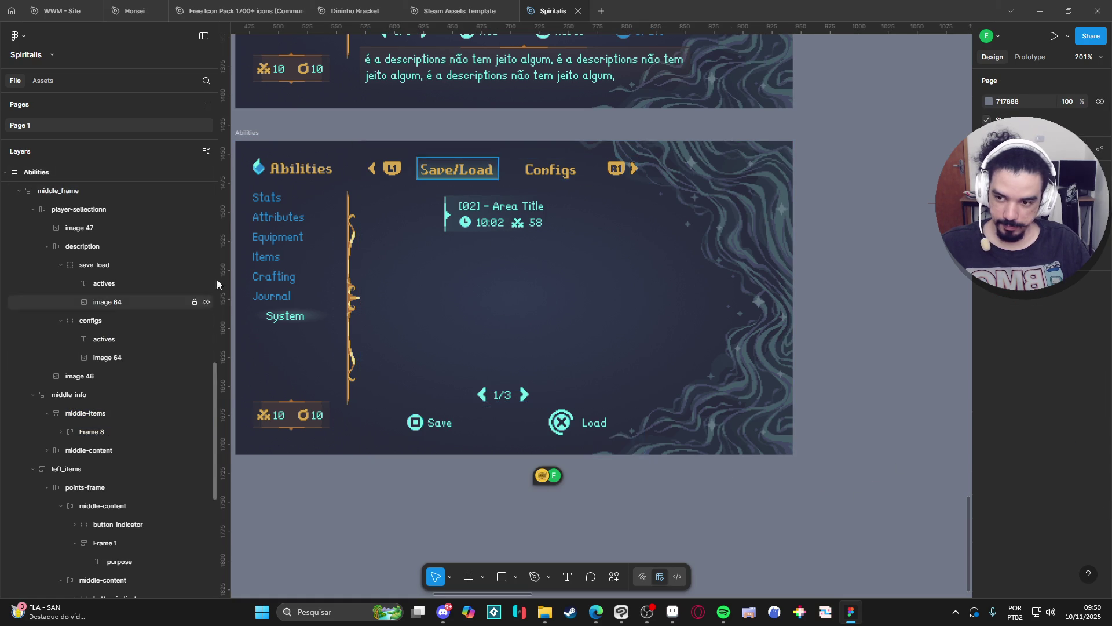
Raise middle-items' top padding to 16 so the [02] - Area Title slot sits lower
click(81, 191)
click(85, 245)
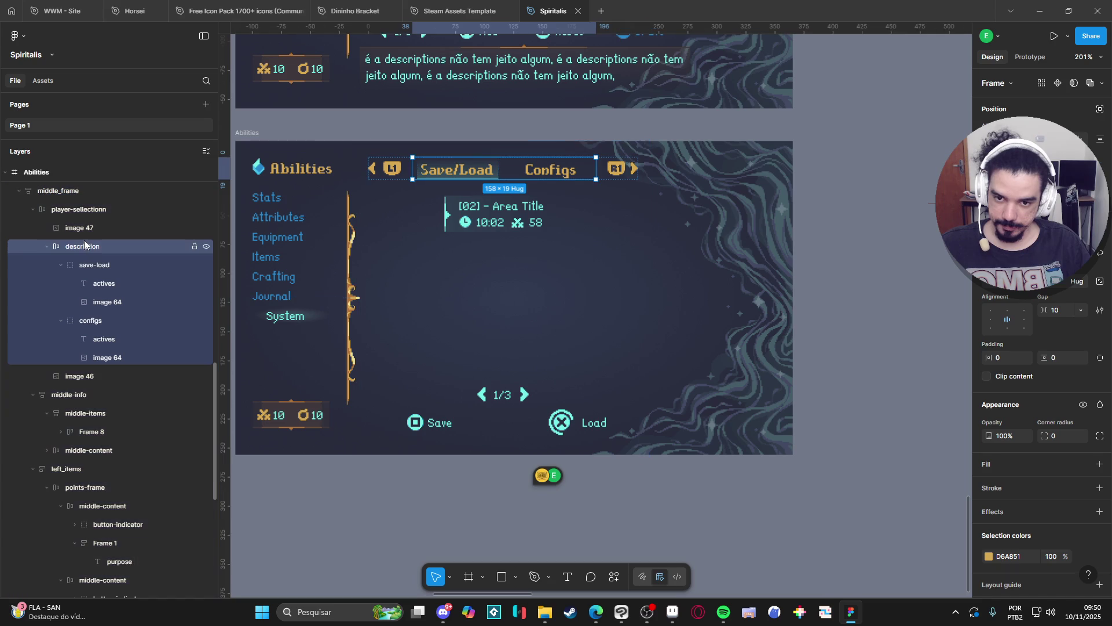
click(76, 209)
click(466, 242)
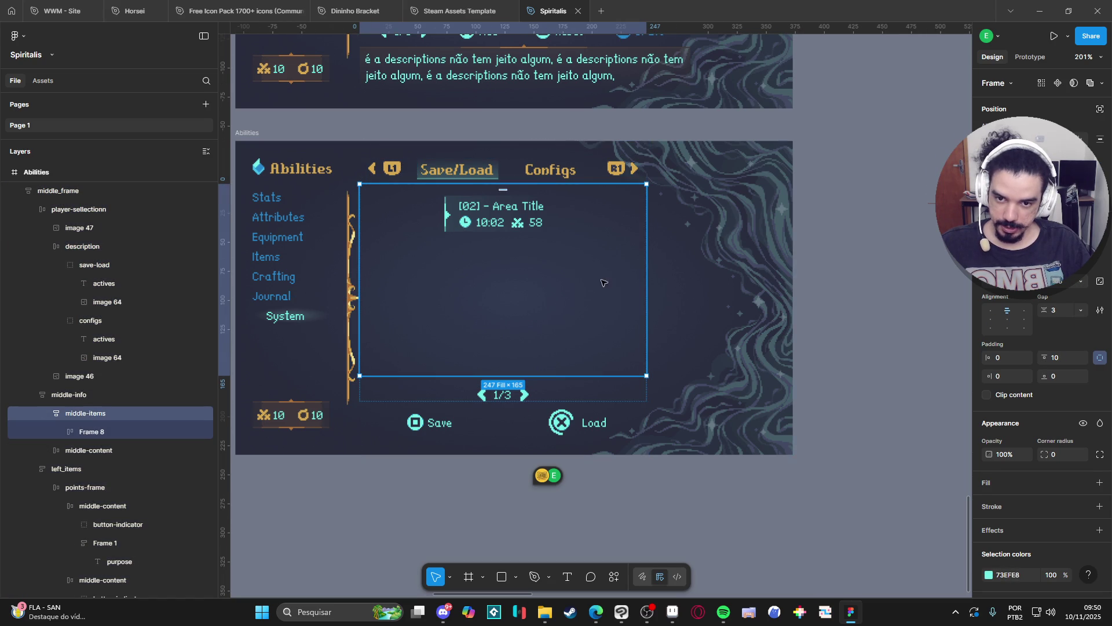
drag(1046, 357, 1054, 357)
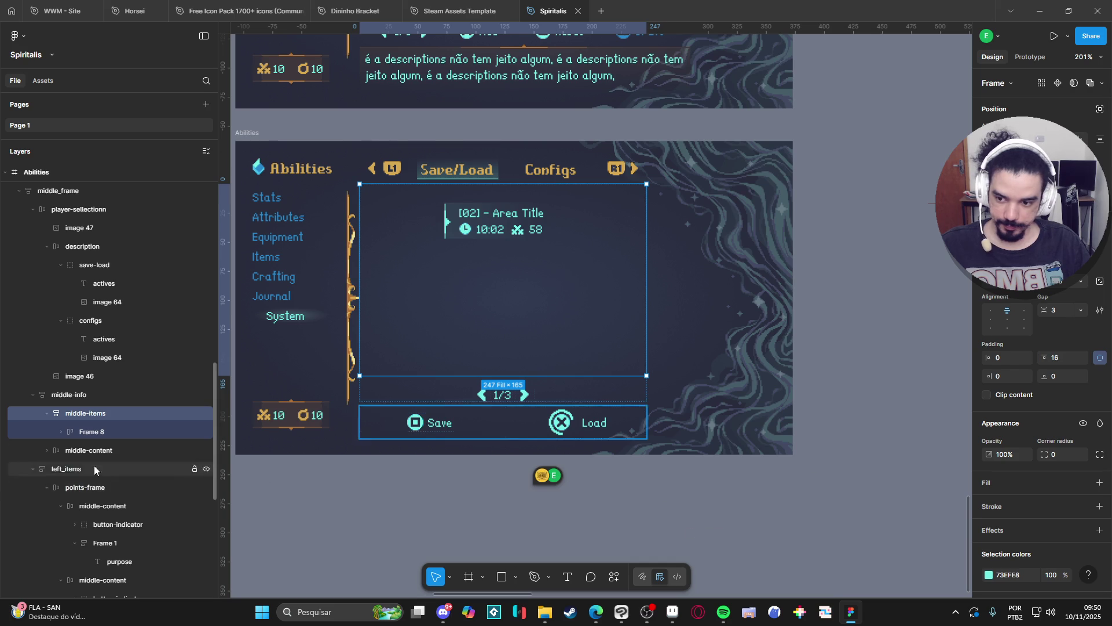
click(97, 431)
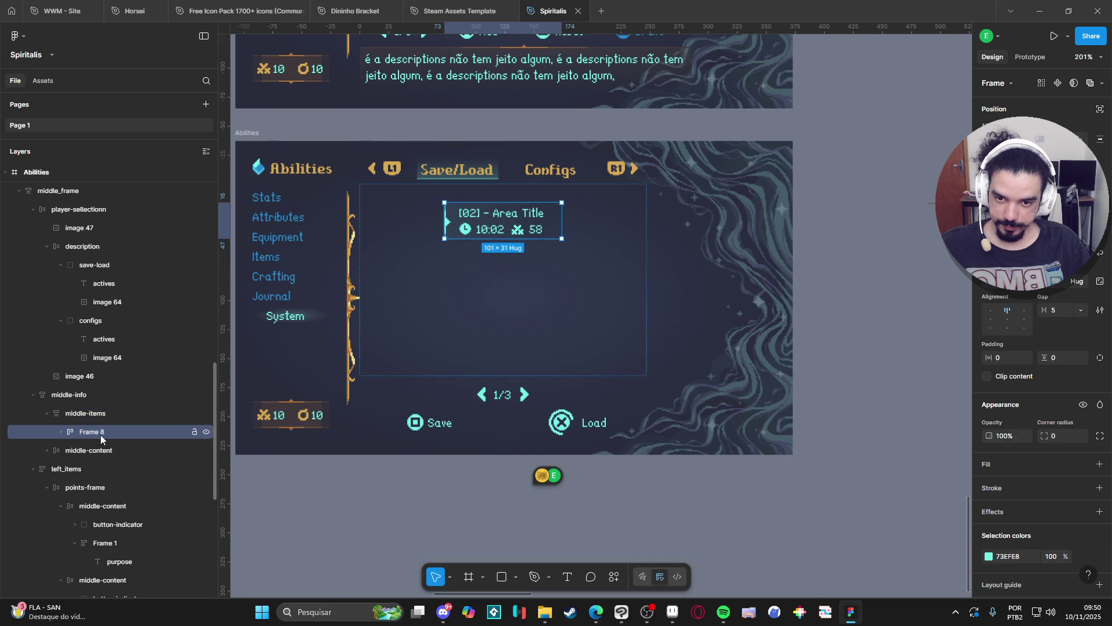
click(676, 513)
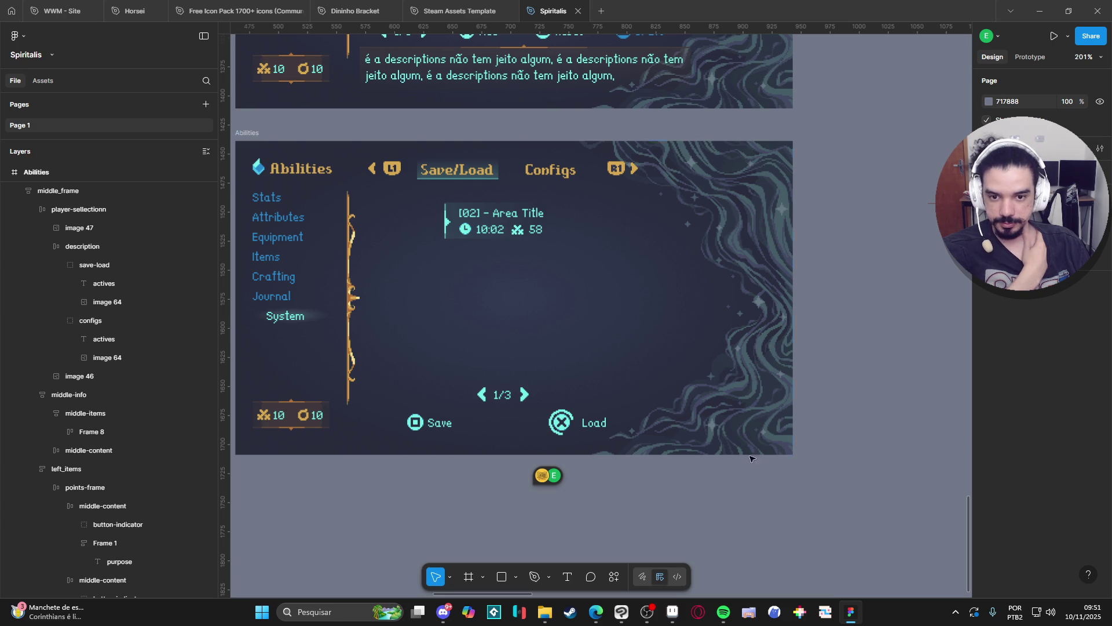
Pan and scroll past Equipment, Items and Crafting to center the Abilities frame
mouse_move(781, 243)
mouse_down()
mouse_move(775, 397)
mouse_move(825, 313)
mouse_up()
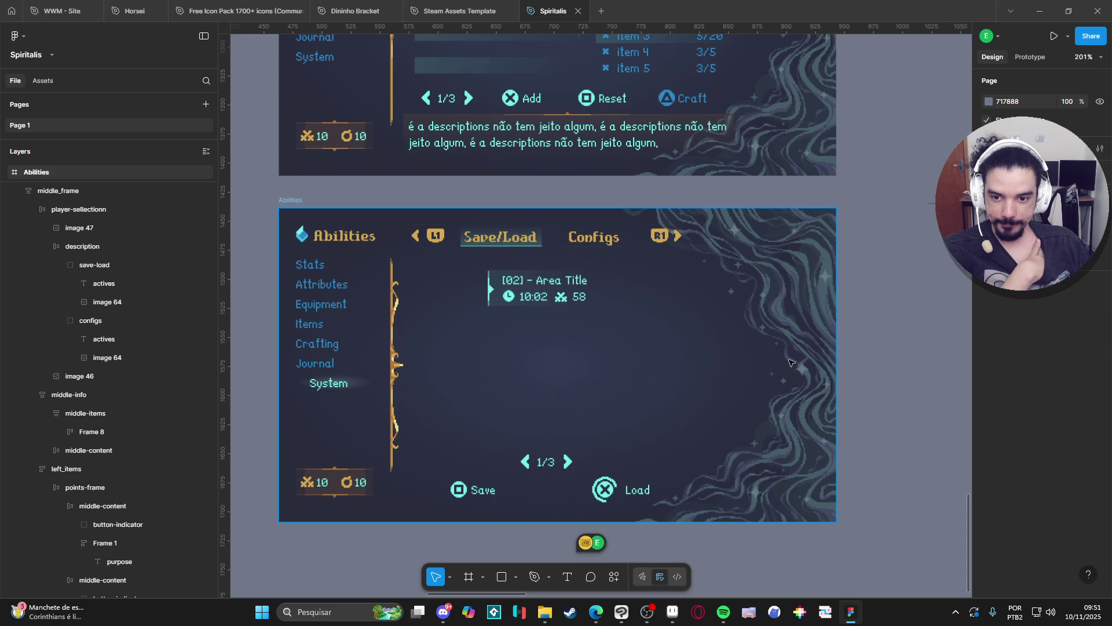
scroll(560, 255, up, 9)
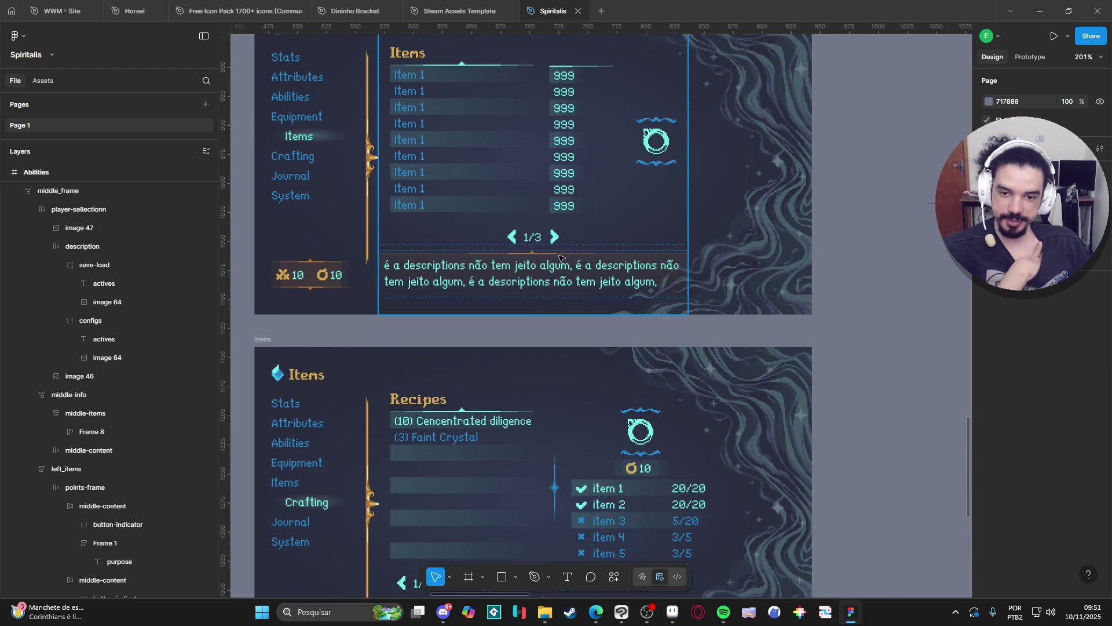
scroll(511, 265, up, 6)
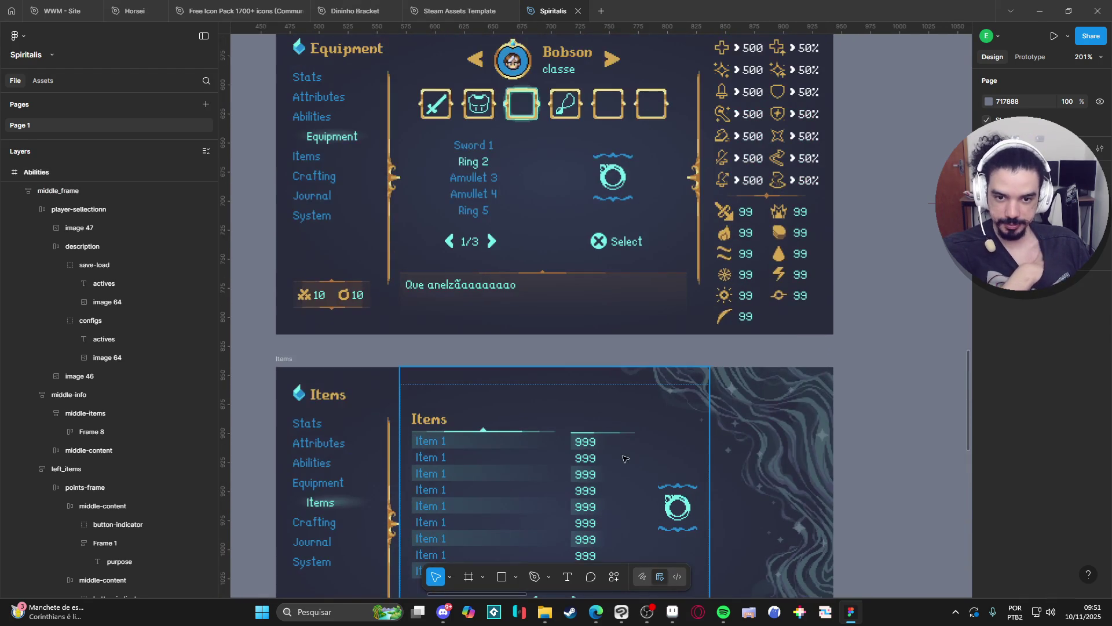
scroll(602, 445, down, 1)
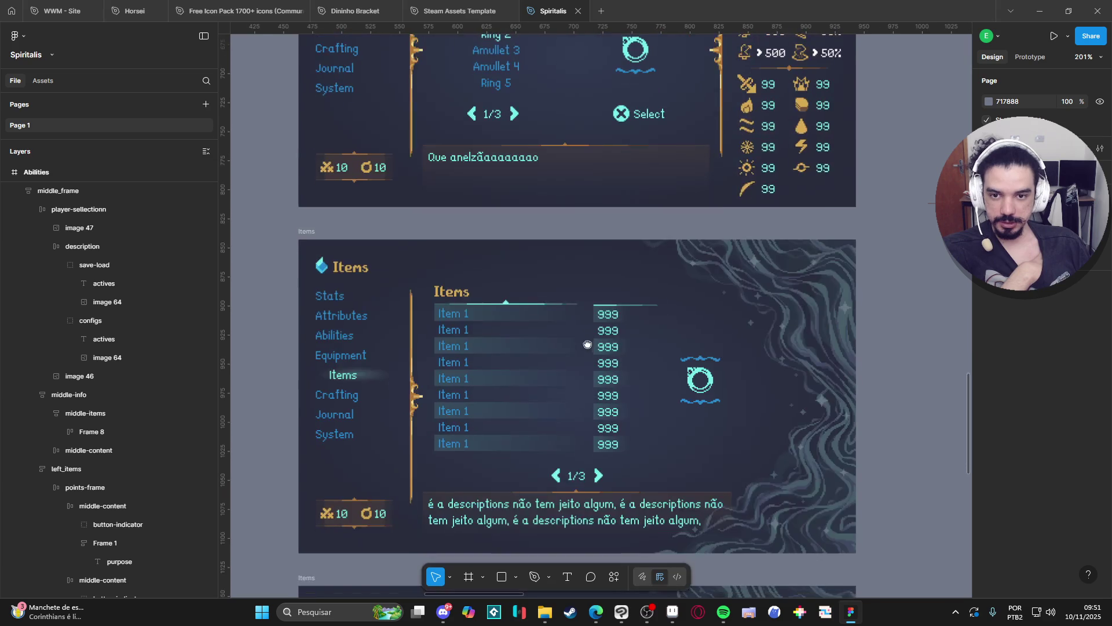
scroll(626, 255, down, 12)
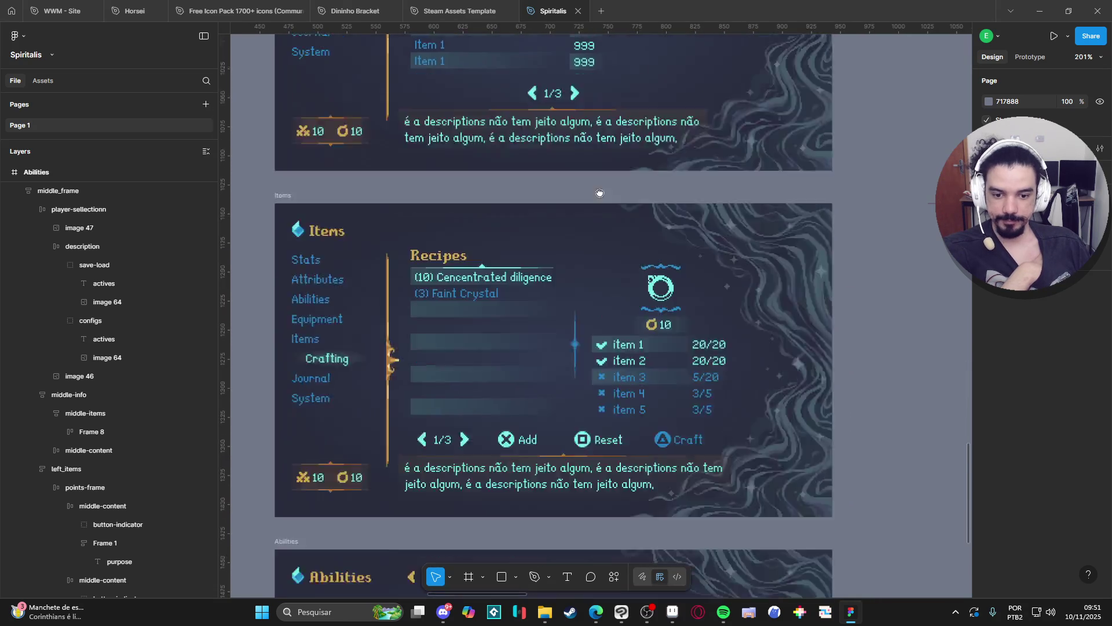
scroll(594, 183, down, 4)
scroll(603, 325, up, 2)
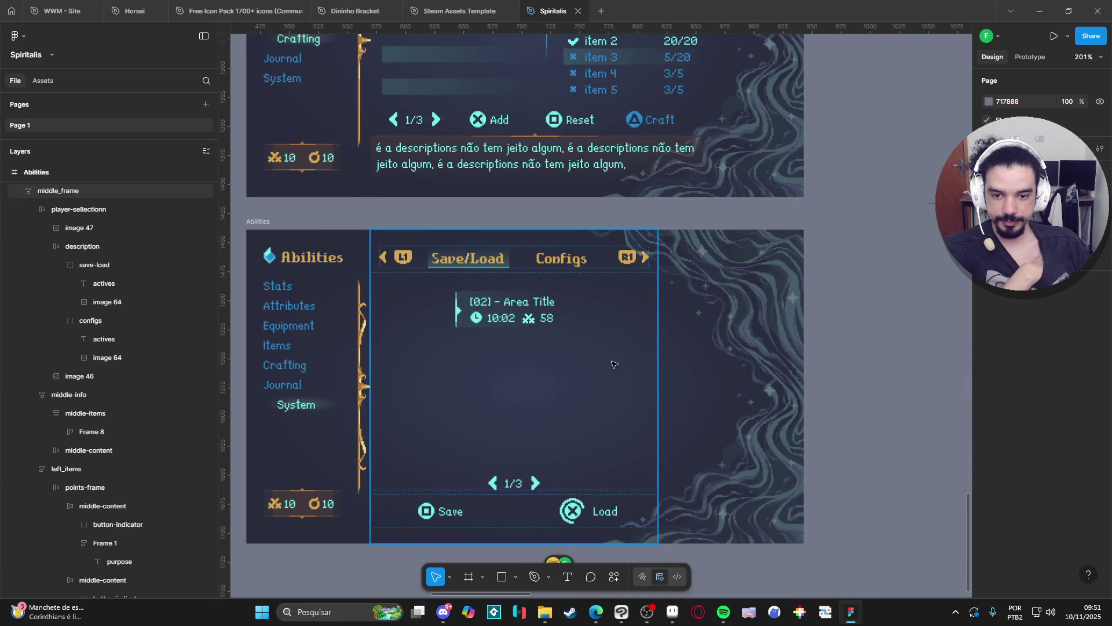
scroll(594, 377, down, 2)
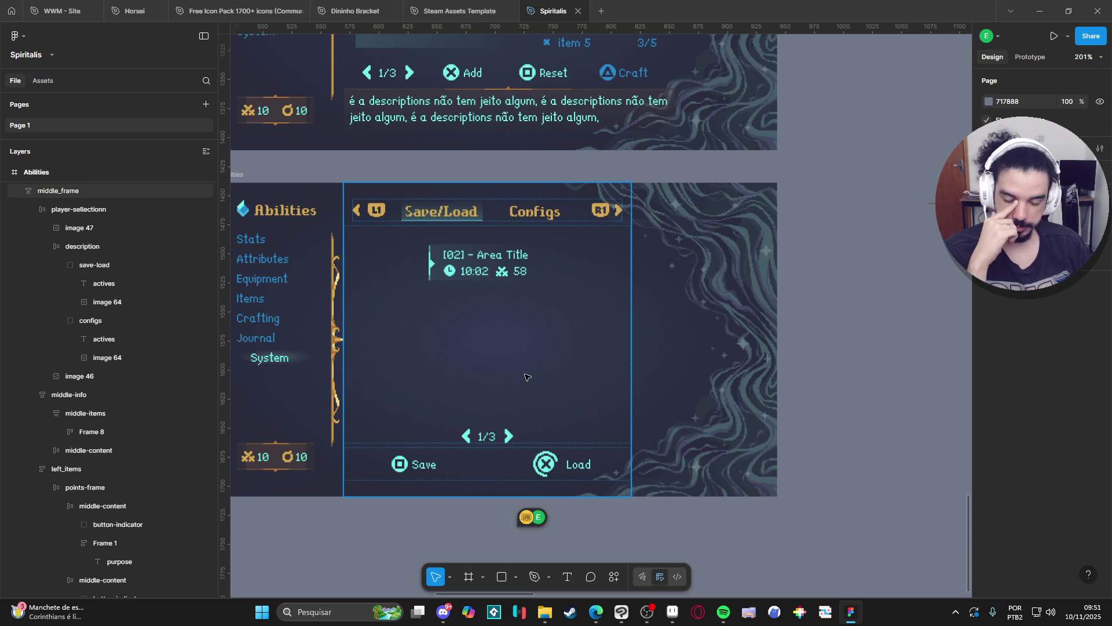
drag(666, 534, 763, 516)
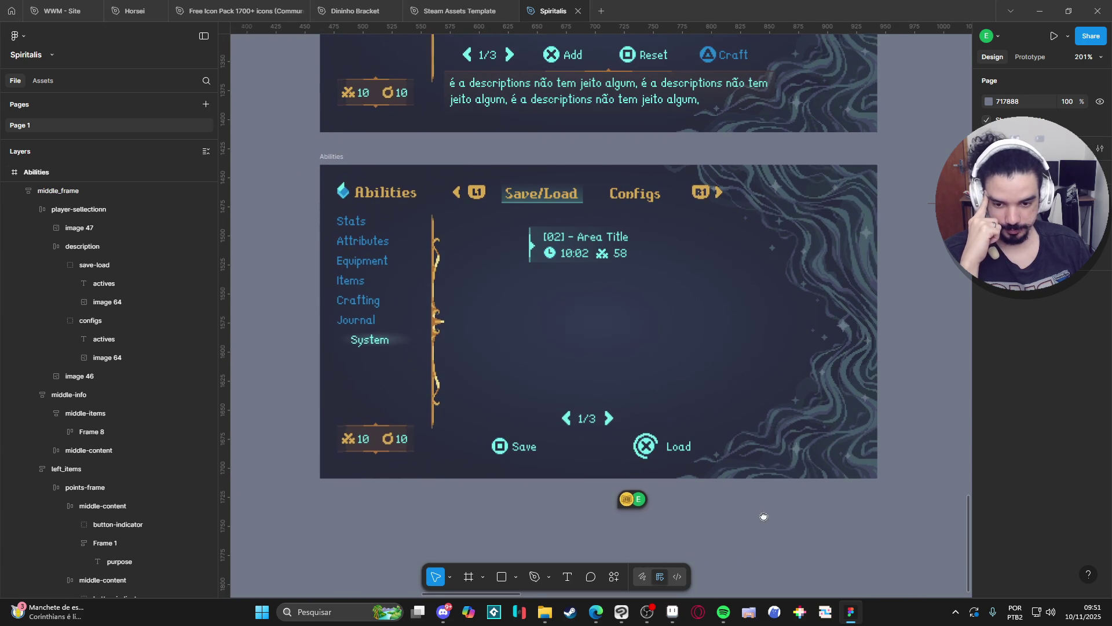
Duplicate the Frame 8 save slot so four identical slots stack in the list
click(204, 432)
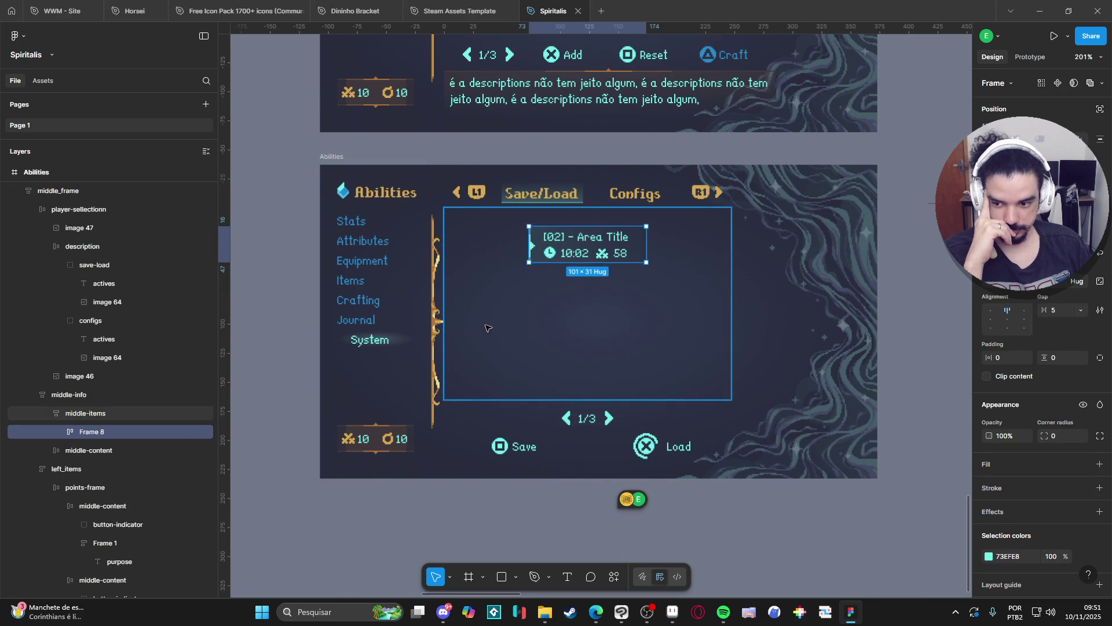
key(ctrl+d)
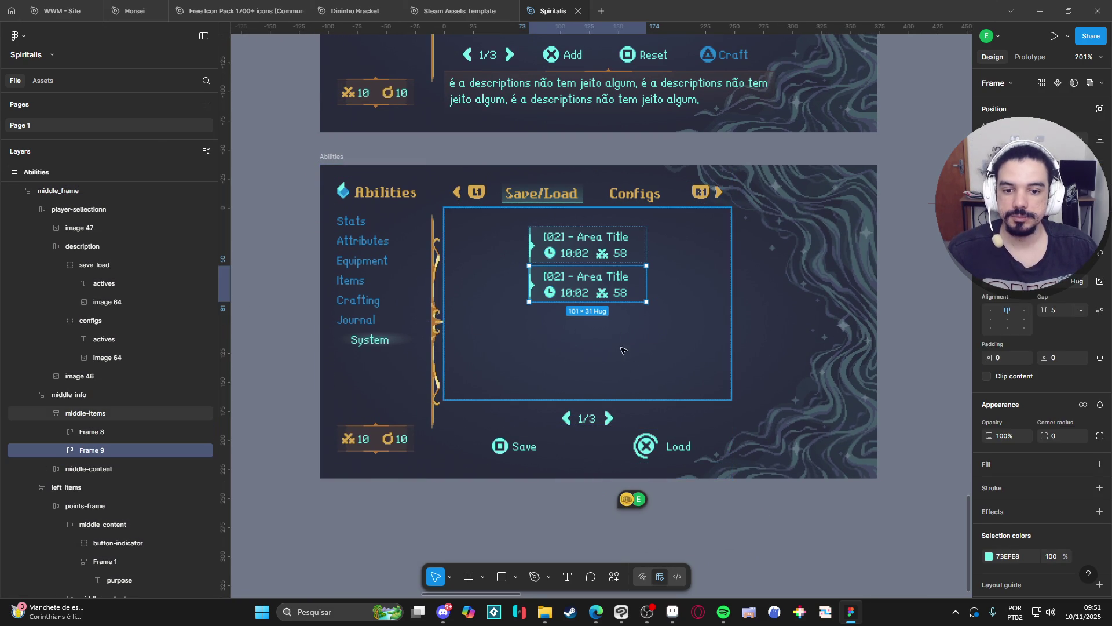
key(ctrl+d)
key(ctrl+d)
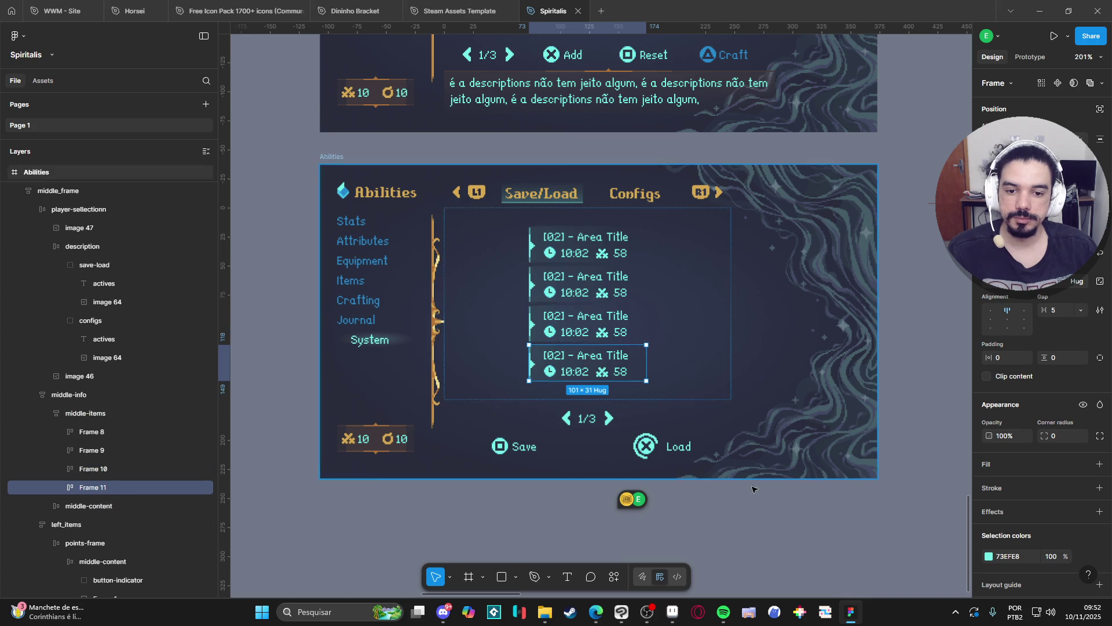
click(781, 522)
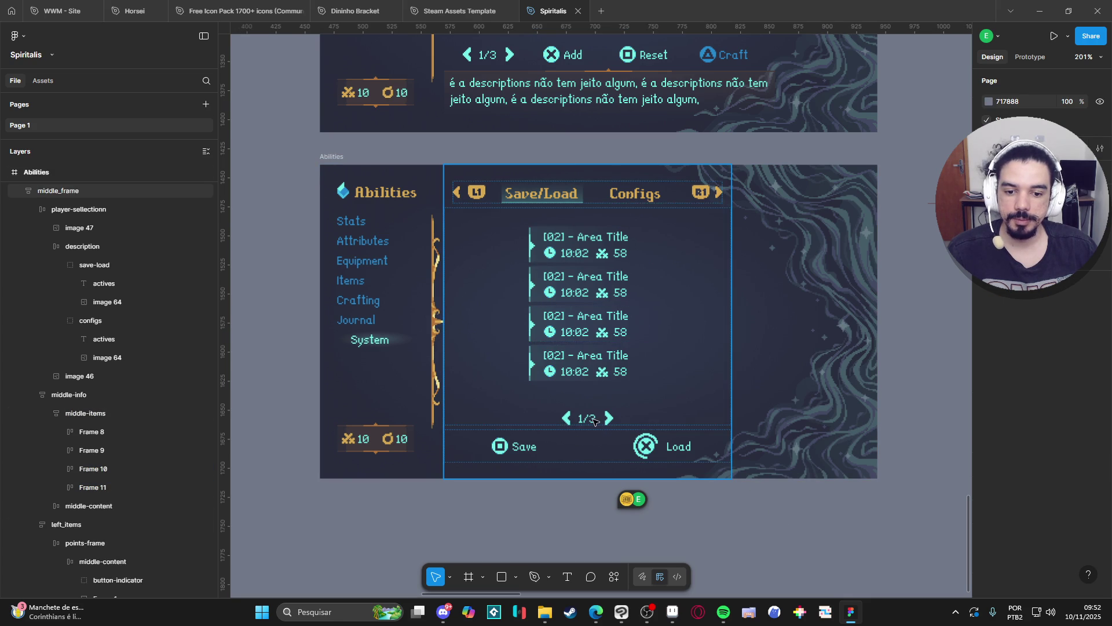
Change the page counter text from 1/3 to 1/5
double_click(595, 421)
double_click(594, 420)
key(Escape)
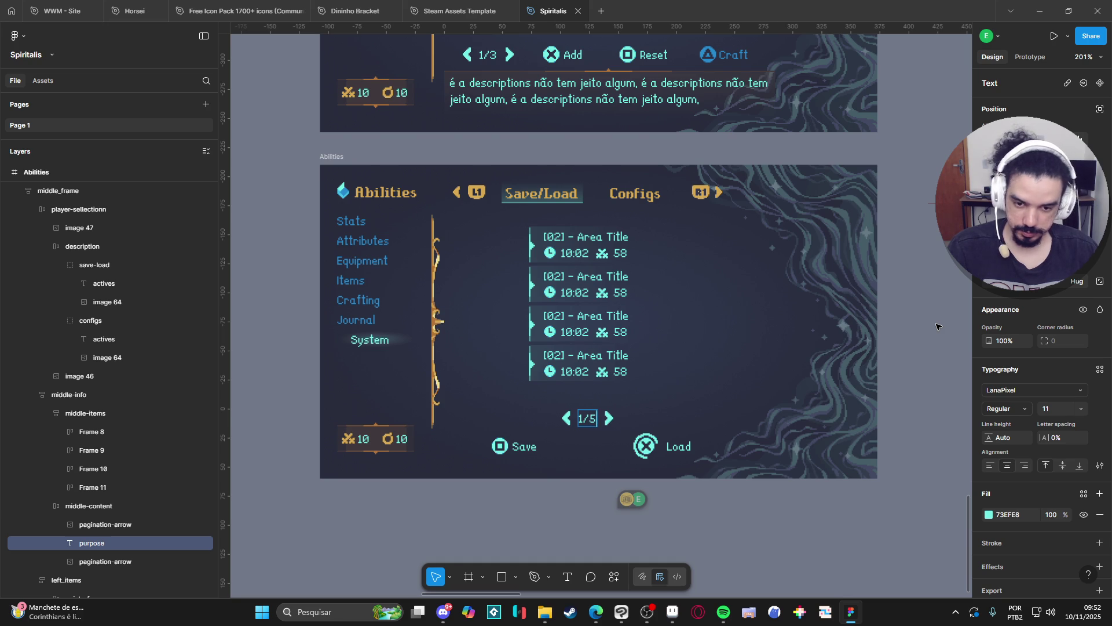
click(721, 541)
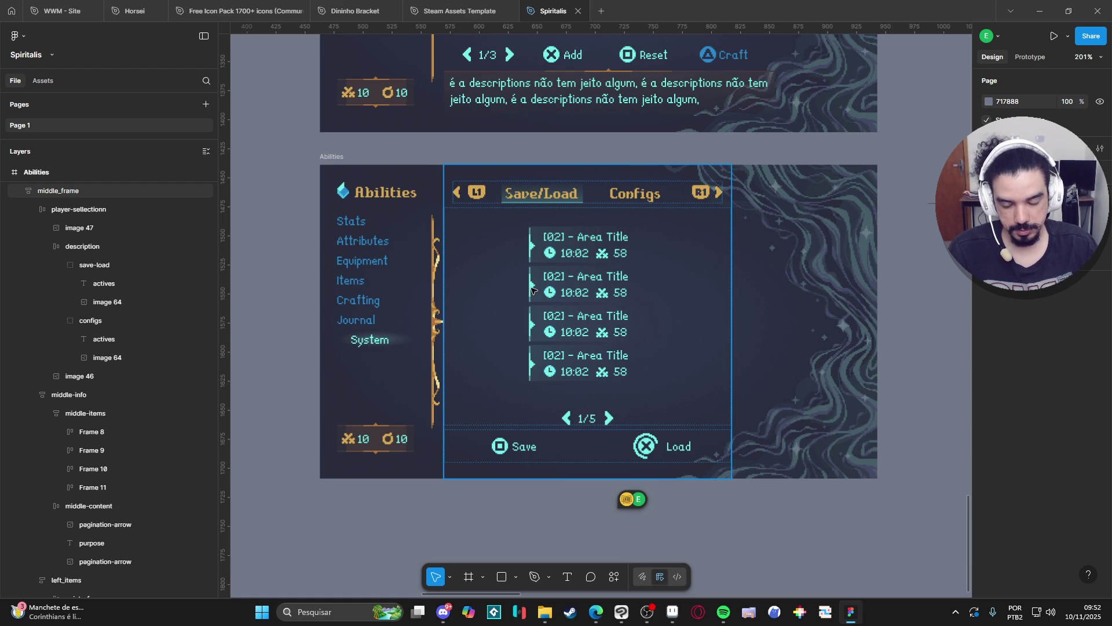
click(525, 258)
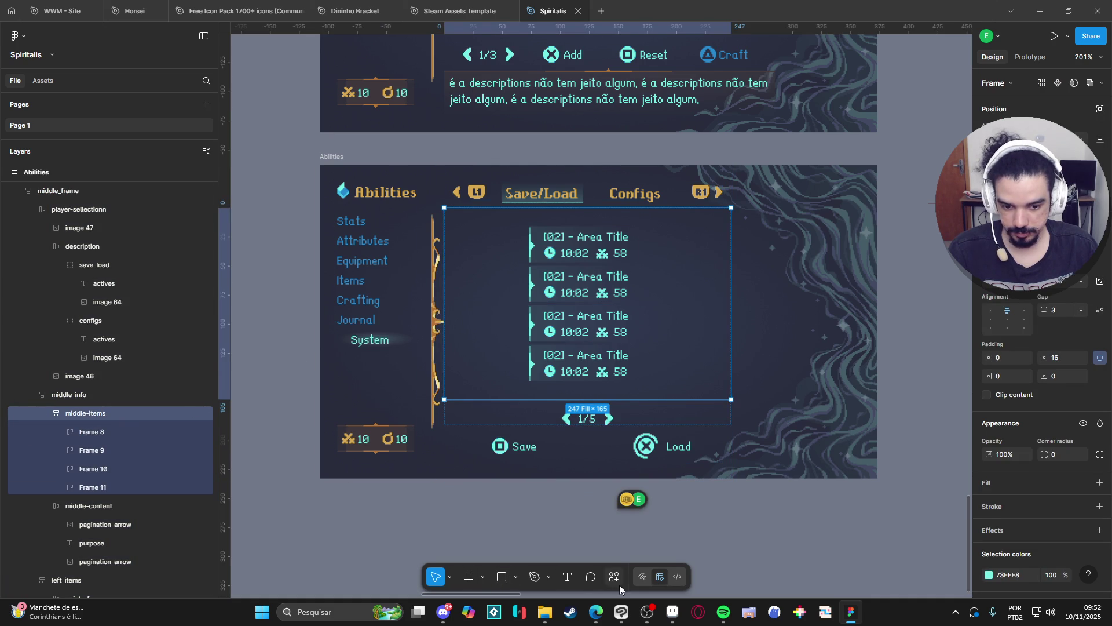
Draw a straight horizontal line with the Pen tool beside the save slots
click(534, 577)
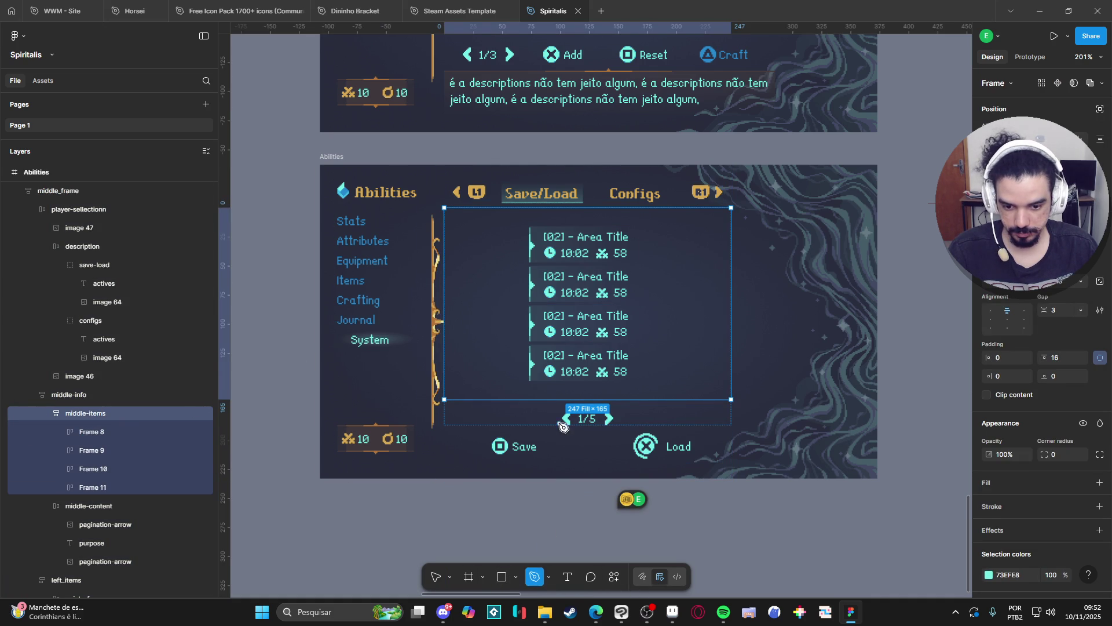
click(474, 262)
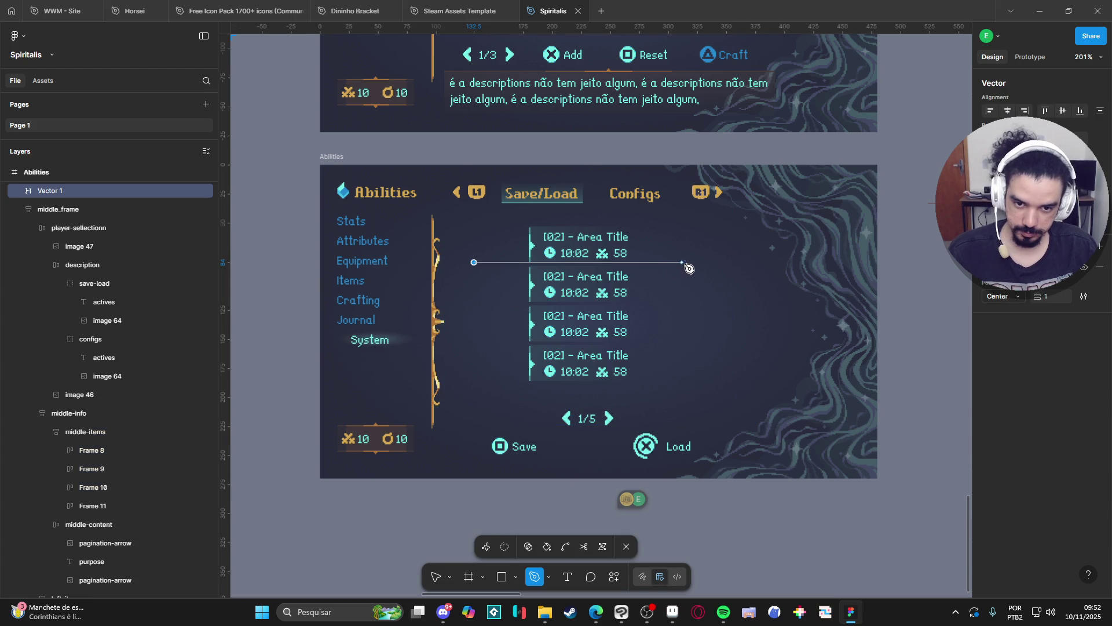
key(Escape)
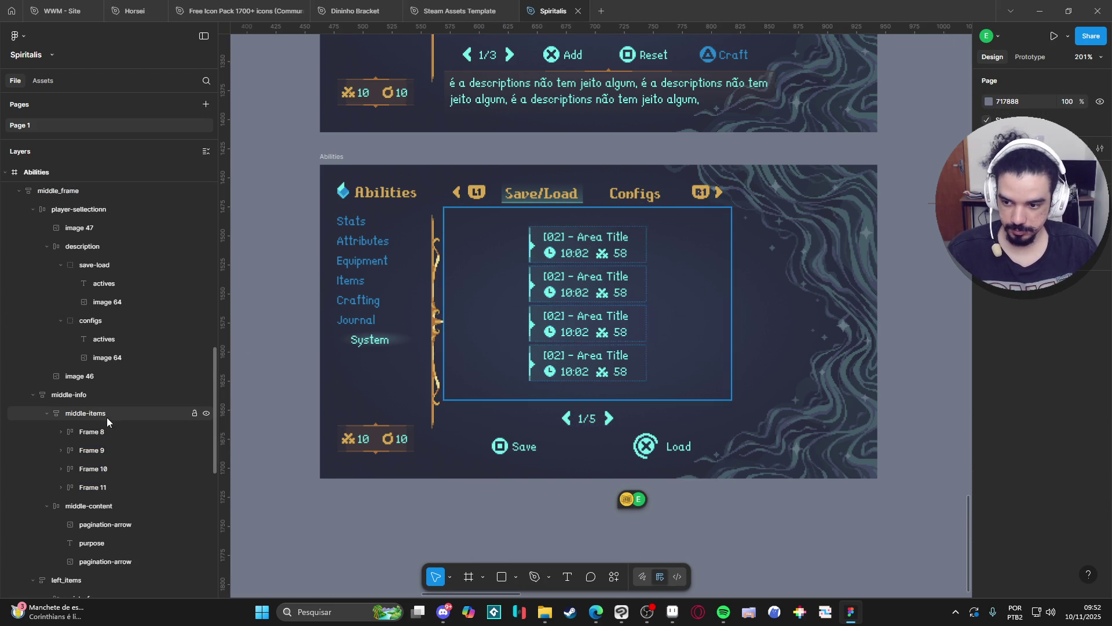
click(531, 576)
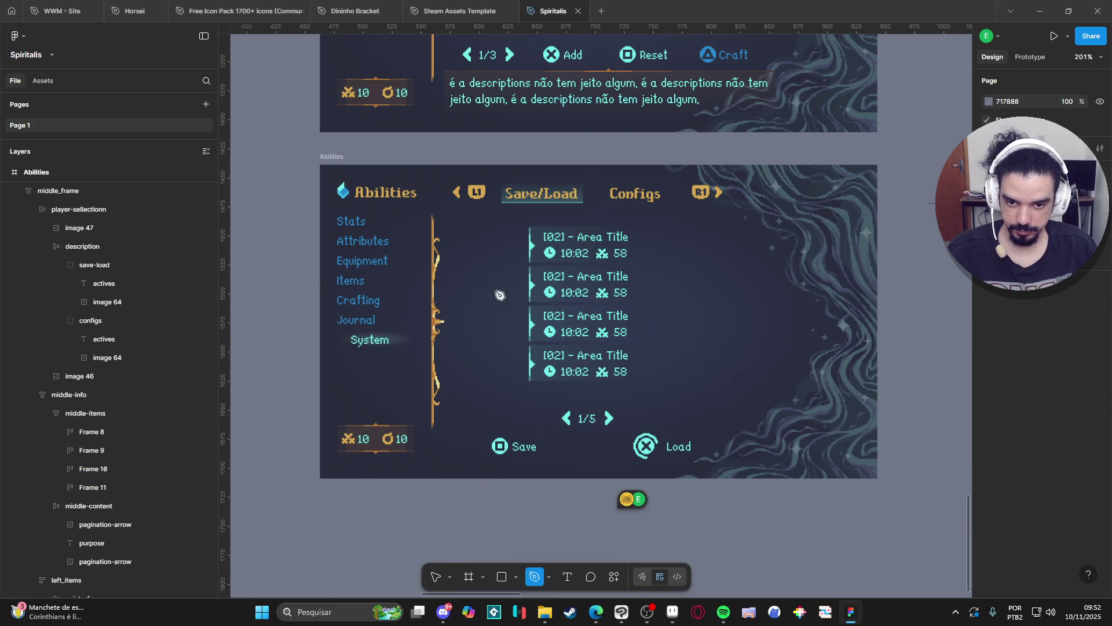
click(472, 260)
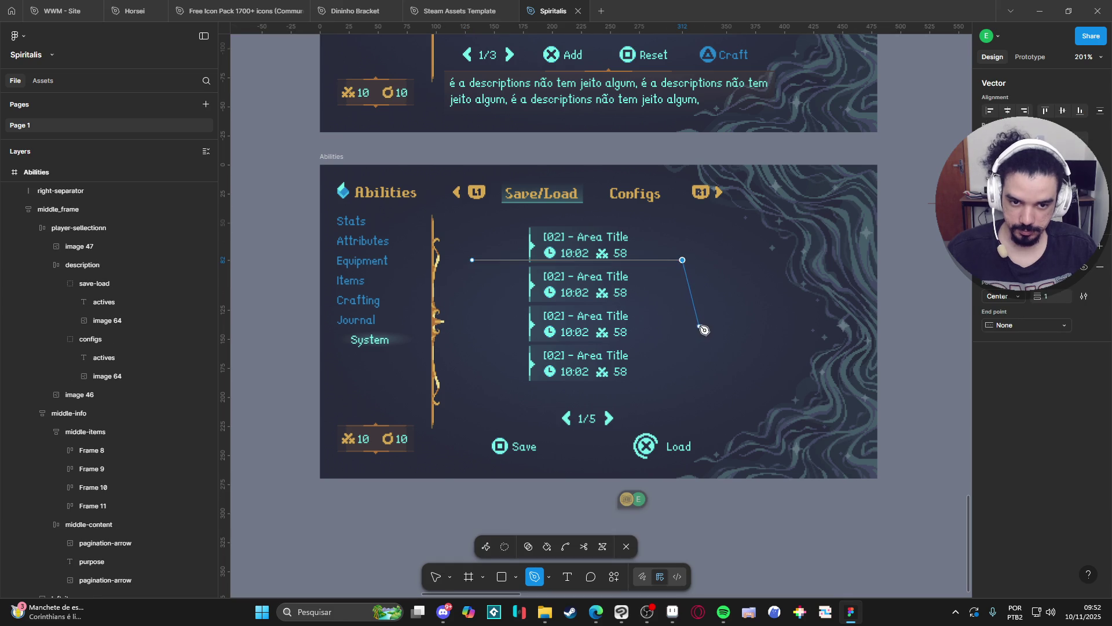
key(Escape)
Move the line between Frame 8 and Frame 9 and rename it separator
scroll(128, 275, up, 3)
mouse_move(125, 230)
mouse_down()
mouse_move(132, 417)
mouse_move(162, 380)
mouse_move(168, 342)
mouse_up()
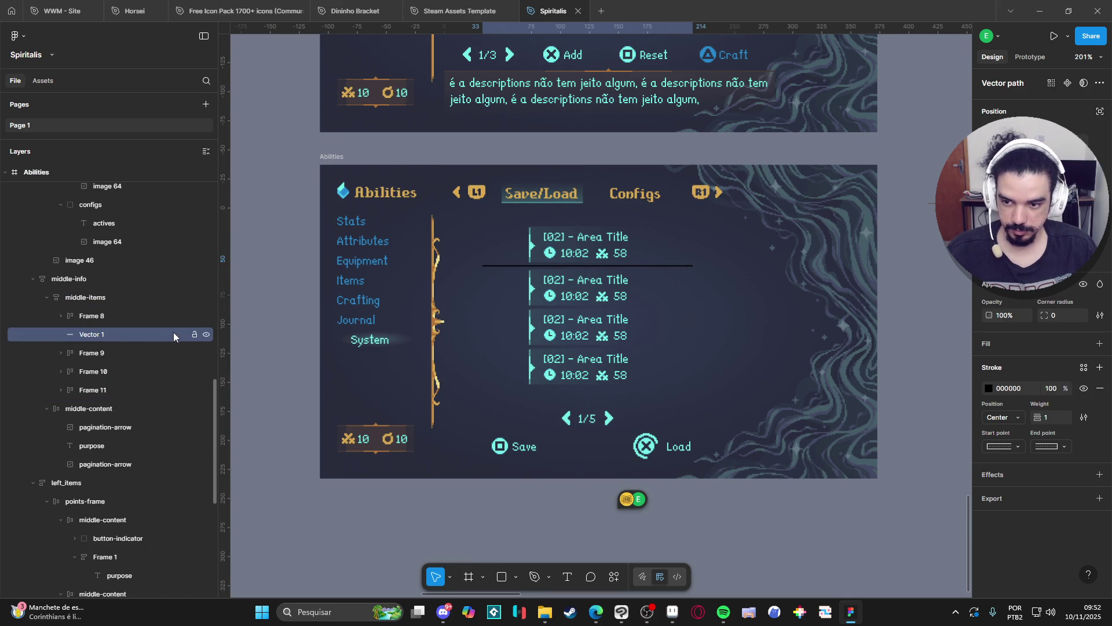
double_click(118, 333)
text(separator)
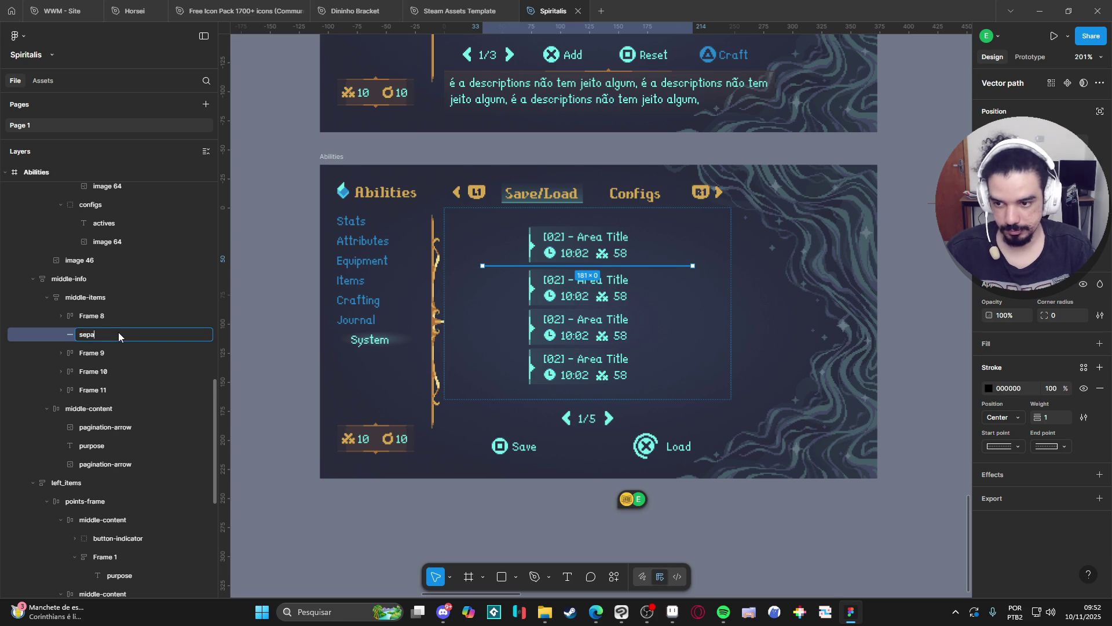
key(Return)
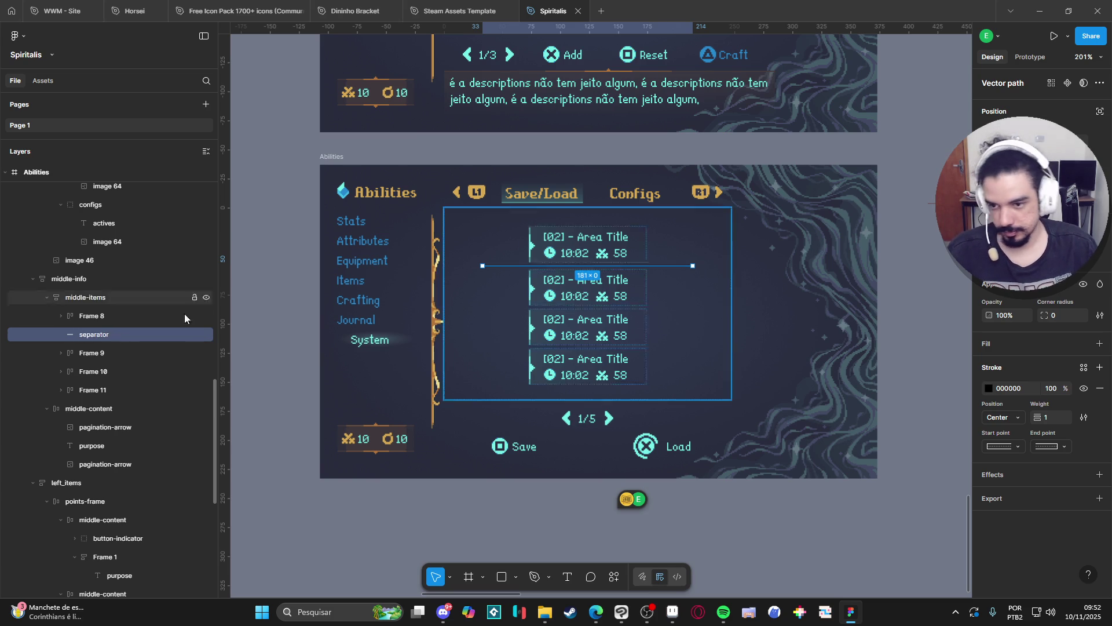
click(105, 351)
click(106, 336)
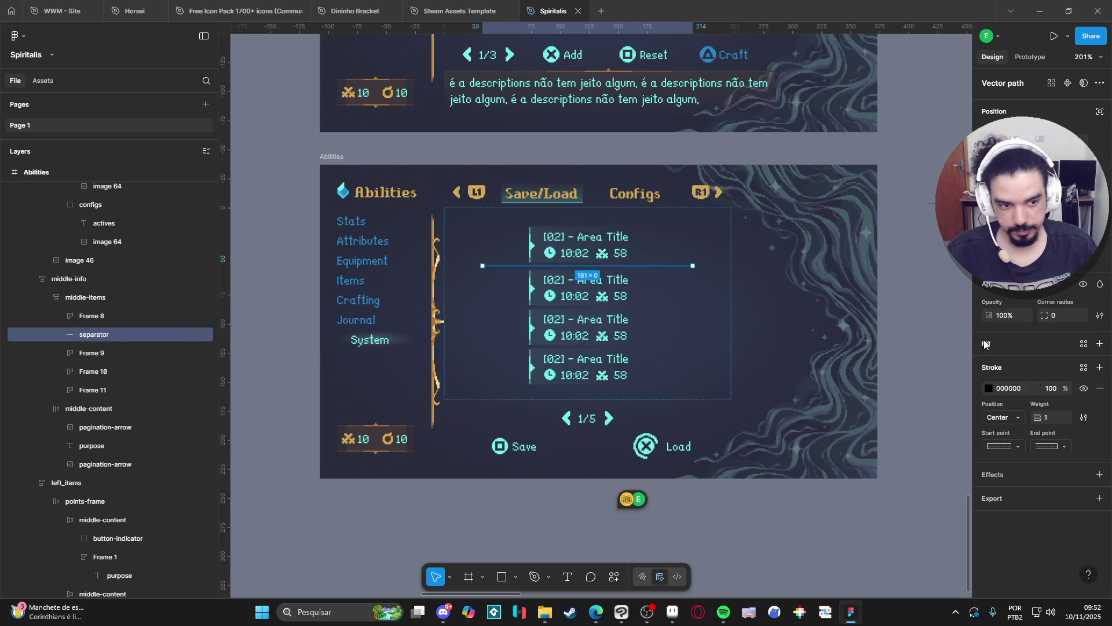
click(989, 388)
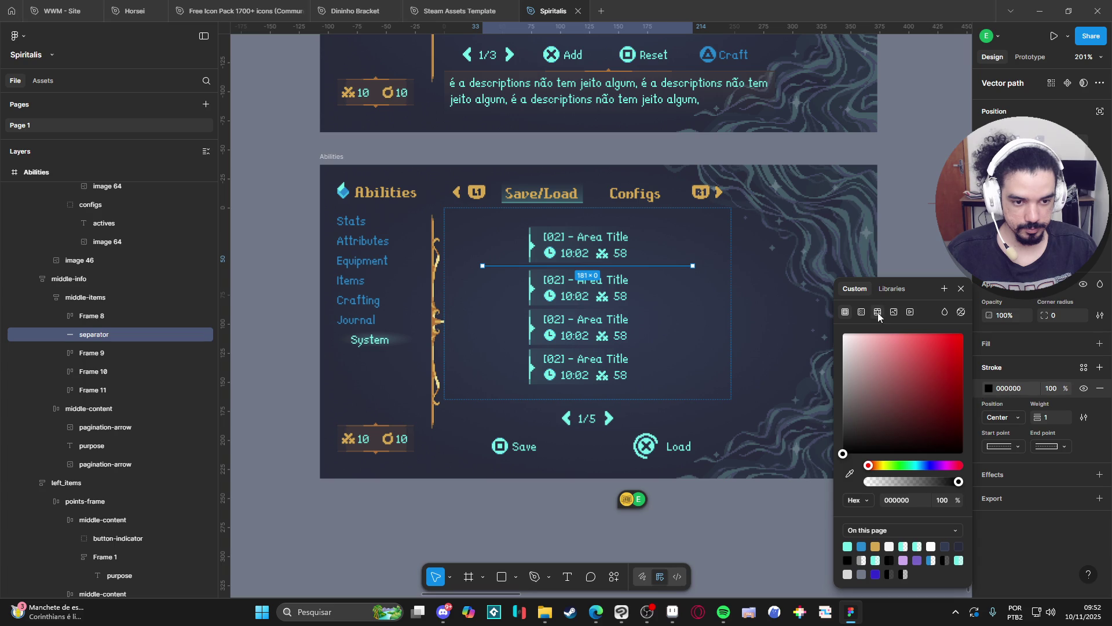
Give the separator a radial gradient stroke with both stops set to cyan 73EFE8
click(861, 311)
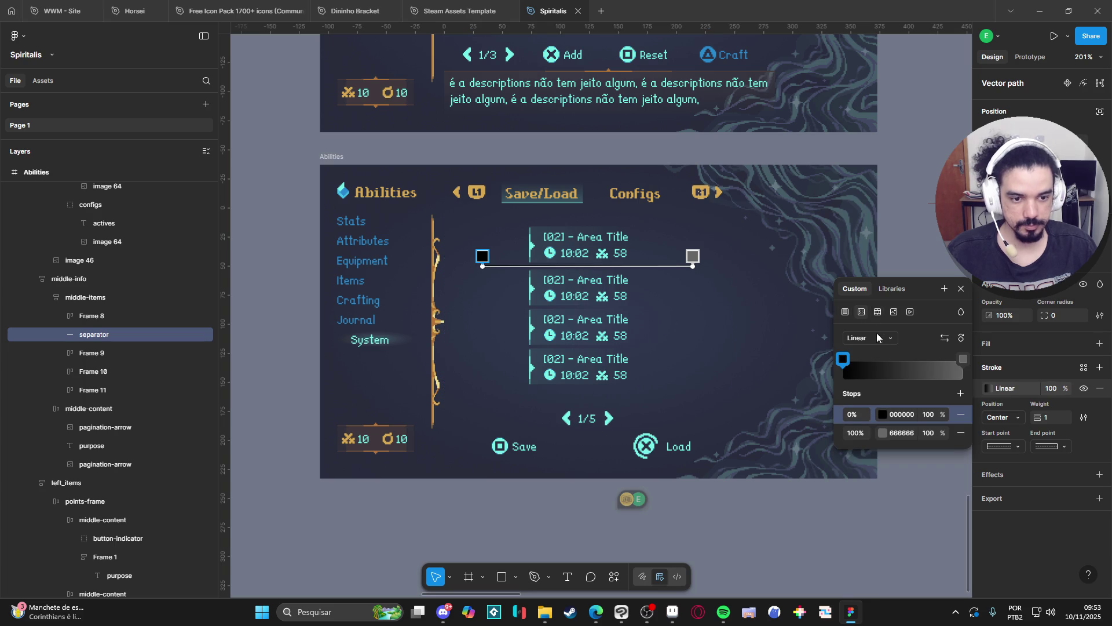
click(869, 338)
click(878, 353)
click(882, 414)
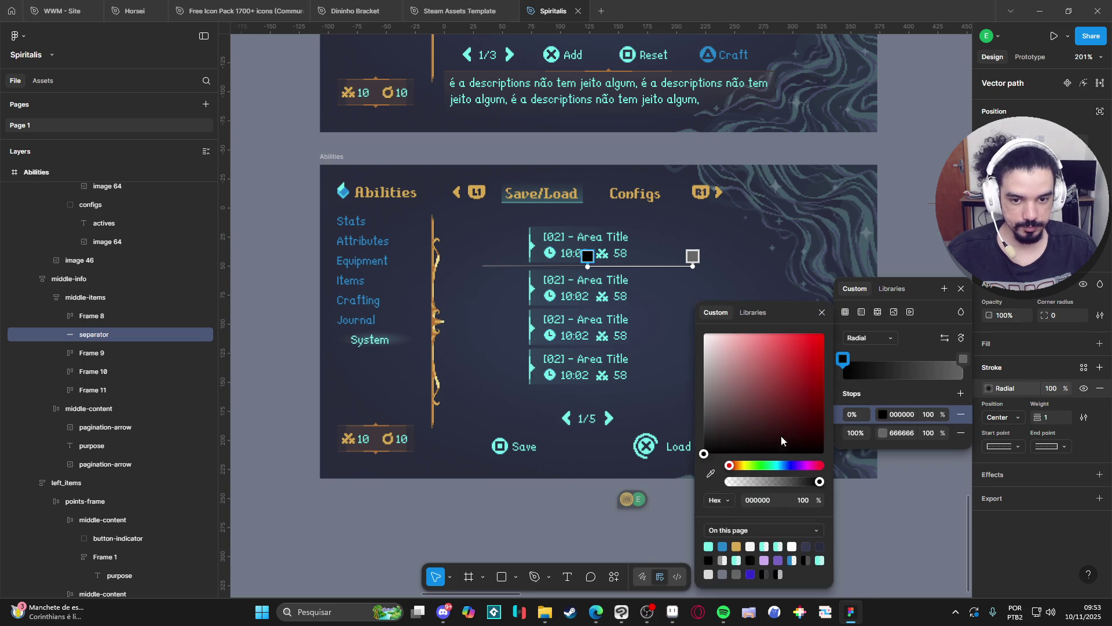
click(709, 546)
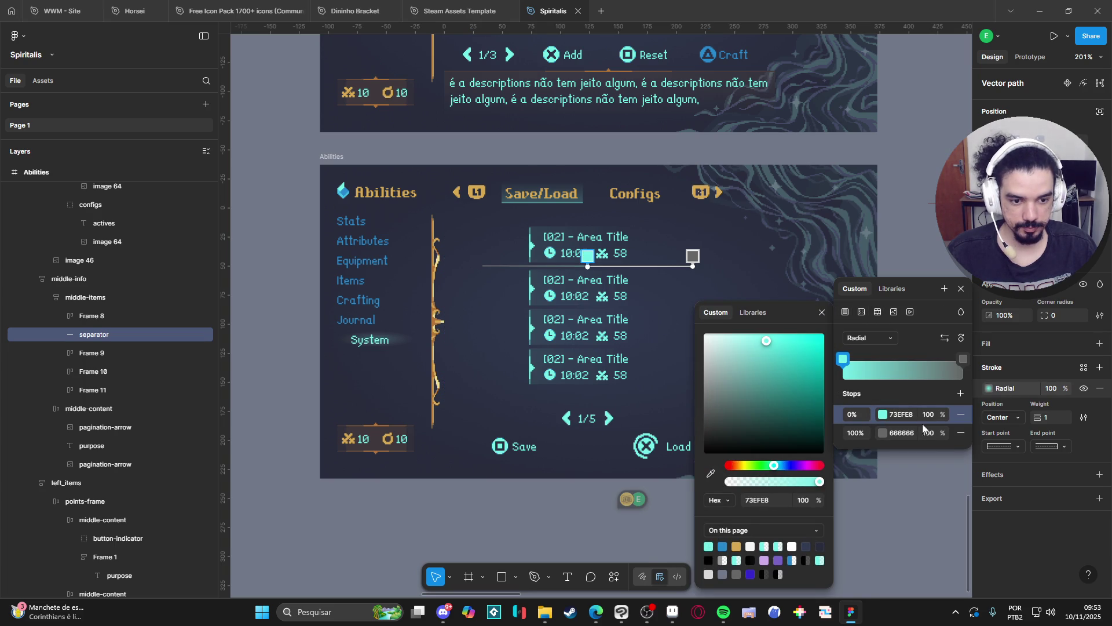
click(963, 359)
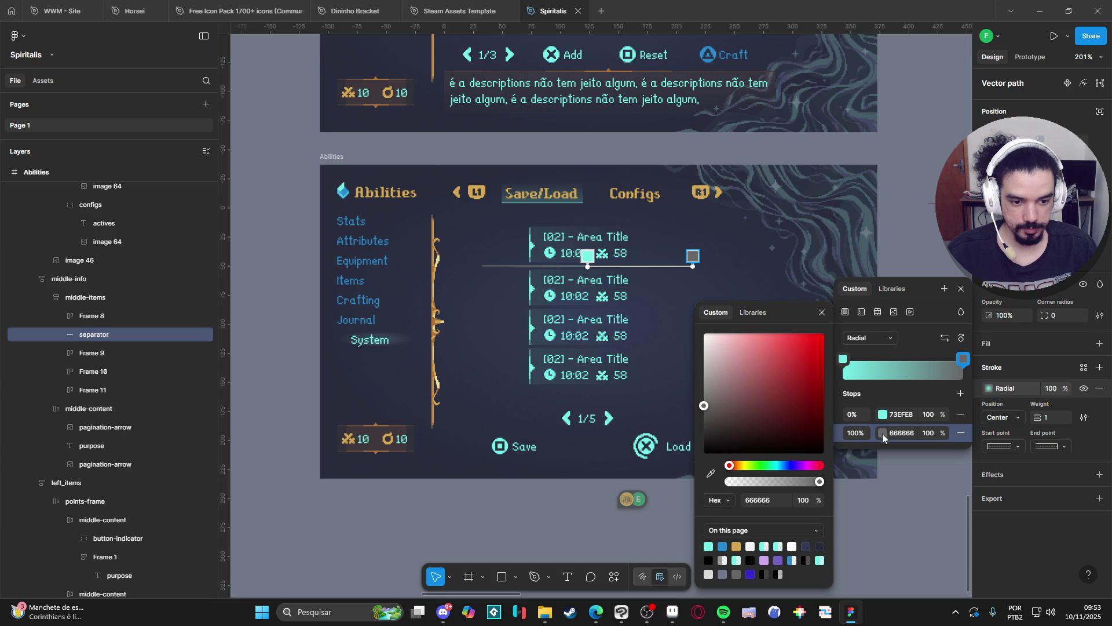
click(883, 433)
click(883, 434)
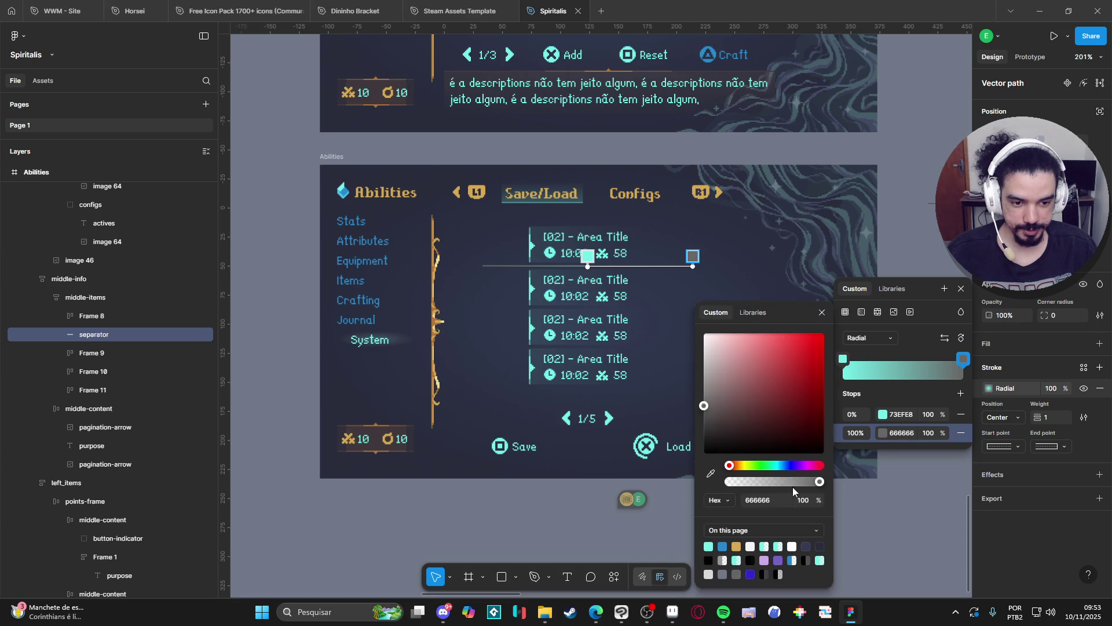
click(709, 546)
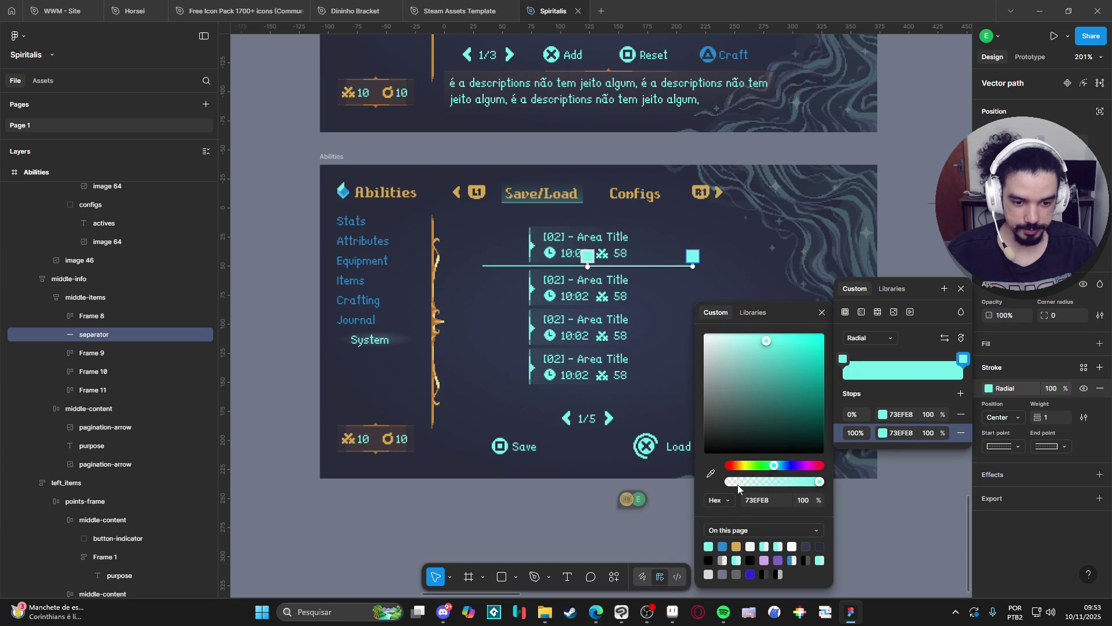
click(1004, 537)
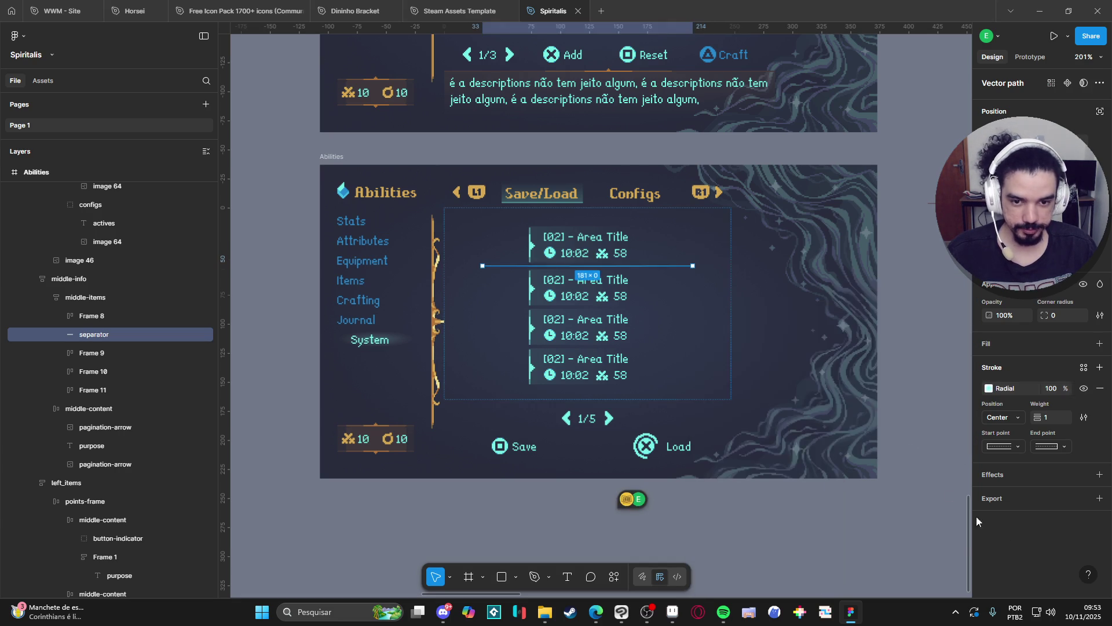
click(799, 496)
scroll(638, 272, up, 1)
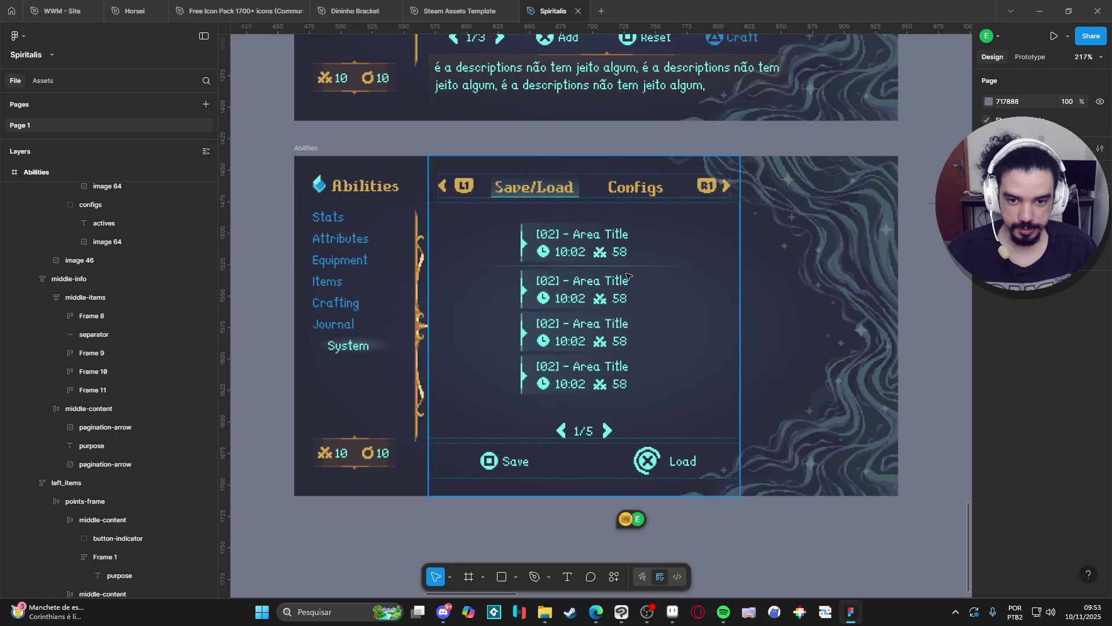
Set the separator's width to Fill container across the slot list
click(638, 266)
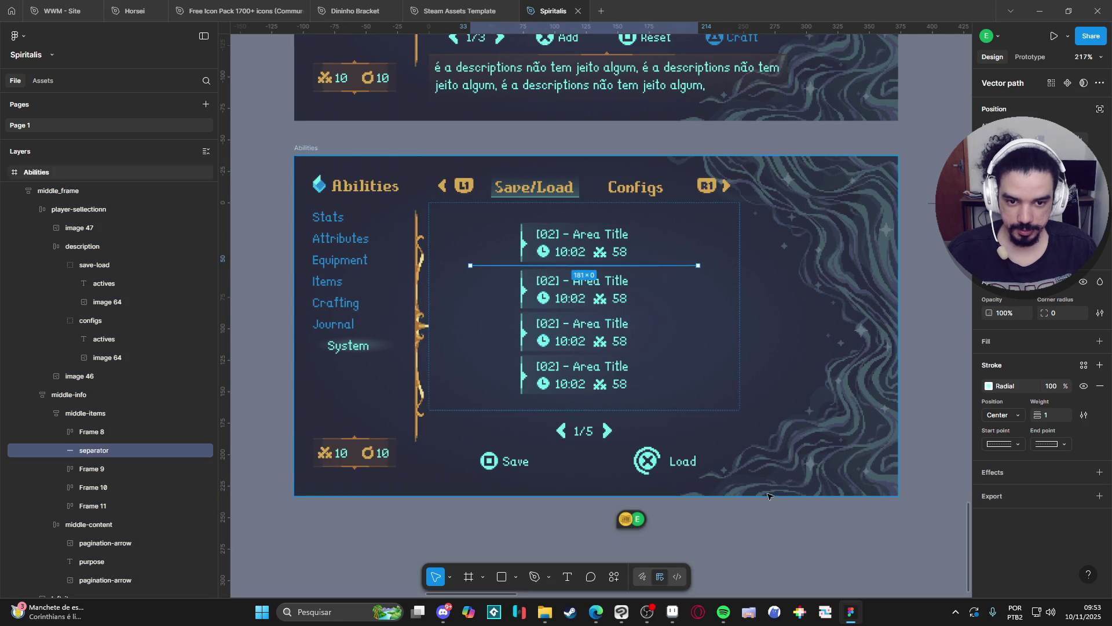
key(Escape)
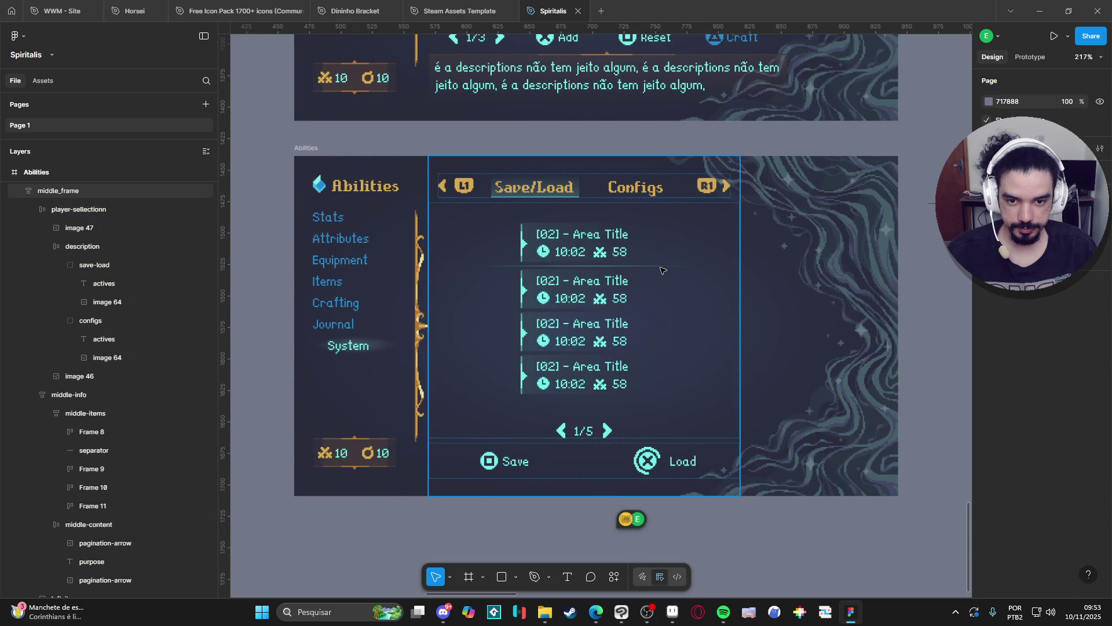
click(662, 269)
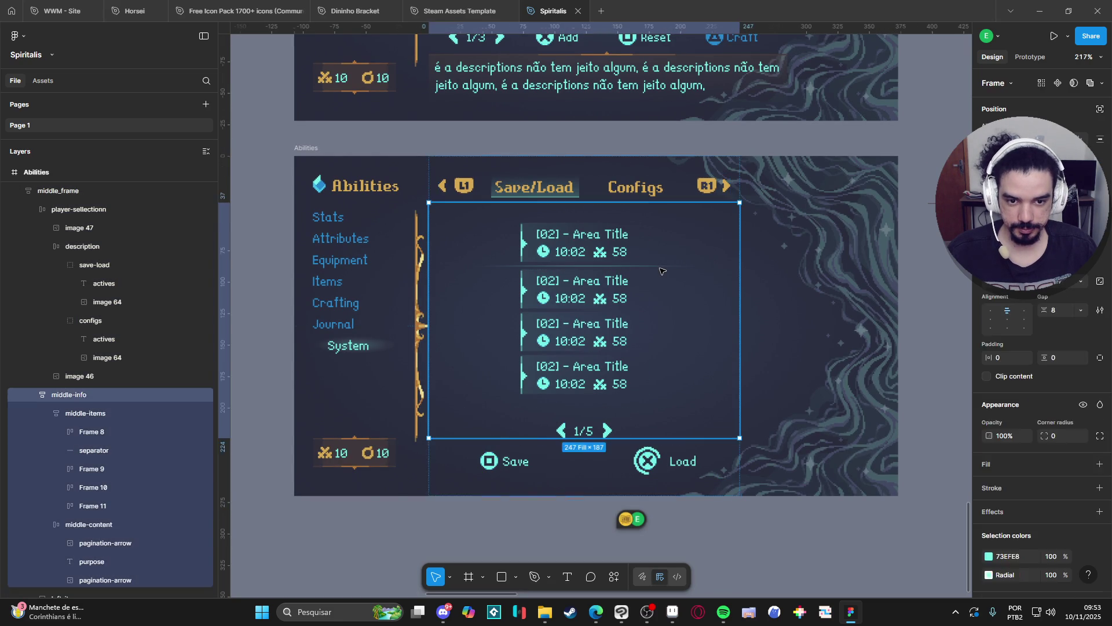
click(1008, 253)
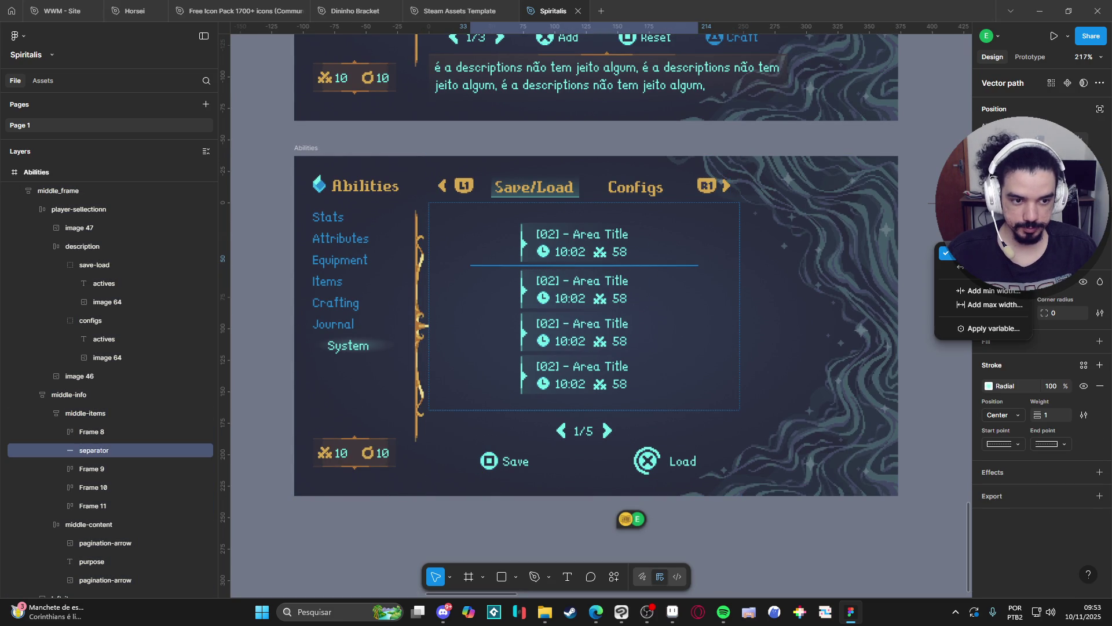
key(Escape)
key(Escape)
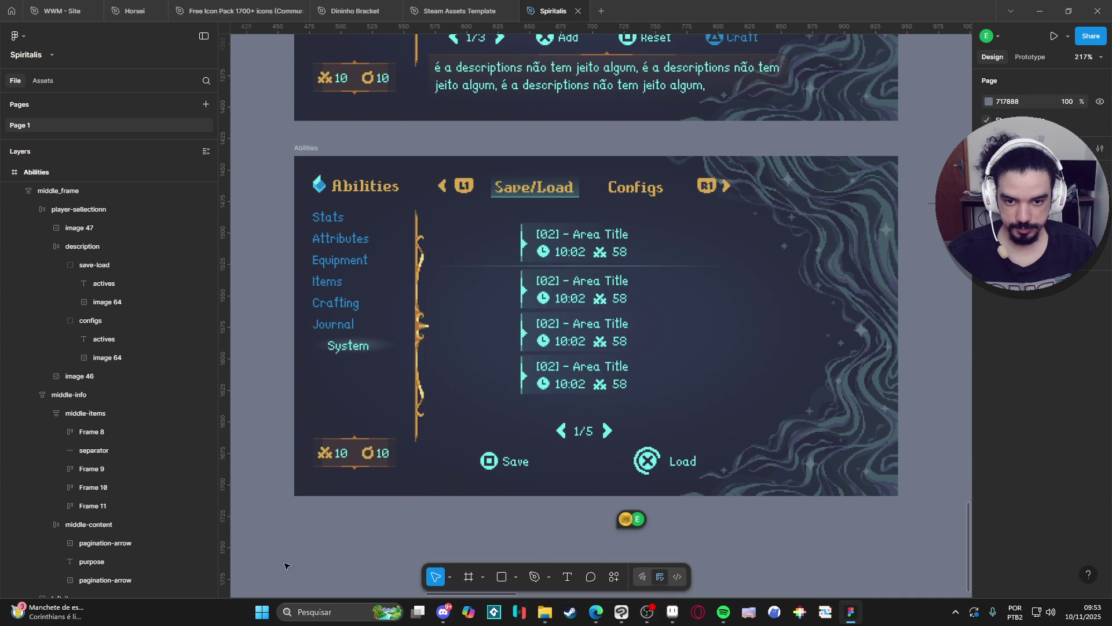
Duplicate the separator and place the copy between the second and third slots
click(128, 449)
key(ctrl+d)
drag(117, 471, 116, 533)
click(794, 552)
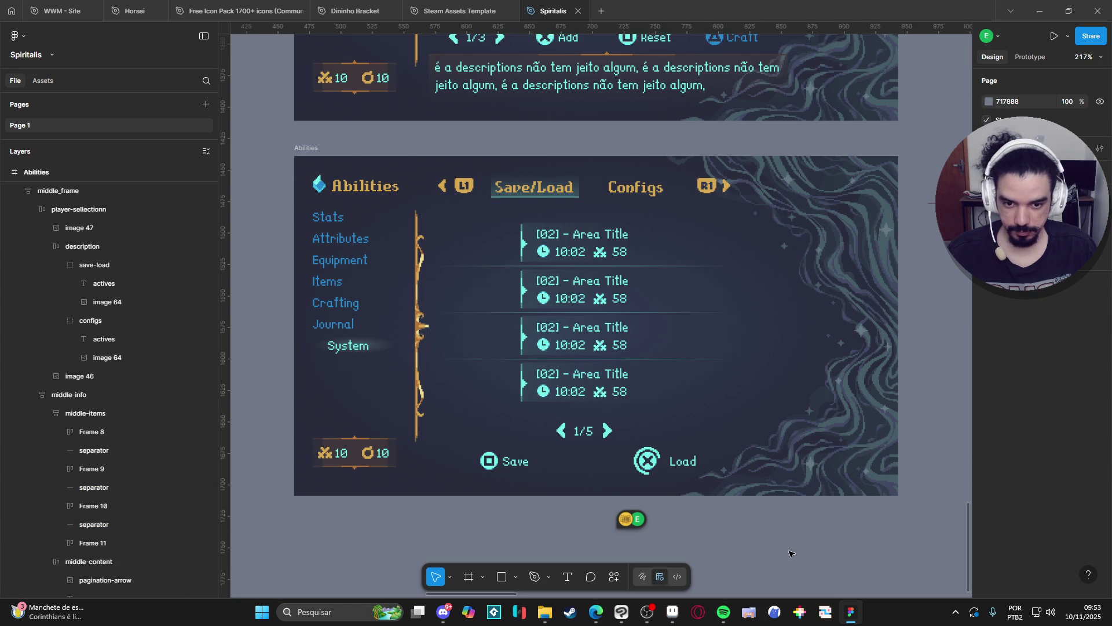
scroll(761, 534, down, 1)
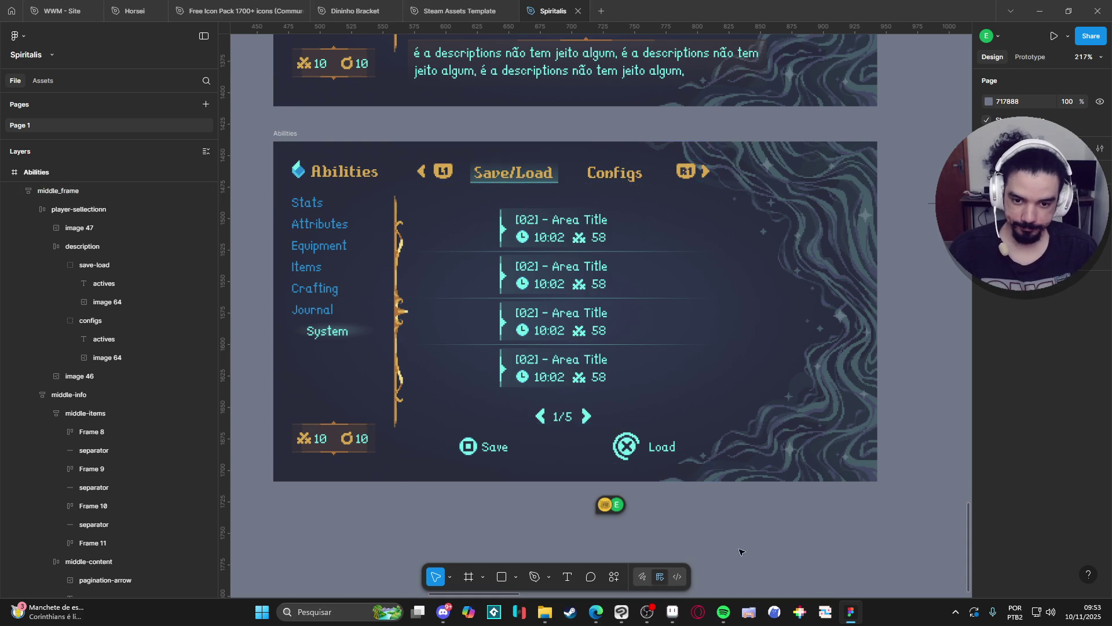
Paste more separators, placing one below the last slot and one above the first
click(123, 525)
key(ctrl+c)
click(125, 537)
key(ctrl+v)
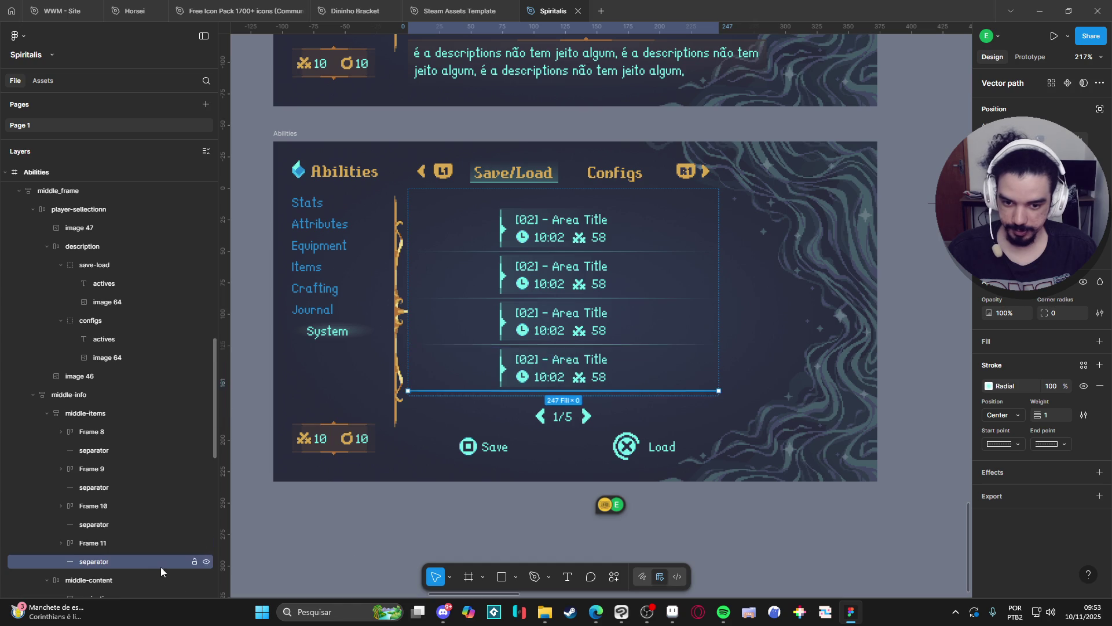
click(779, 567)
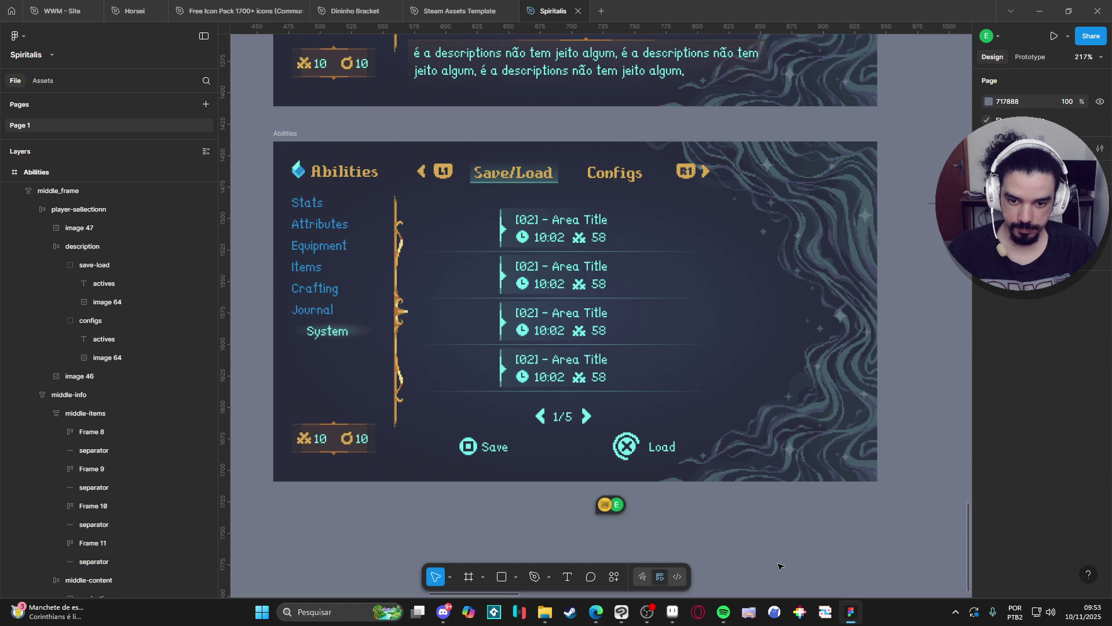
drag(117, 522, 116, 426)
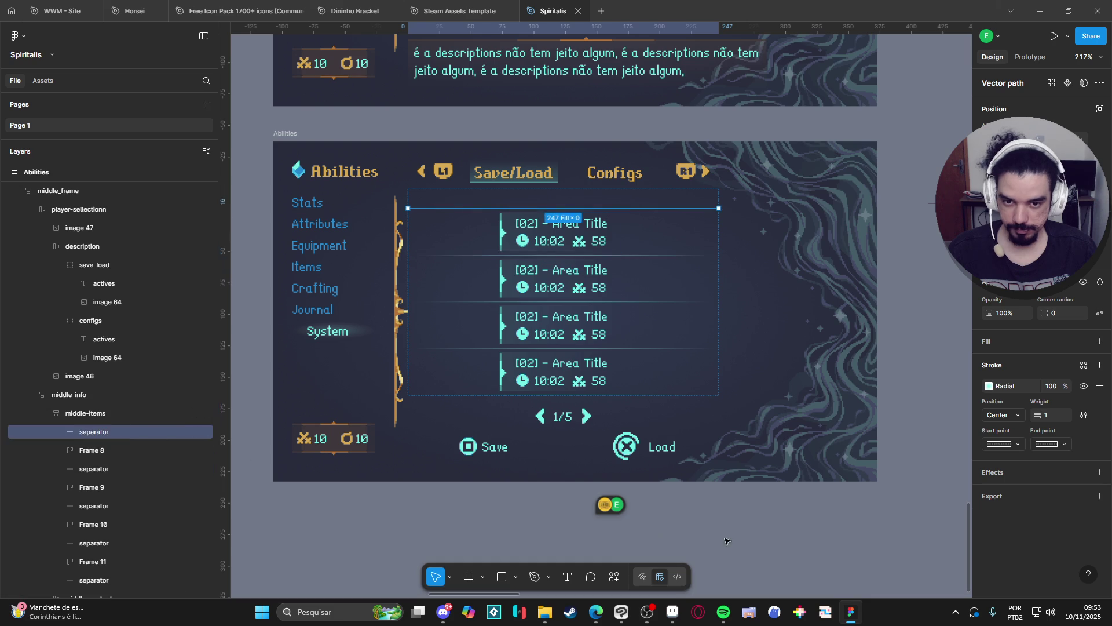
click(776, 553)
scroll(767, 551, right, 2)
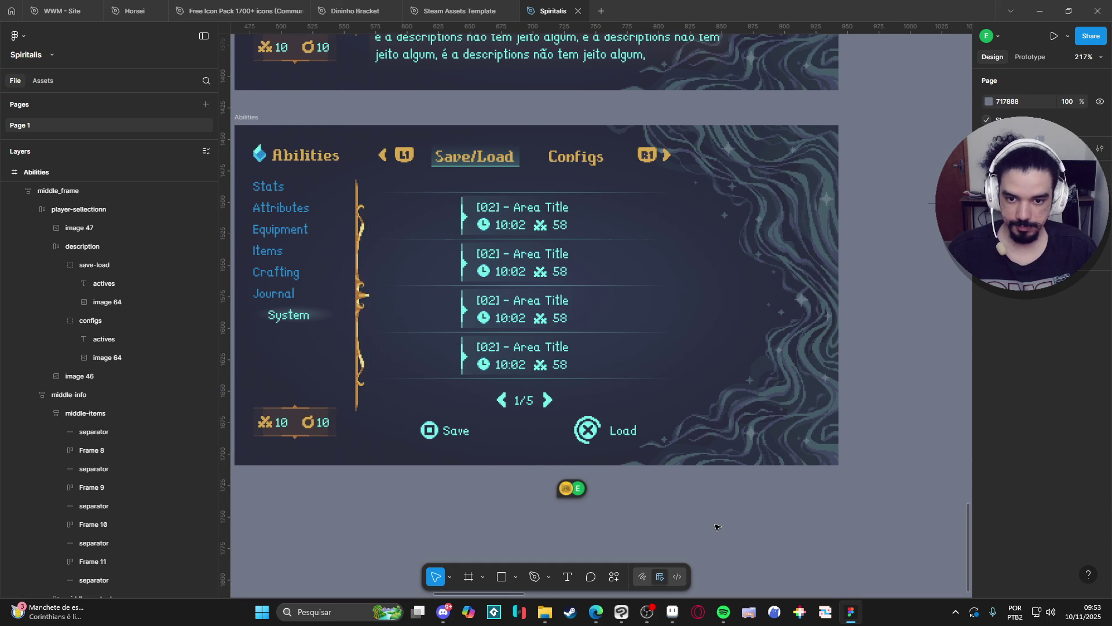
scroll(716, 526, left, 1)
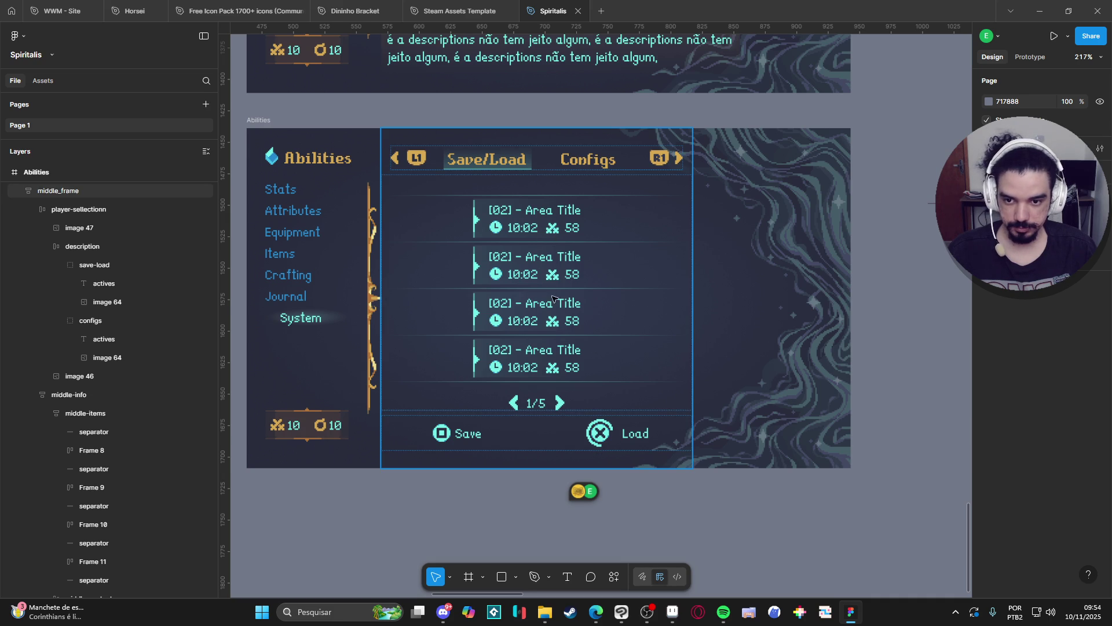
scroll(551, 296, left, 1)
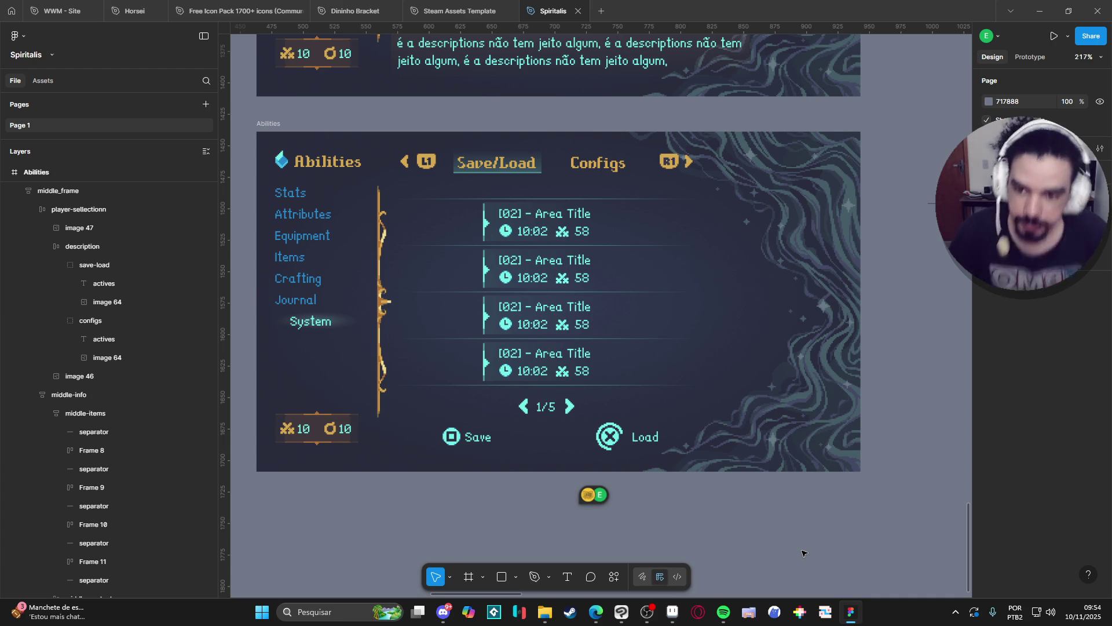
ctrl+scroll(389, 516, down, 3)
scroll(307, 243, up, 3)
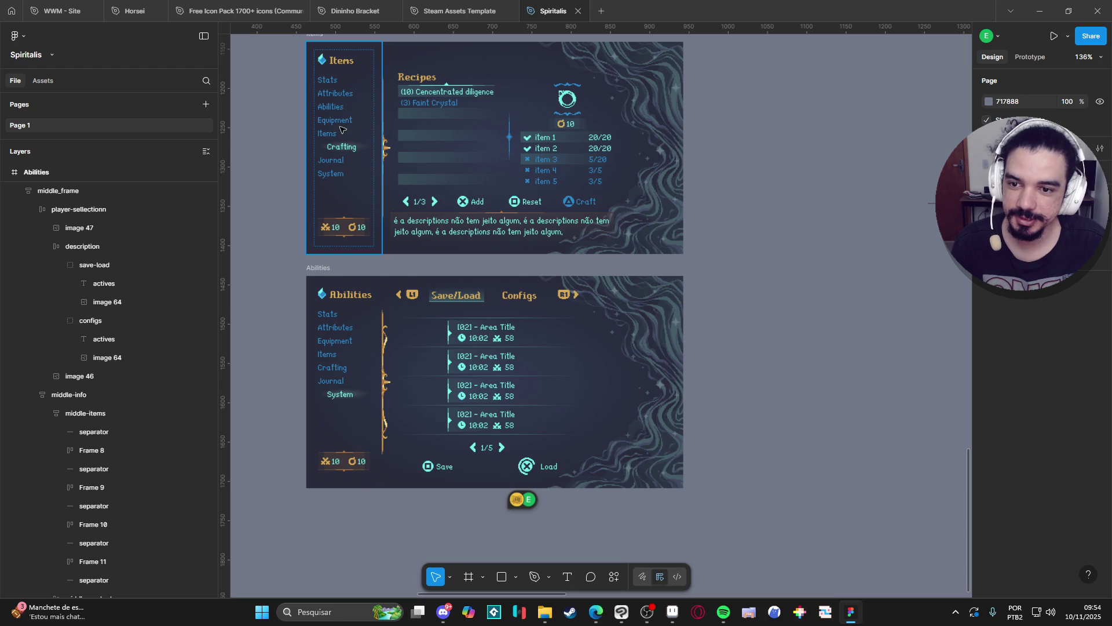
Duplicate the Attributes menu entry and rename the copy Abilities
ctrl+click(341, 329)
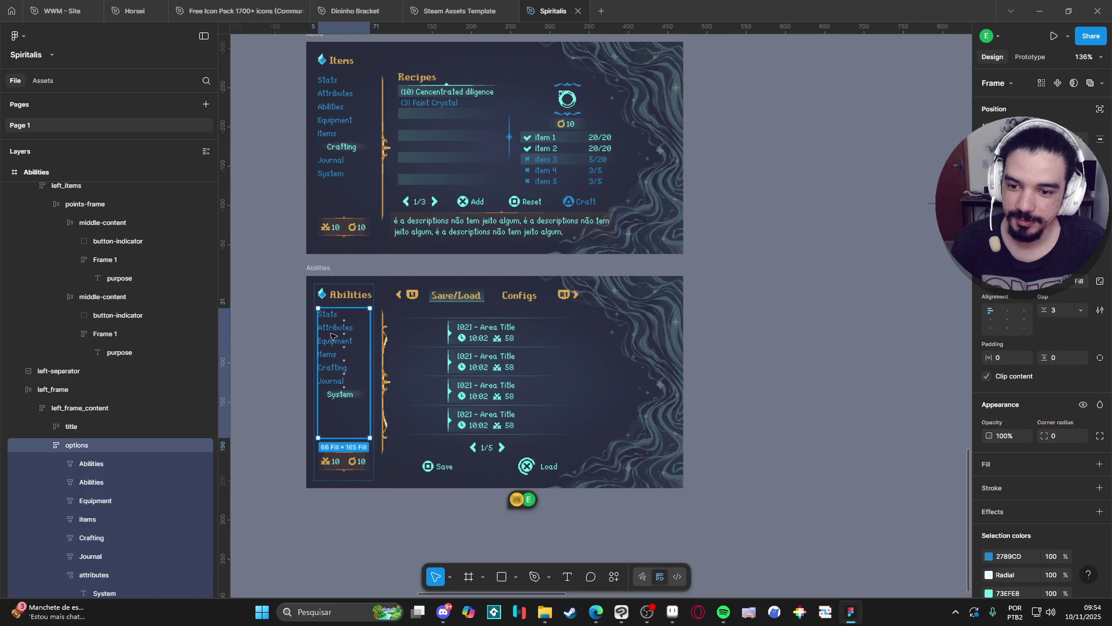
click(338, 330)
key(ctrl+d)
double_click(337, 344)
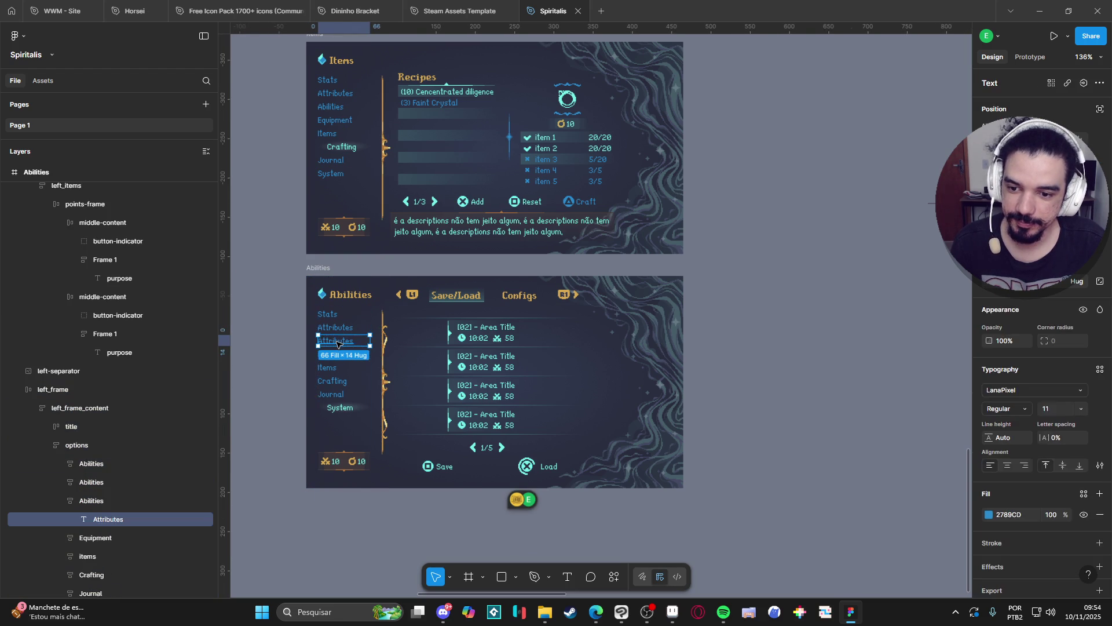
text(Abilities)
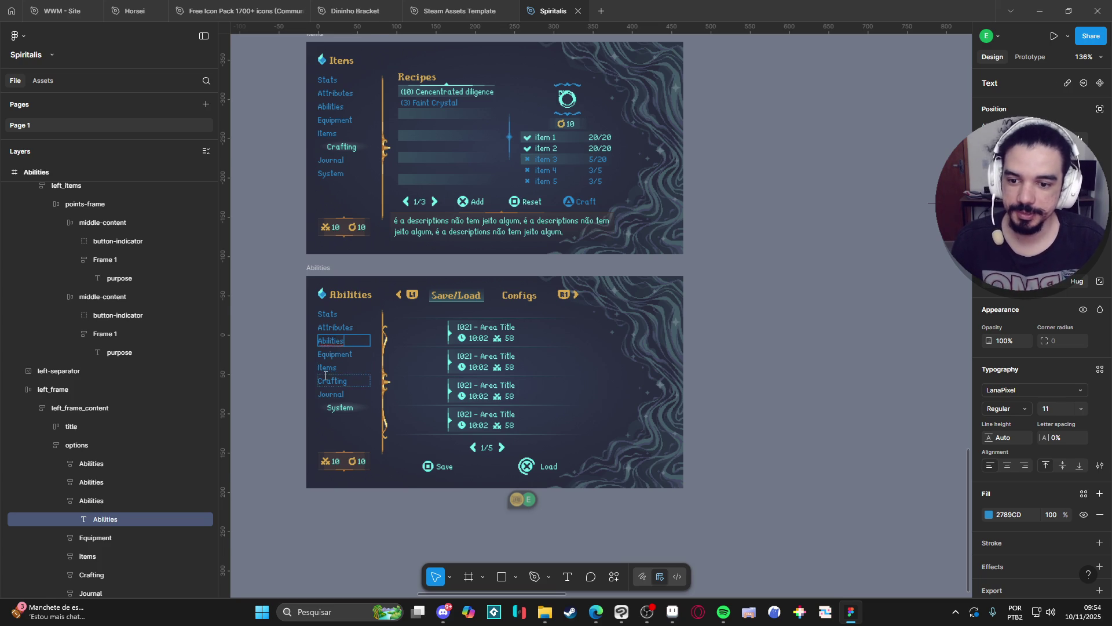
click(331, 381)
click(333, 354)
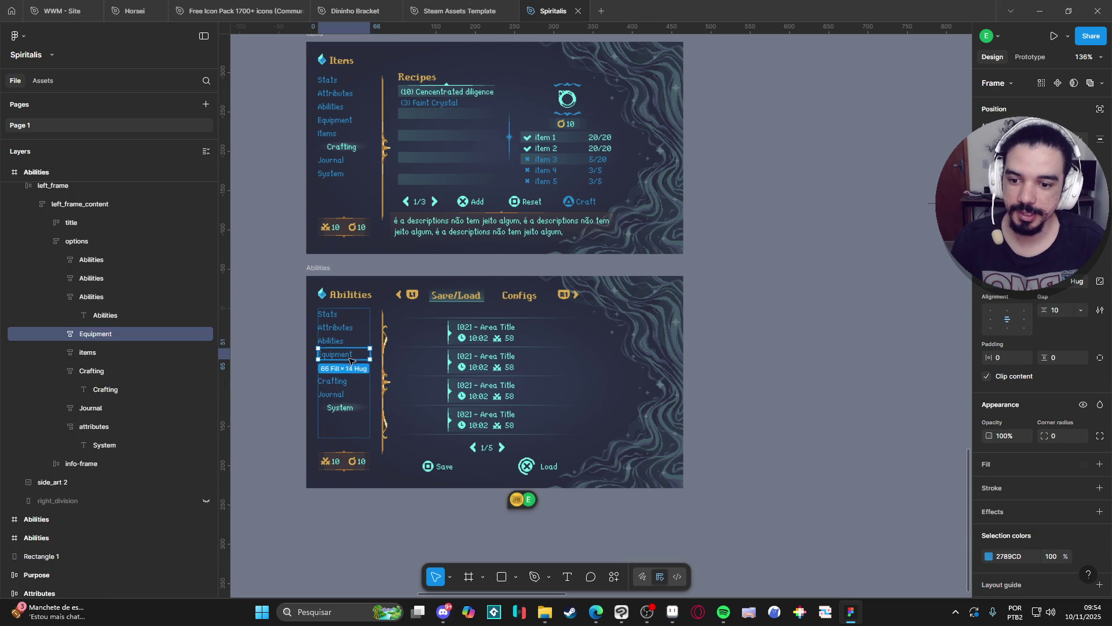
click(334, 383)
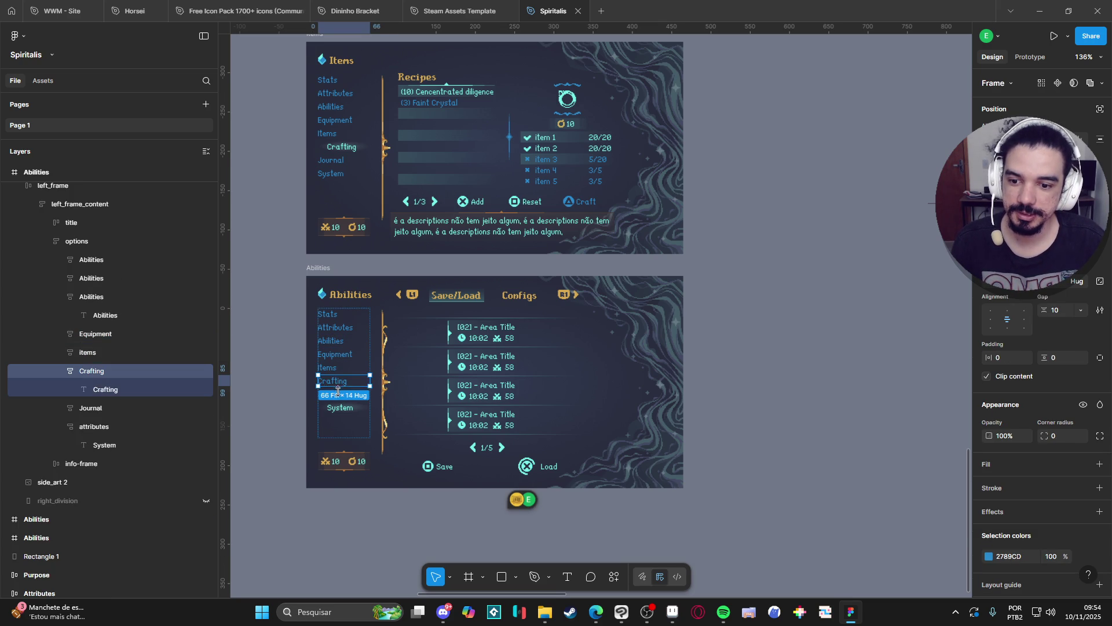
click(362, 511)
scroll(421, 524, up, 5)
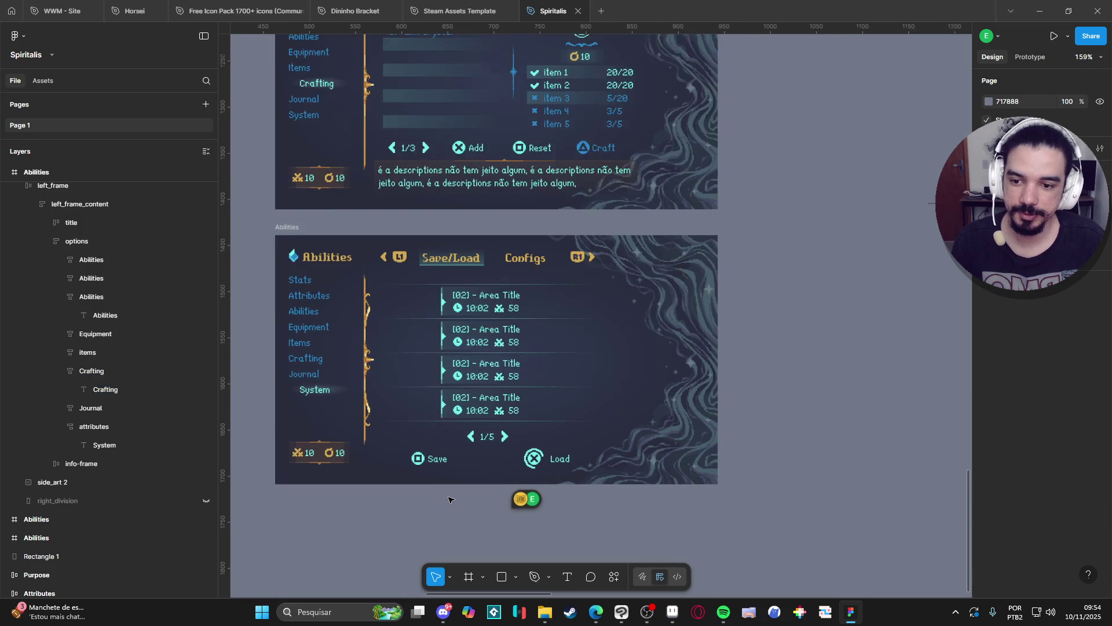
scroll(479, 495, up, 4)
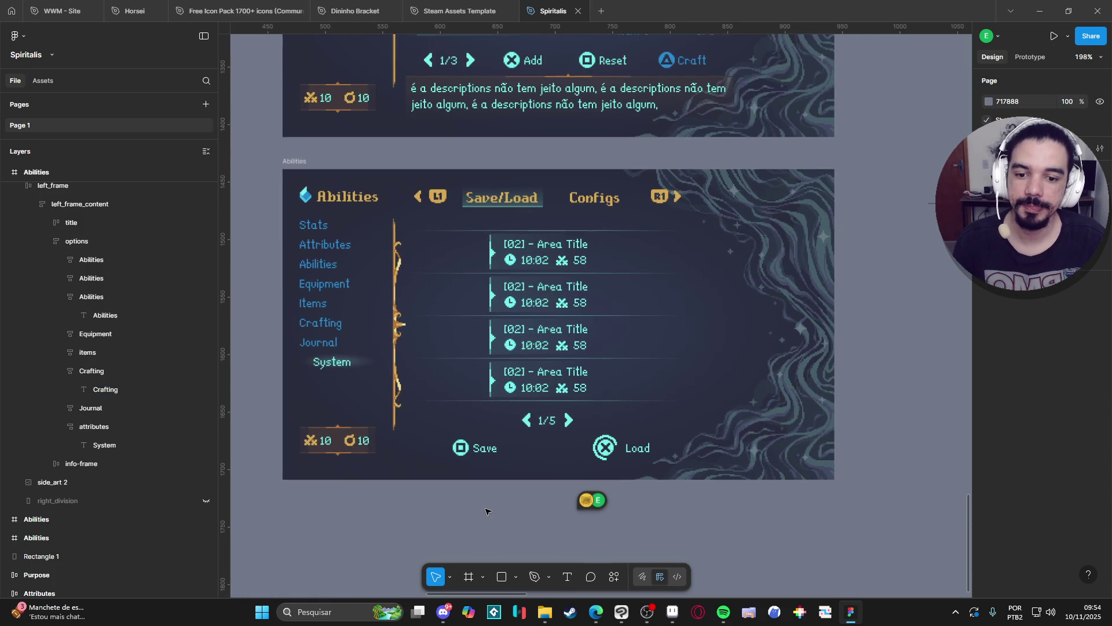
scroll(520, 498, up, 4)
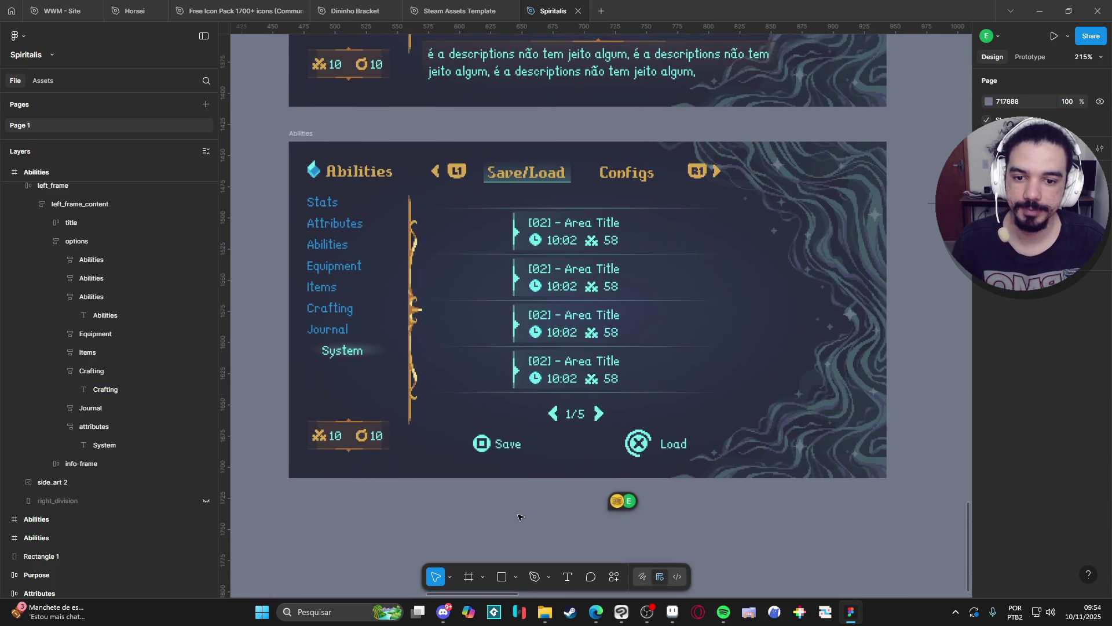
scroll(530, 522, up, 2)
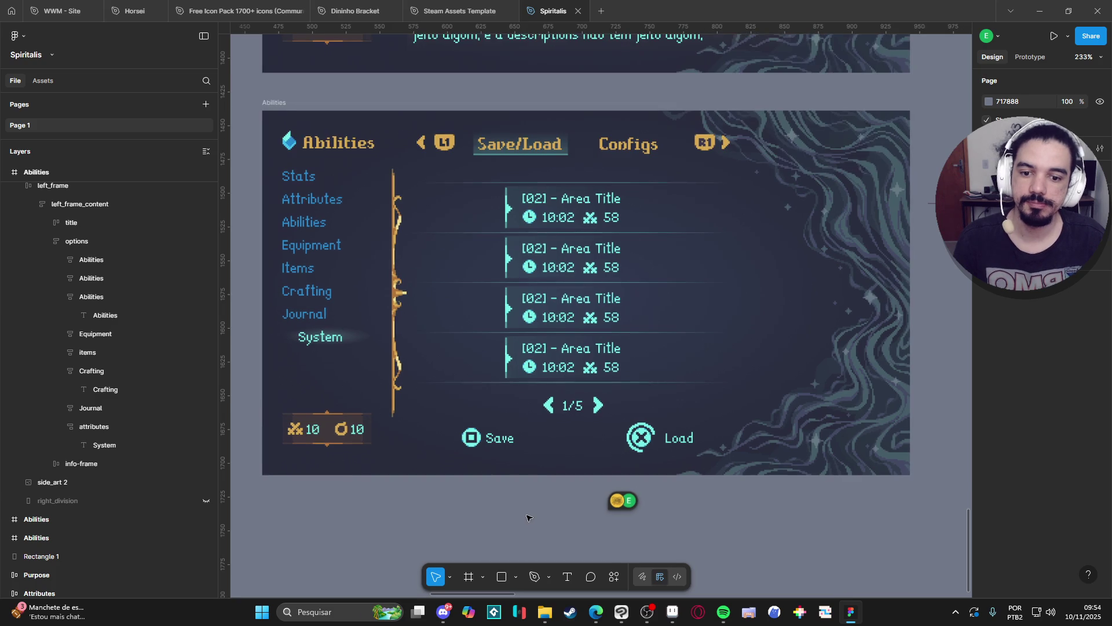
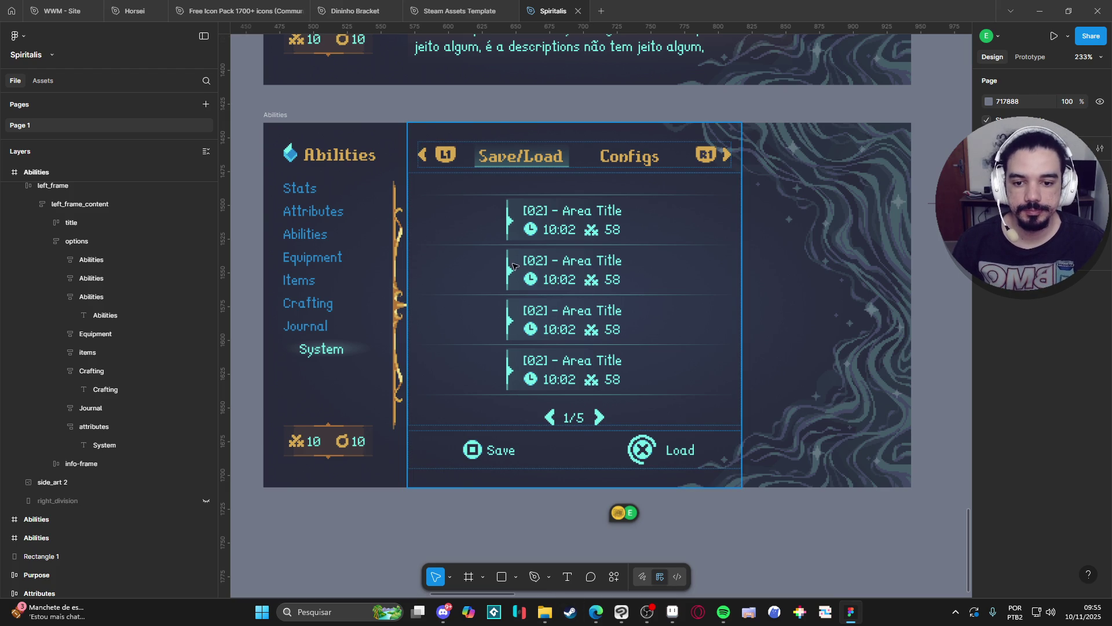
Change the first save slot's number from [02] to [01]
click(519, 223)
click(520, 223)
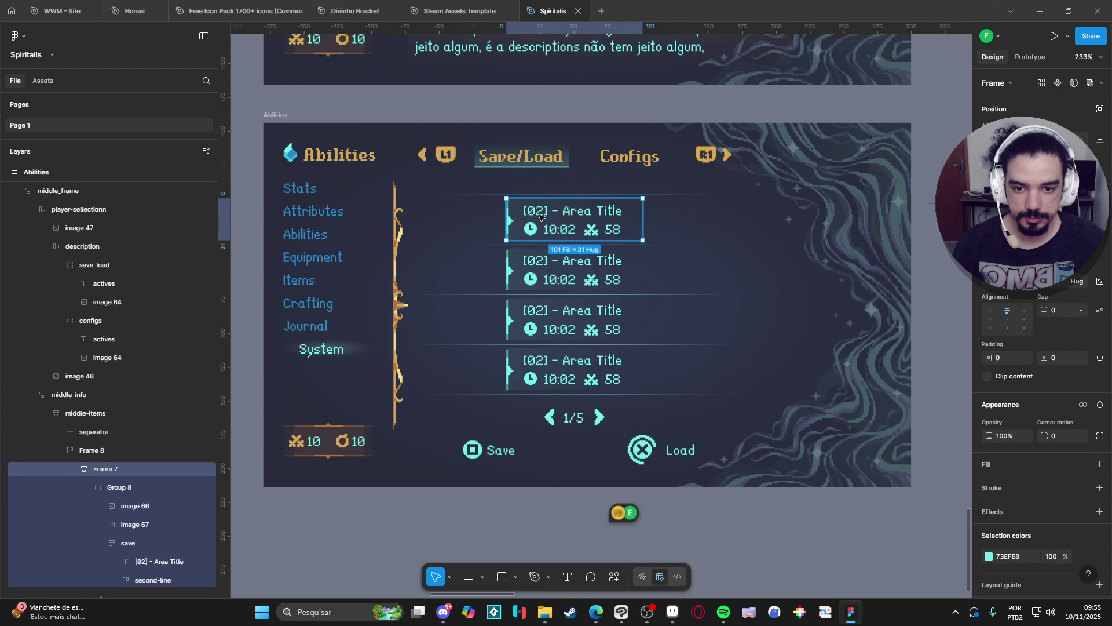
double_click(540, 217)
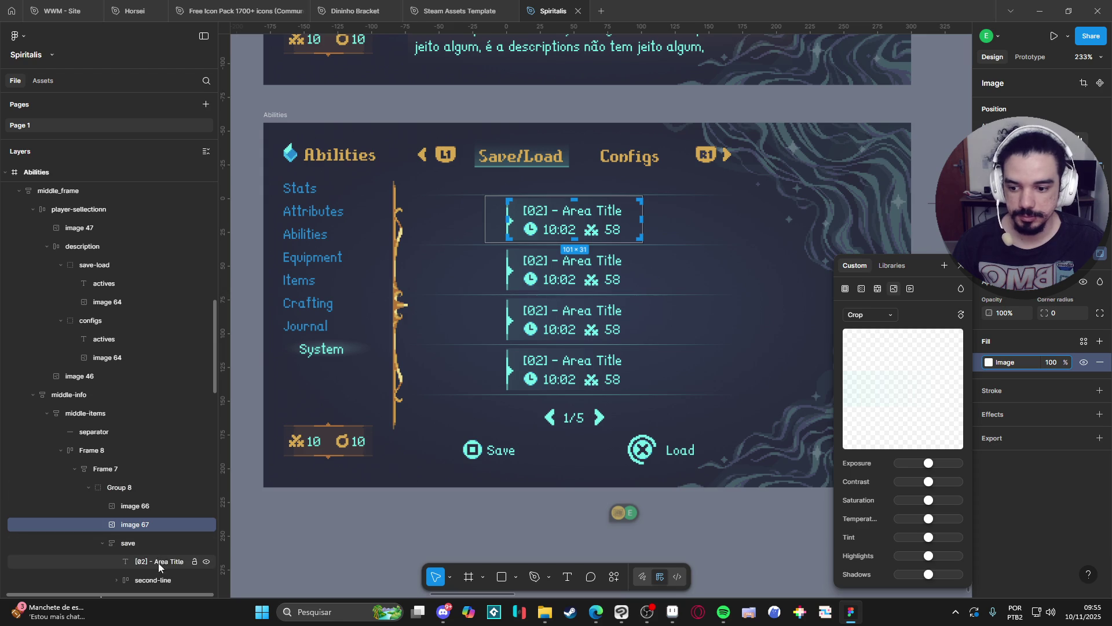
click(159, 562)
click(120, 487)
click(135, 525)
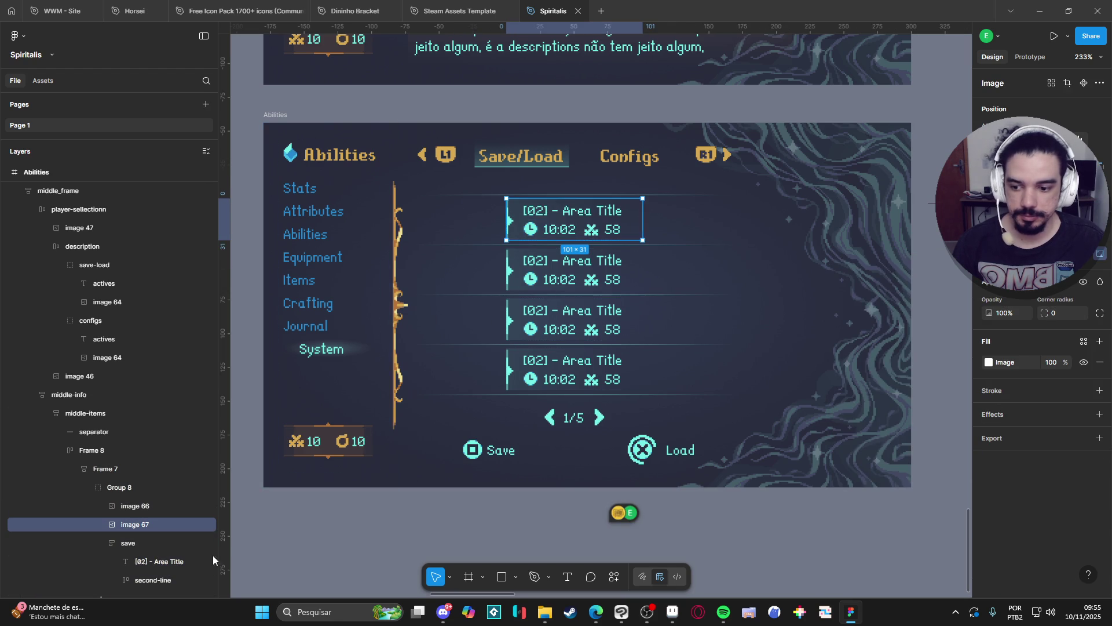
click(165, 560)
key(Return)
click(536, 213)
key(Delete)
text(1)
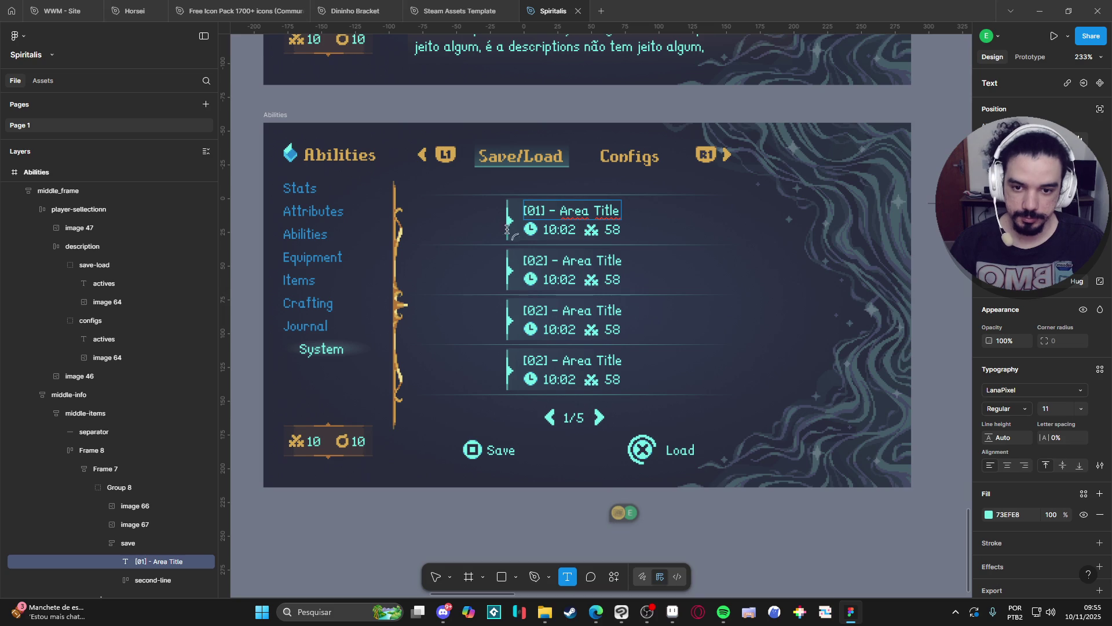
Set the third and fourth slot numbers to [03] and [04]
click(536, 314)
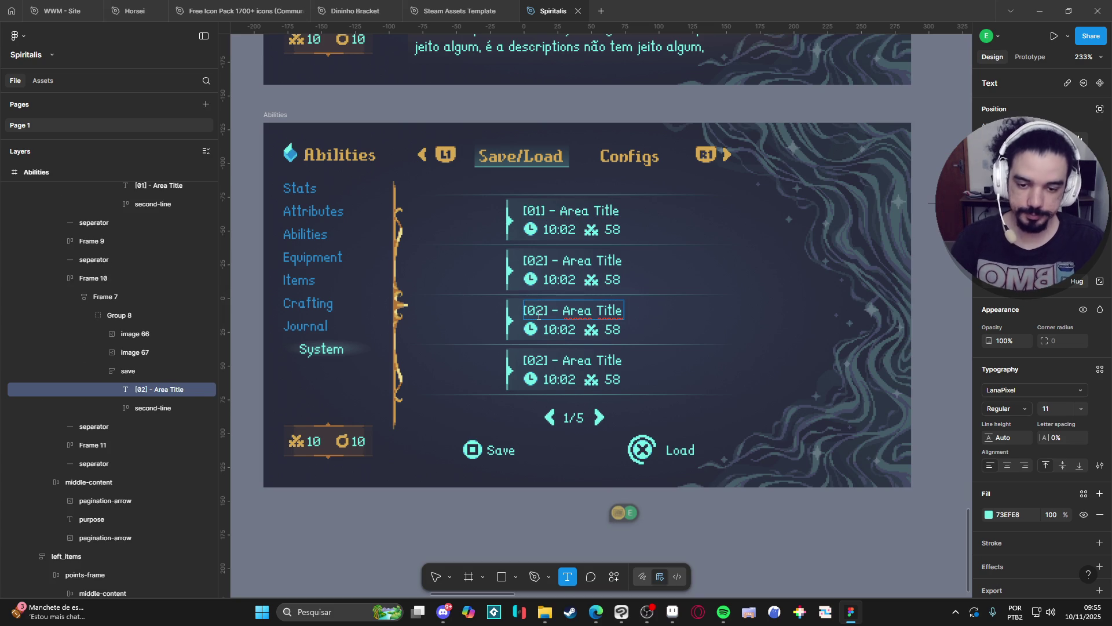
text(3)
click(537, 360)
key(Delete)
text(4)
Replace 'Area Title' in slot [03] with 'Empty'
click(565, 314)
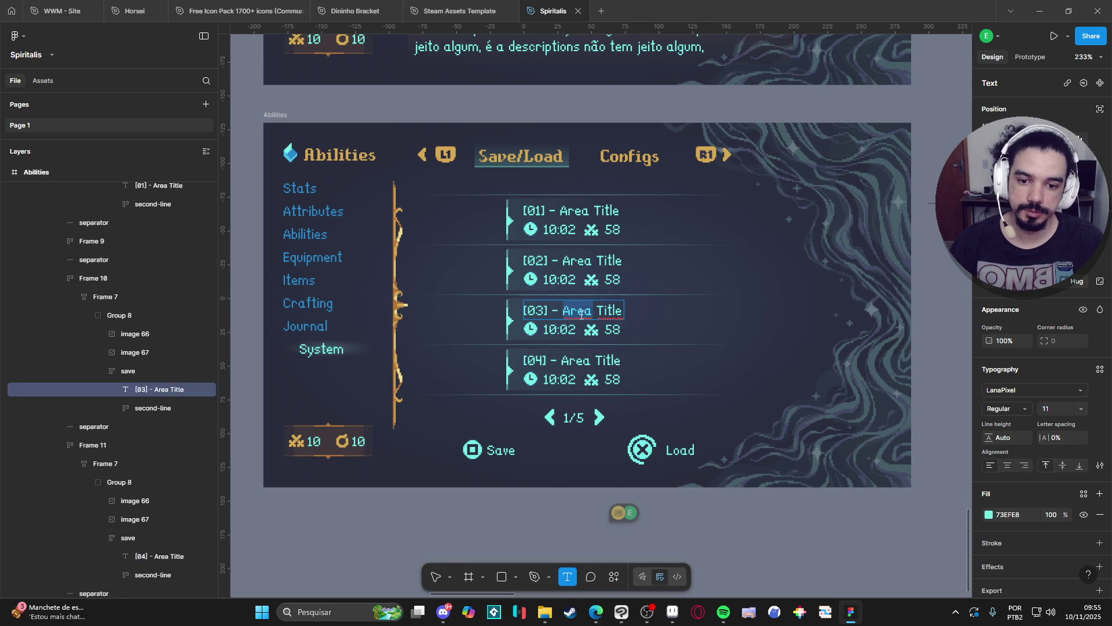
drag(564, 315, 623, 309)
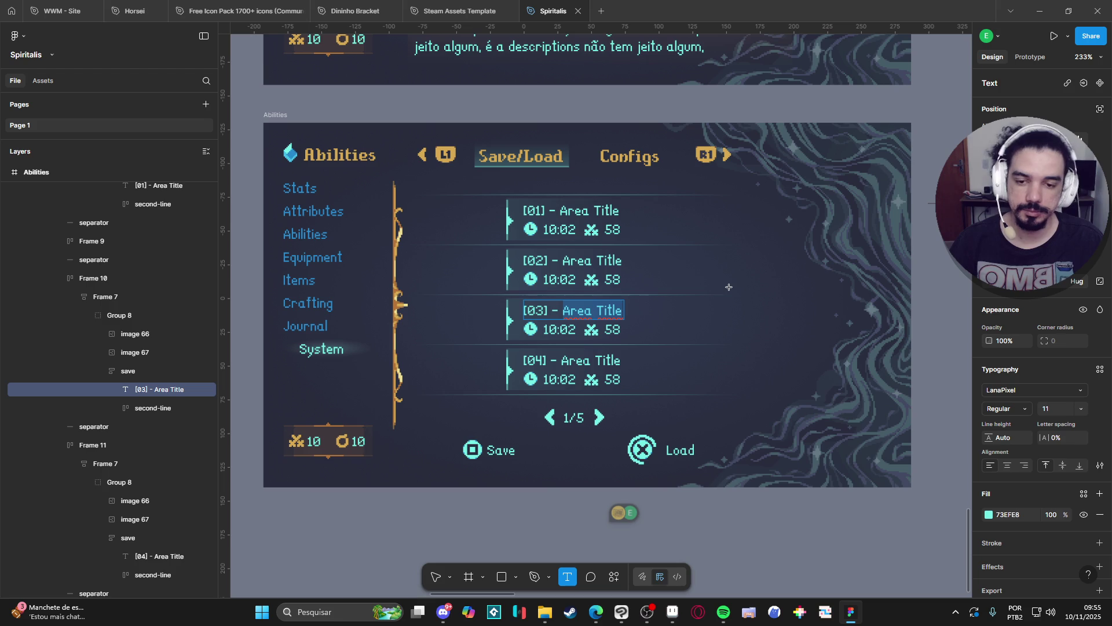
text(Empty)
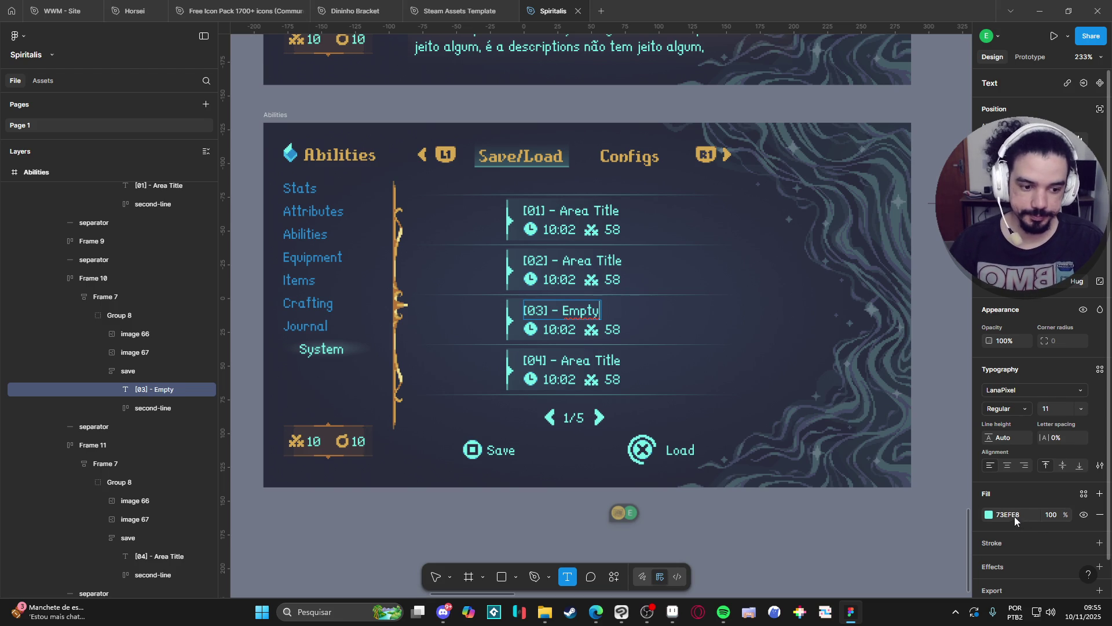
Recolour the [03] title, time and count text to darker blue 2789CD
click(989, 514)
click(861, 545)
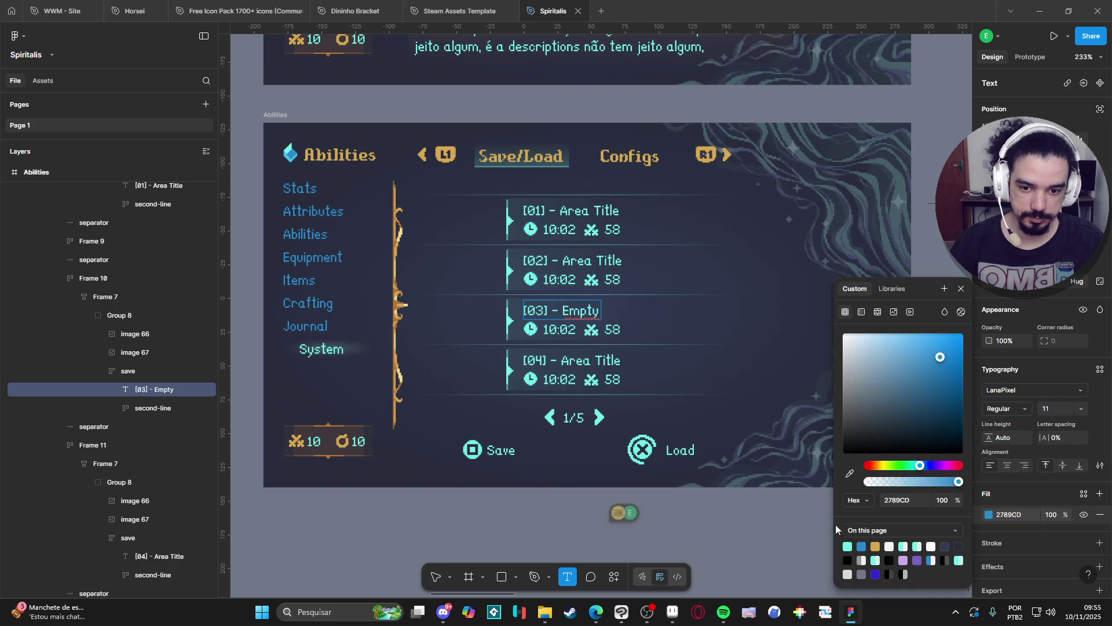
key(Escape)
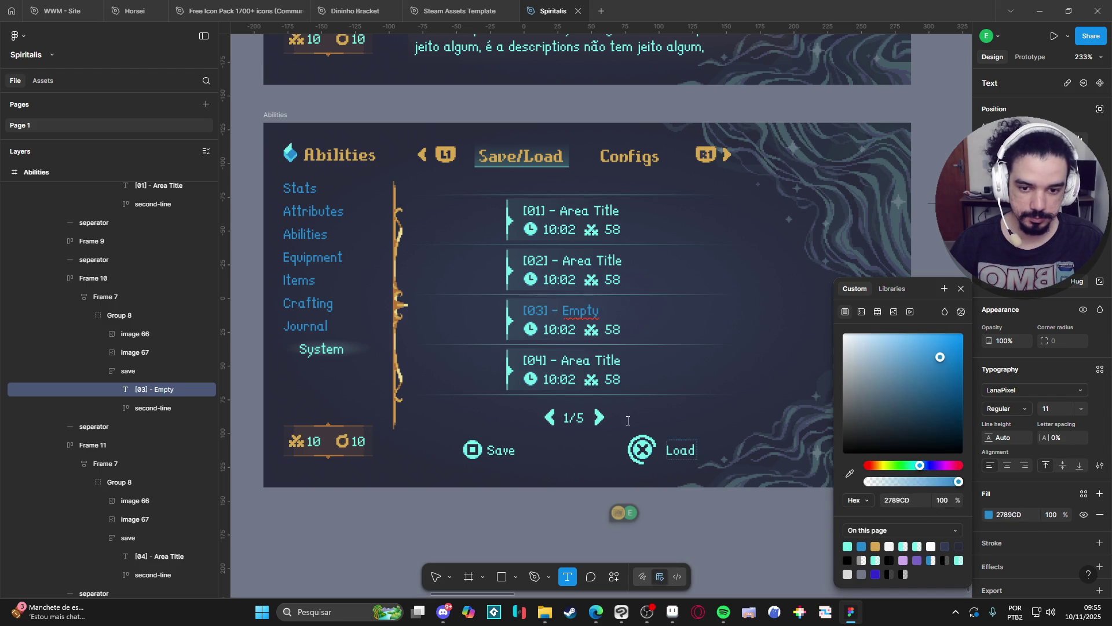
click(577, 325)
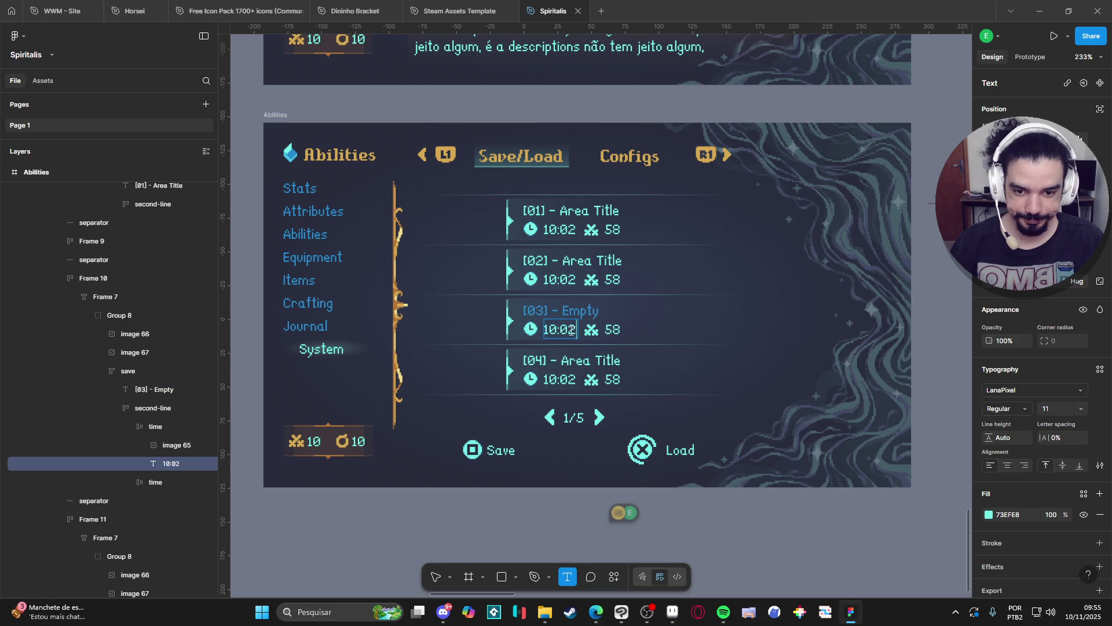
click(988, 514)
click(861, 545)
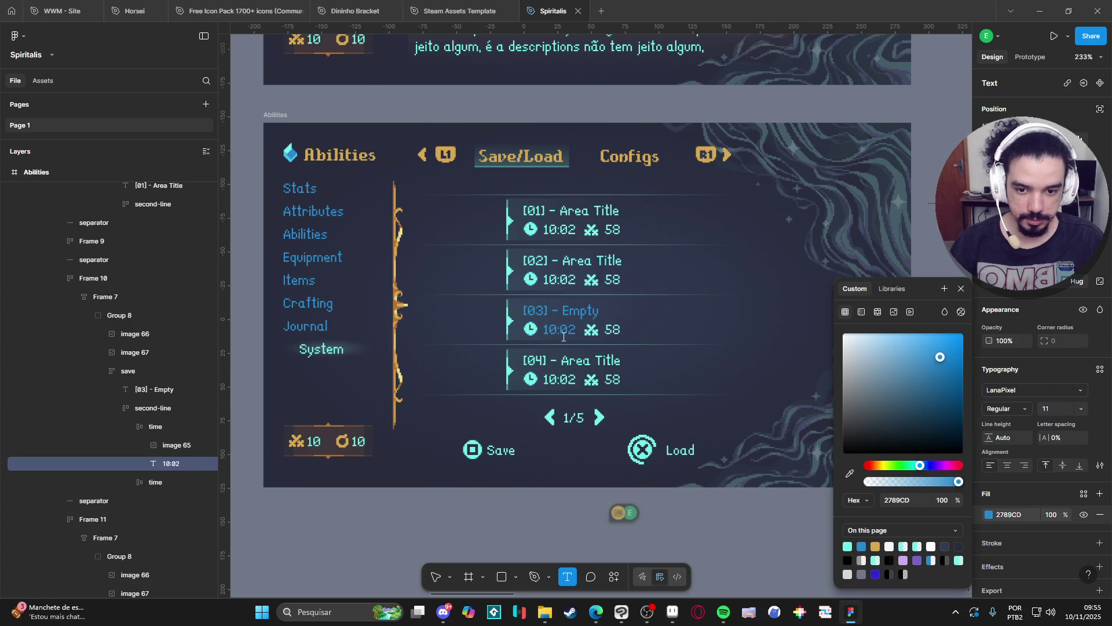
click(614, 333)
double_click(614, 333)
click(988, 514)
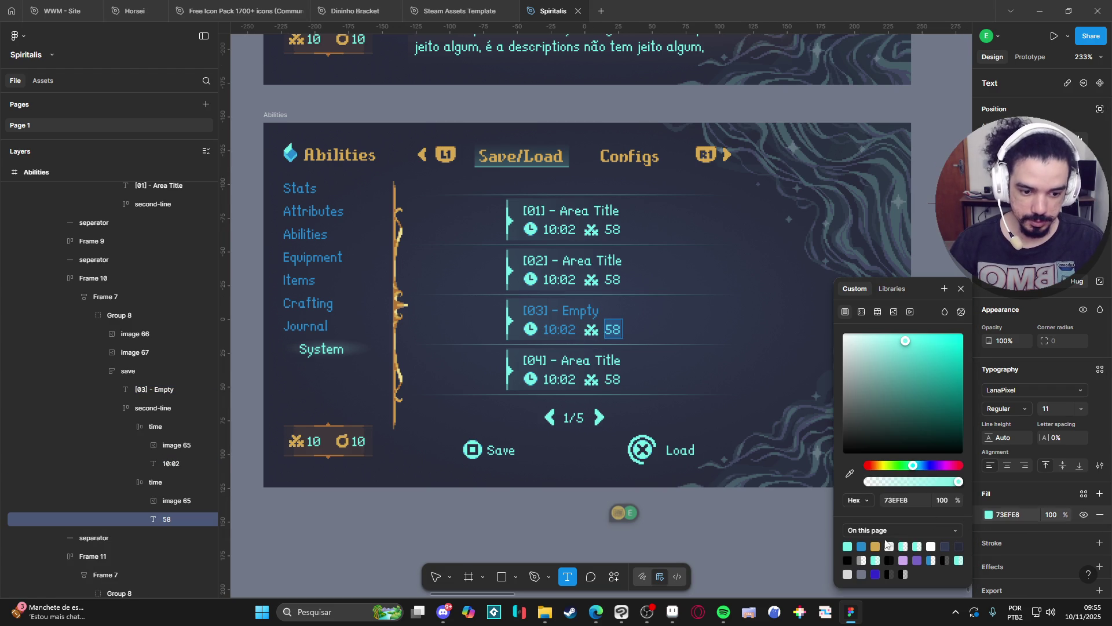
click(861, 545)
Change the [03] count from 58 to 0 and its time to 00:00
double_click(614, 329)
text(0)
double_click(559, 331)
drag(545, 329, 551, 329)
text(0)
key(BackSpace)
text(0)
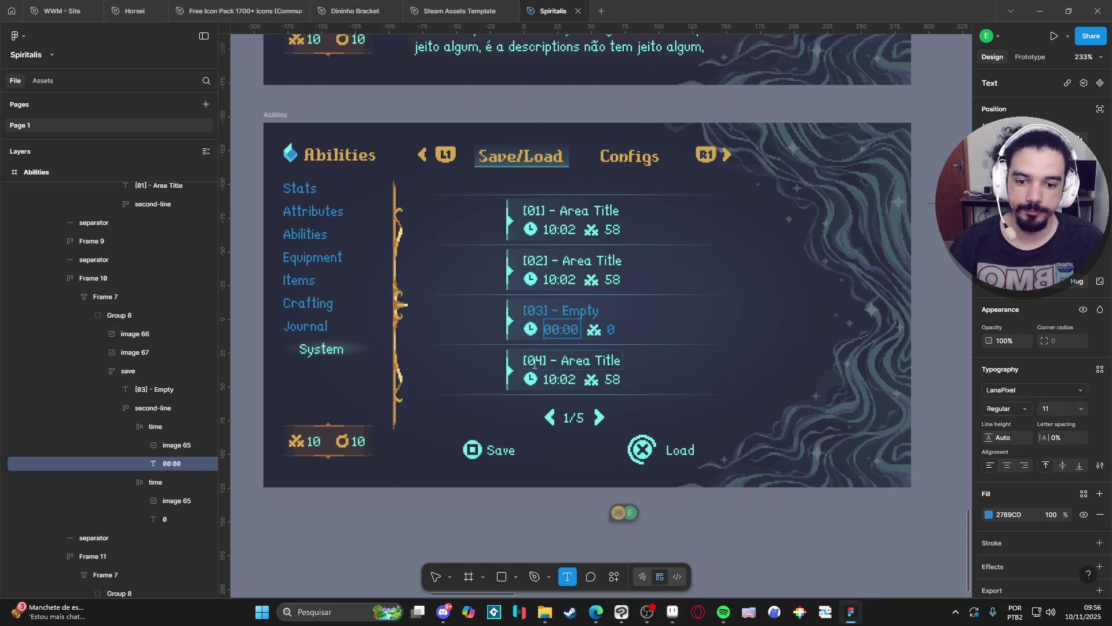
click(557, 358)
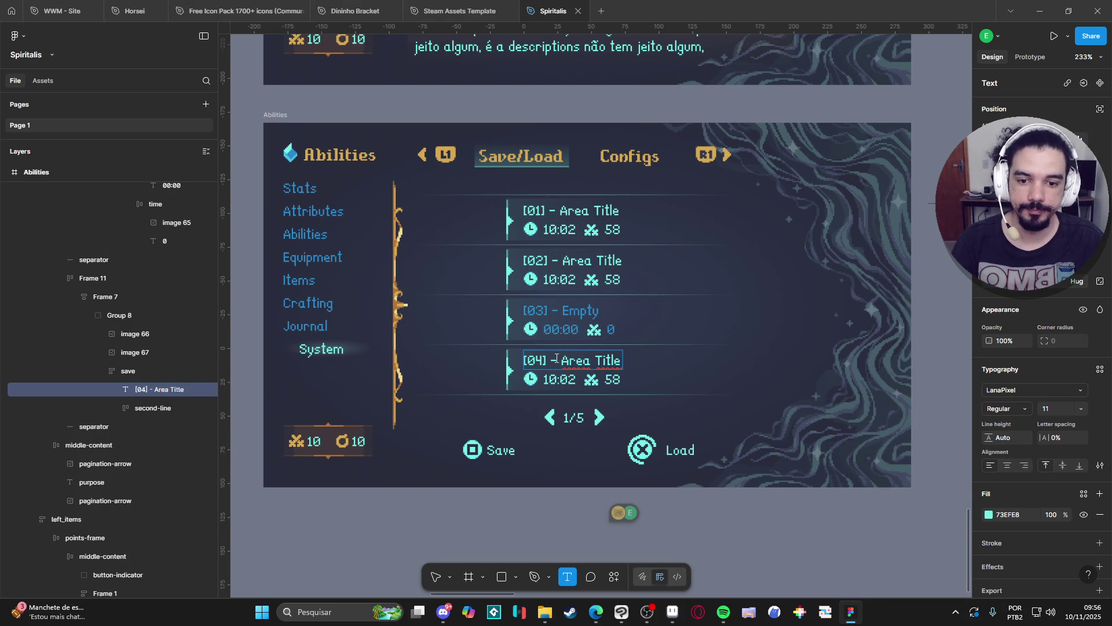
Retitle the fourth slot '[04] - Empty' by pasting the [03] title and renumbering it
click(559, 359)
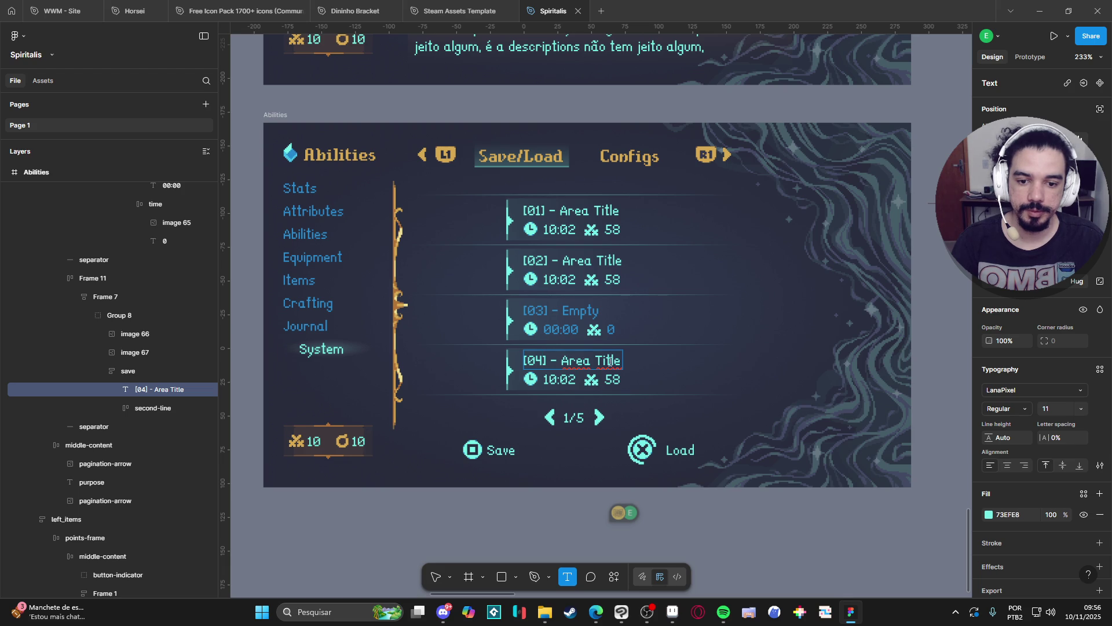
click(595, 316)
key(Return)
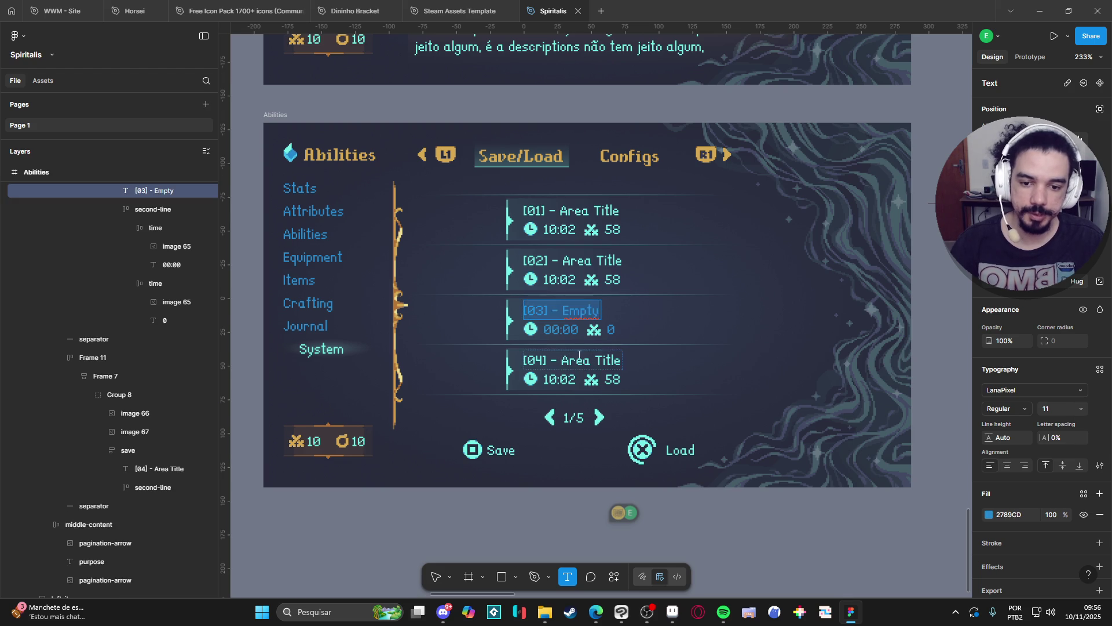
click(579, 359)
key(Return)
text(1/3)
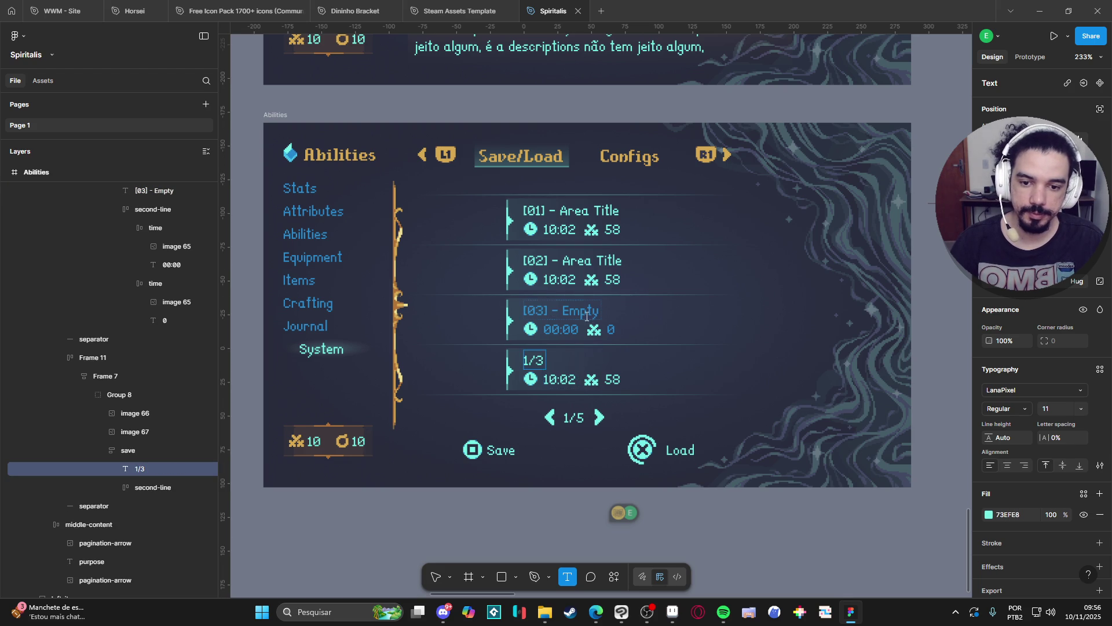
key(ctrl+z)
key(ctrl+z)
double_click(575, 358)
triple_click(575, 358)
text([03] - Empty)
double_click(543, 358)
text(04)
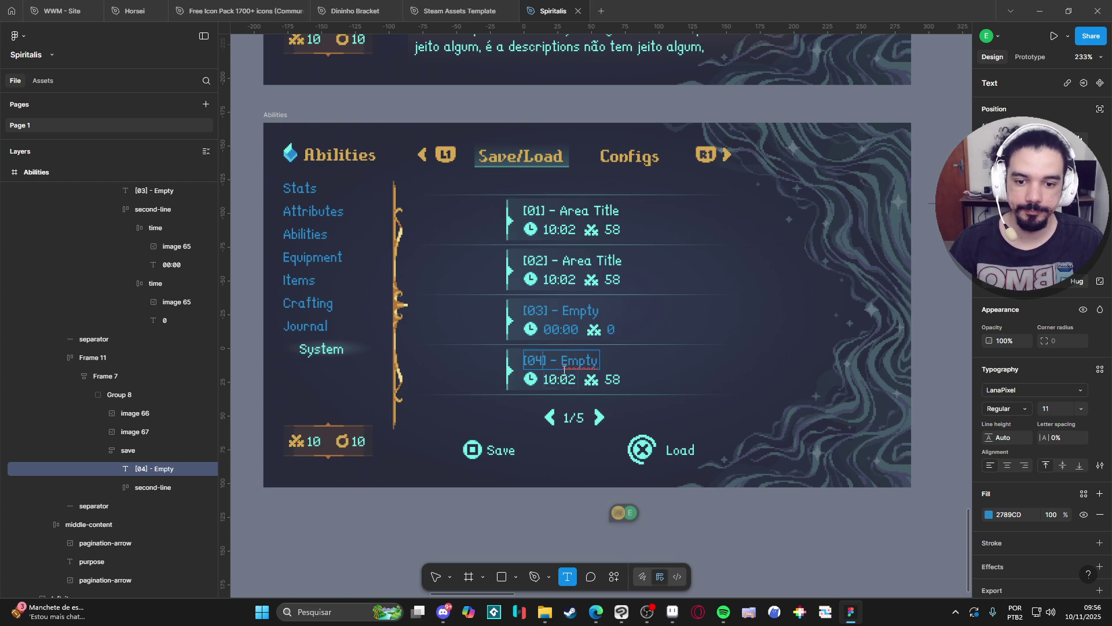
Reset the fourth slot's time to 00:00 and count to 0, both in darker blue 2789CD
click(571, 384)
key(BackSpace)
text(0)
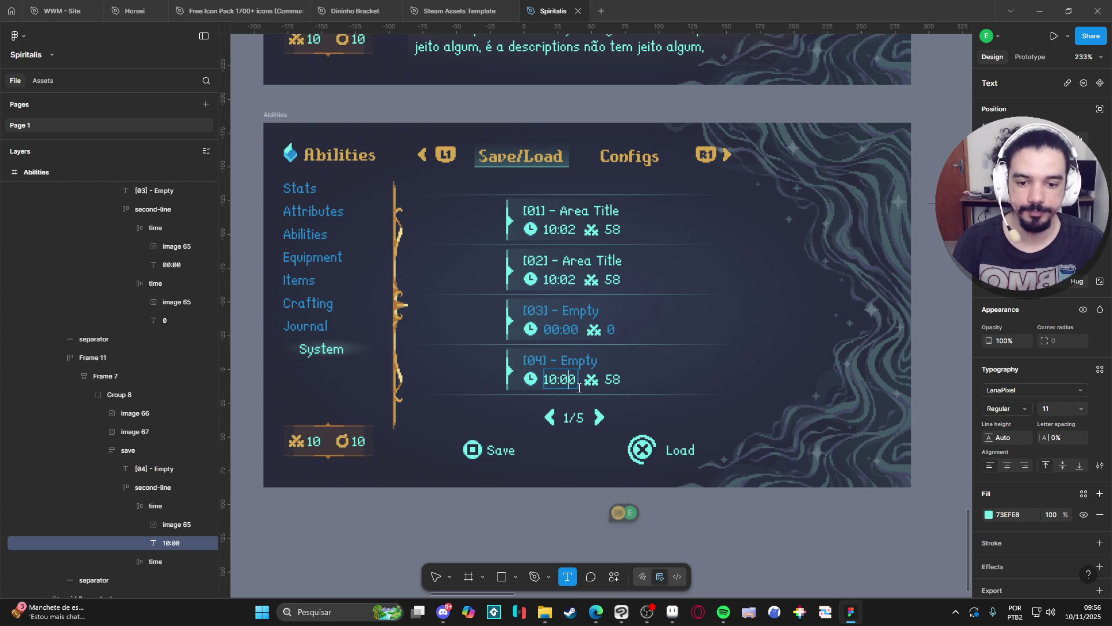
key(BackSpace)
text(0)
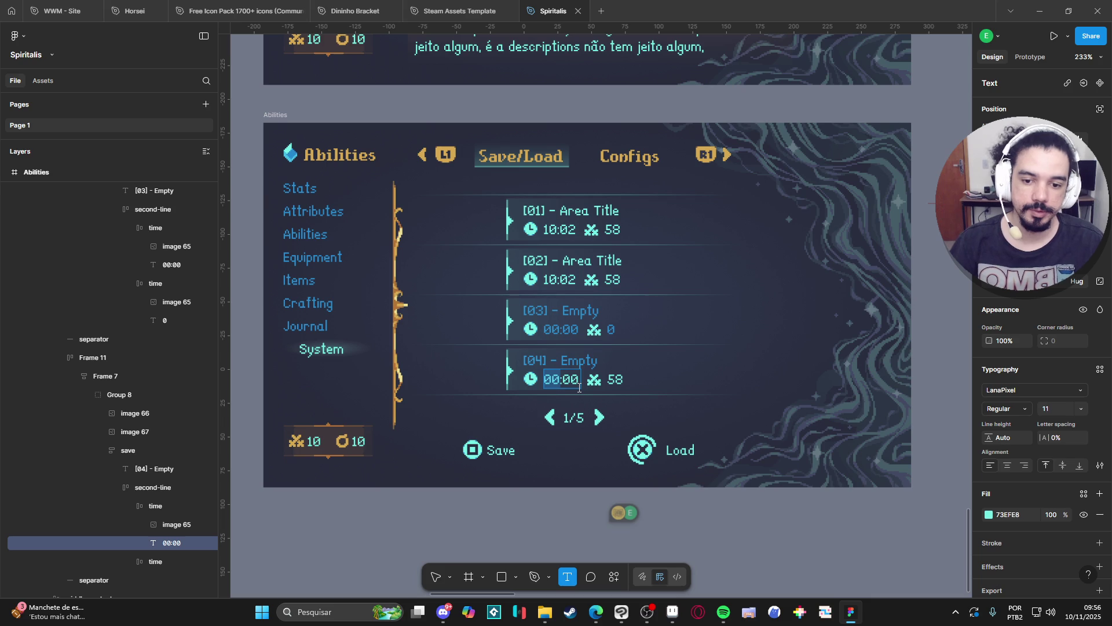
click(990, 514)
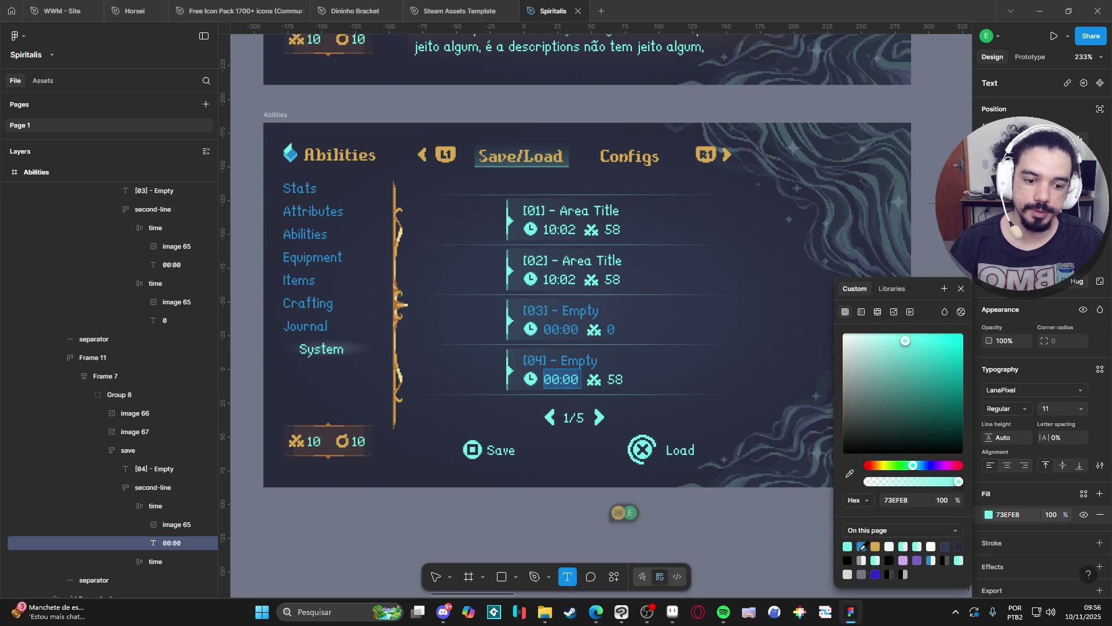
click(862, 546)
click(615, 380)
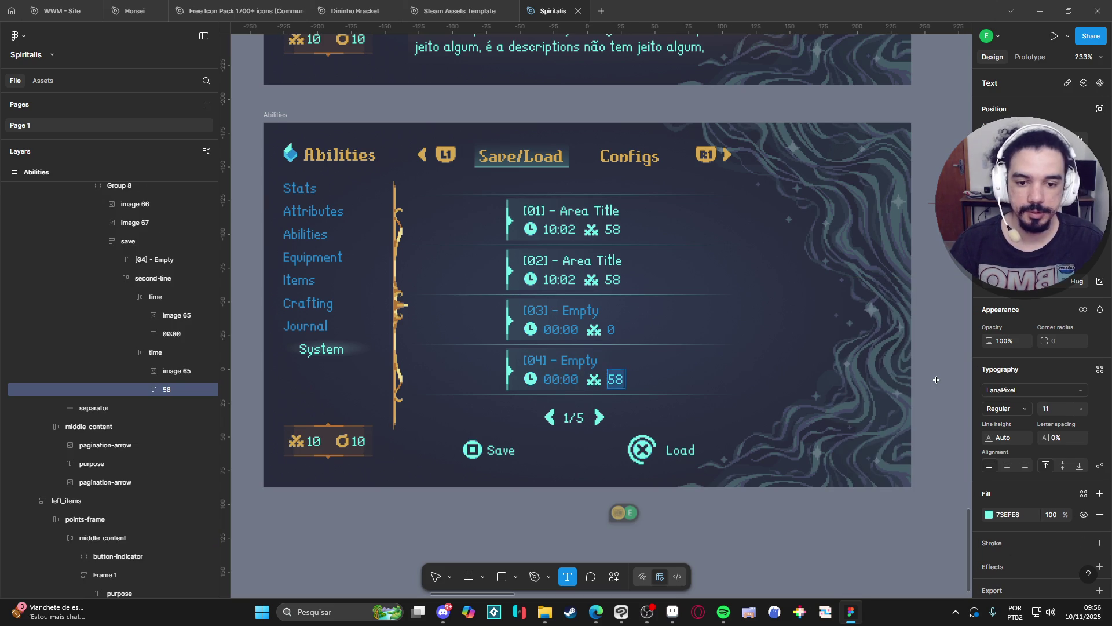
text(0)
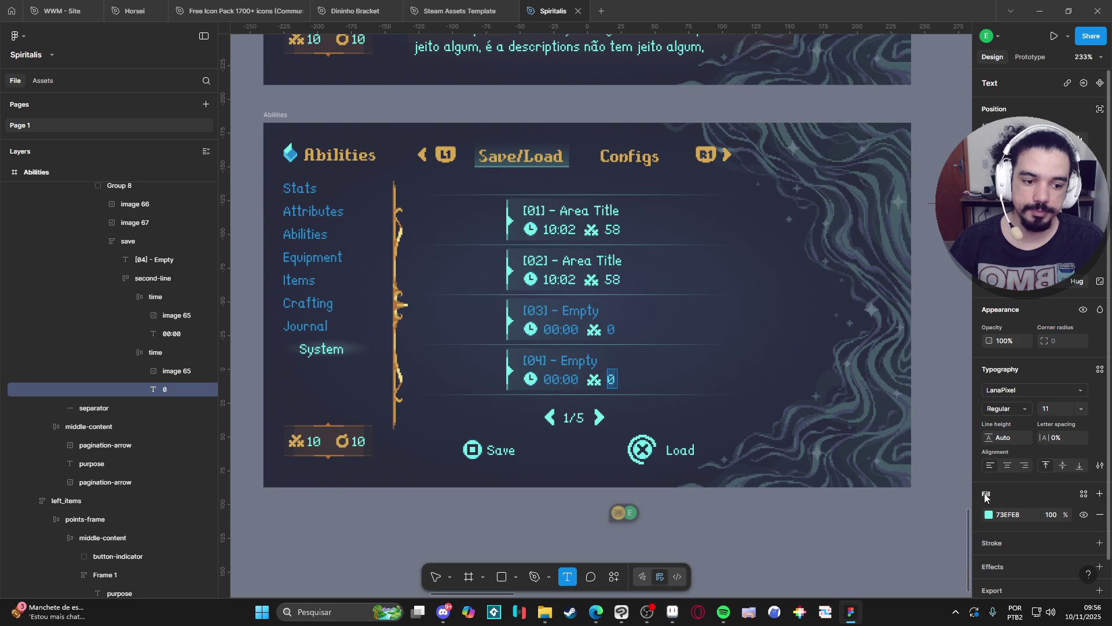
click(990, 515)
click(862, 544)
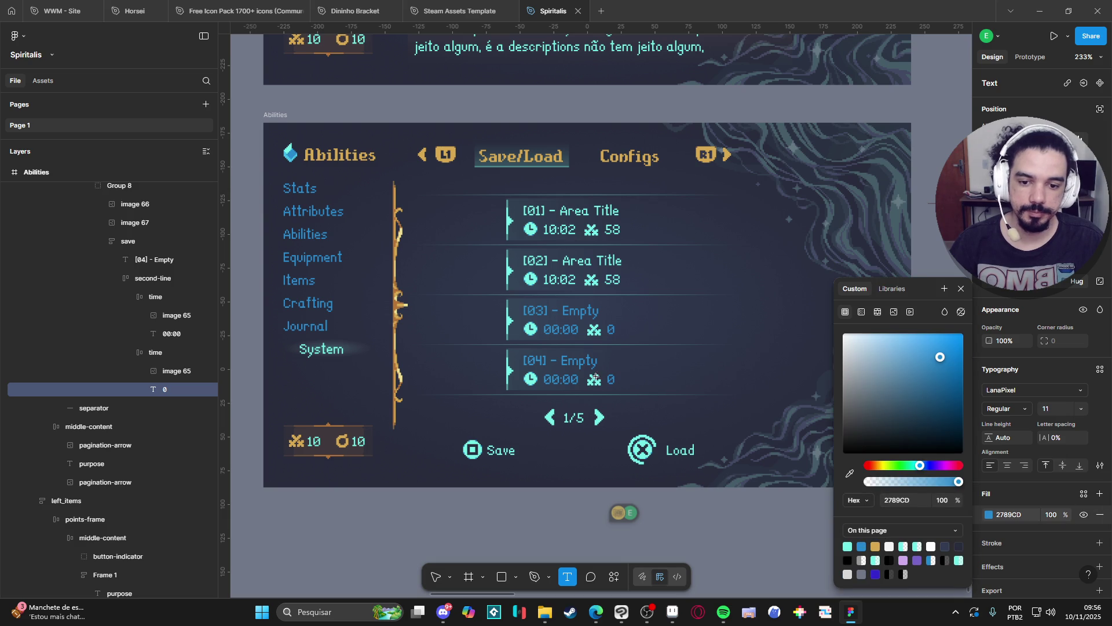
Check the crossed icon in the Aseprite pixel-art source, then select slot [03] in Figma
scroll(586, 443, right, 2)
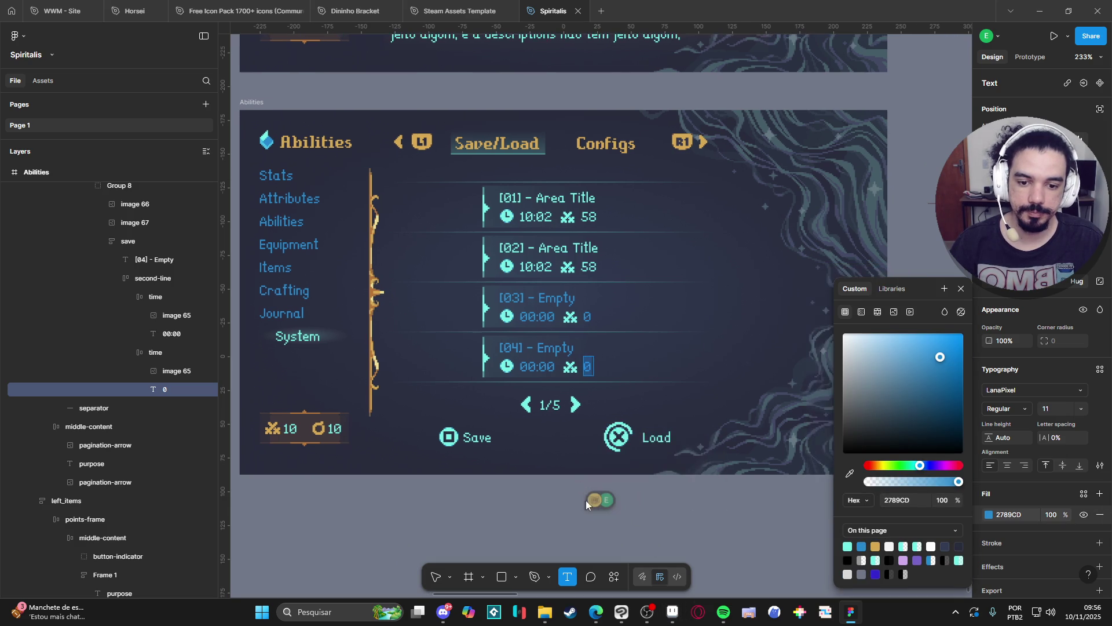
click(686, 529)
scroll(664, 513, right, 1)
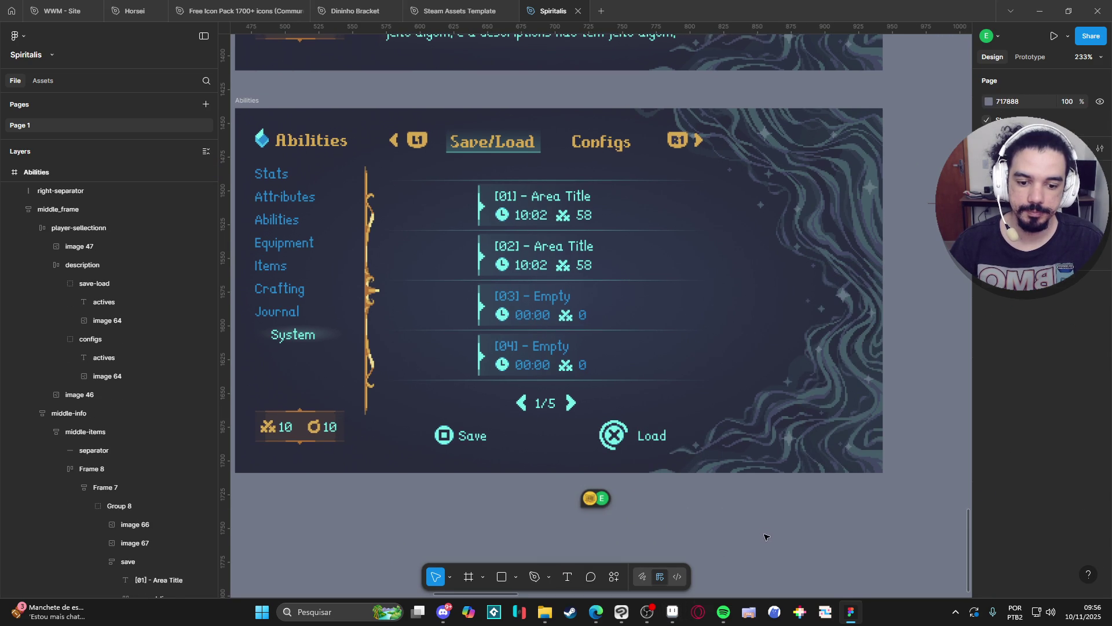
scroll(752, 534, right, 1)
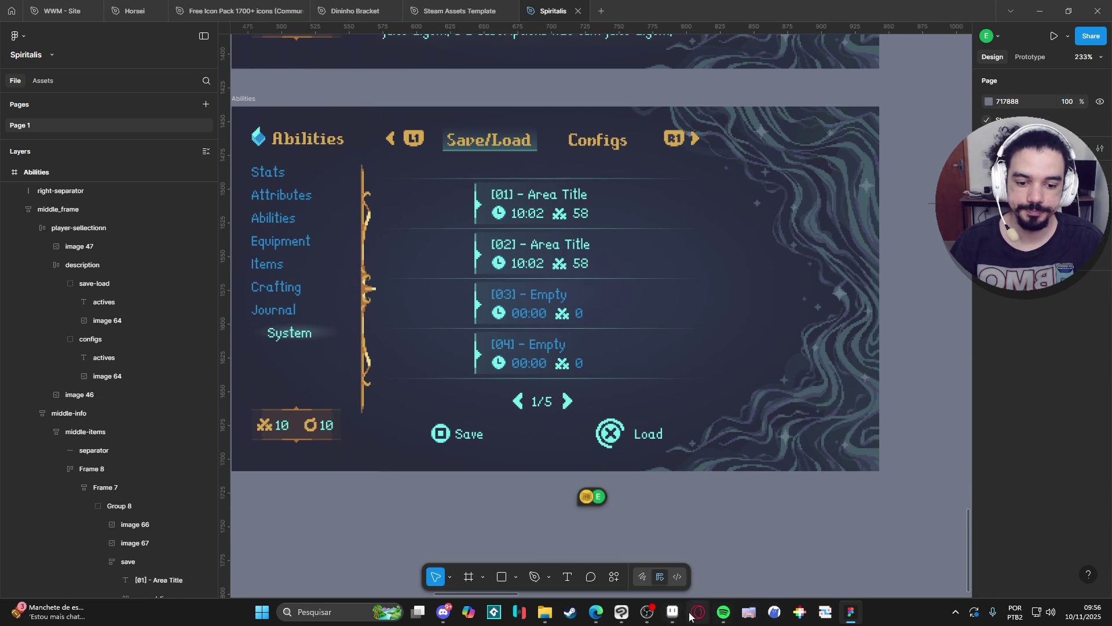
click(673, 612)
click(698, 327)
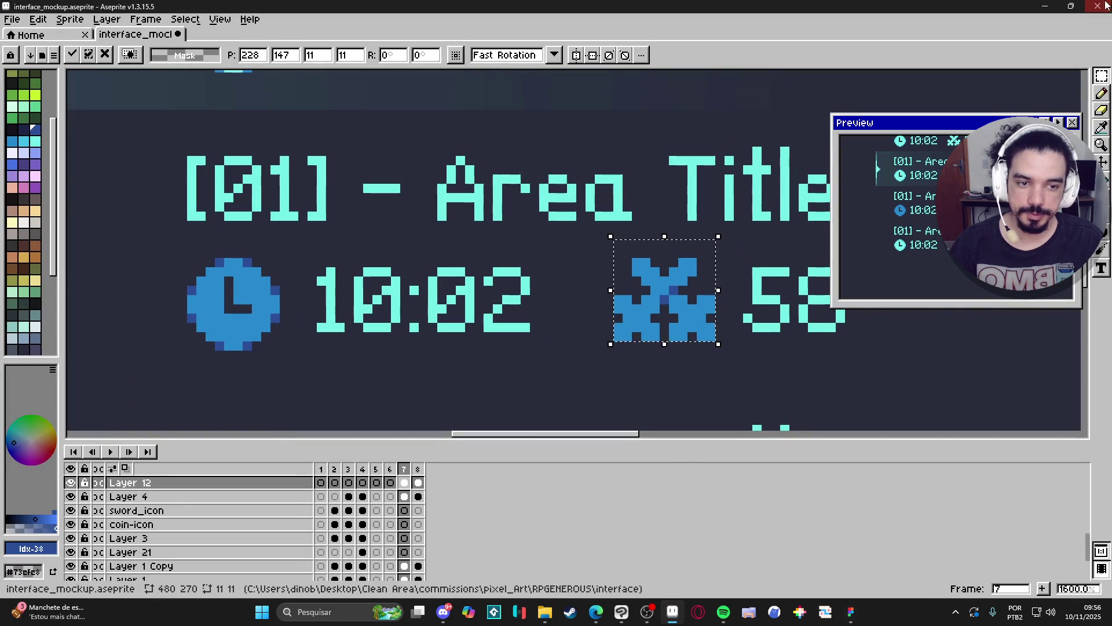
click(1051, 6)
scroll(549, 358, up, 5)
click(567, 317)
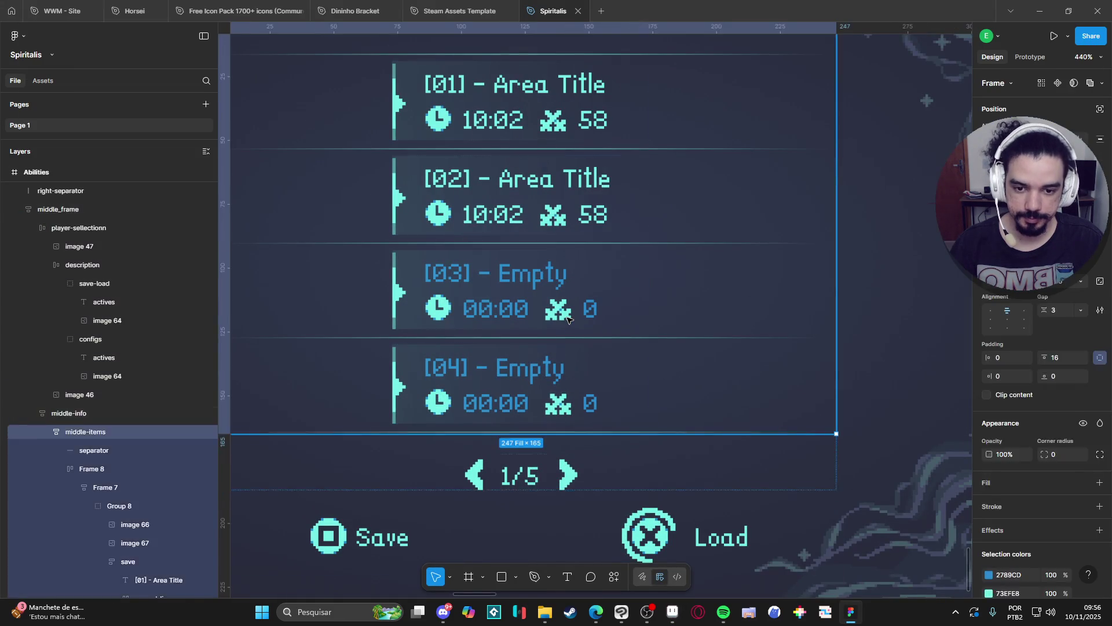
double_click(567, 317)
double_click(567, 317)
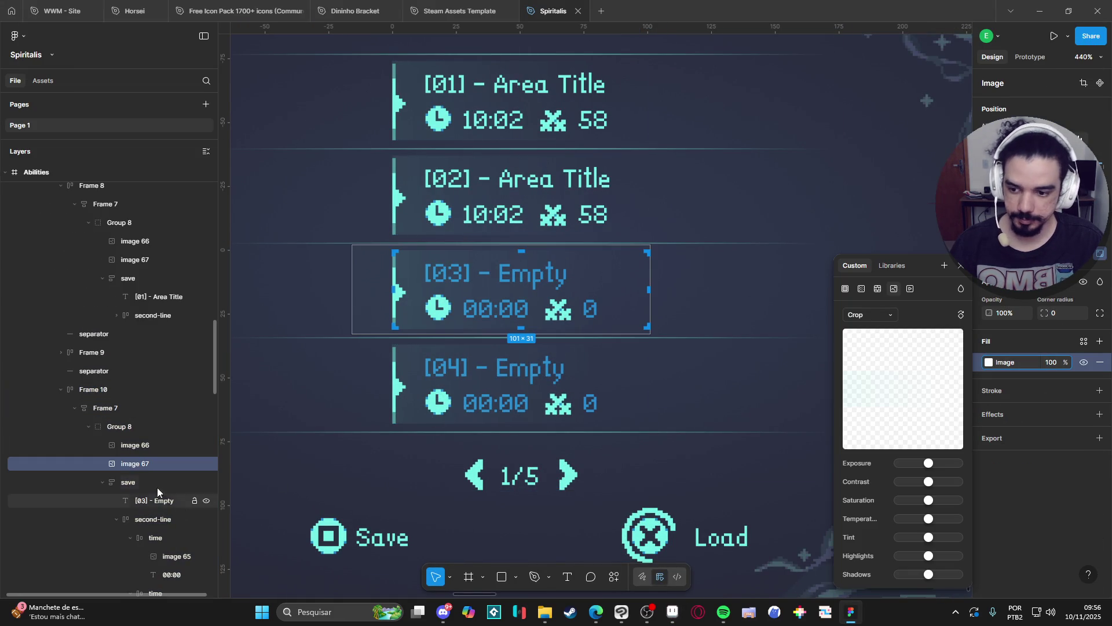
scroll(159, 530, down, 2)
click(174, 498)
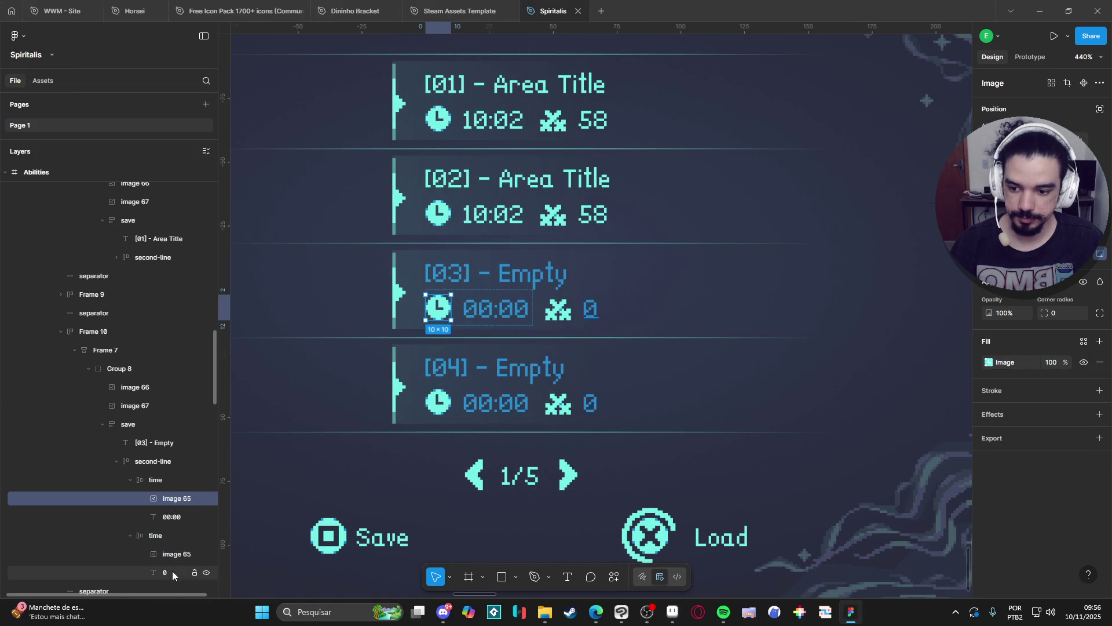
click(177, 554)
click(561, 406)
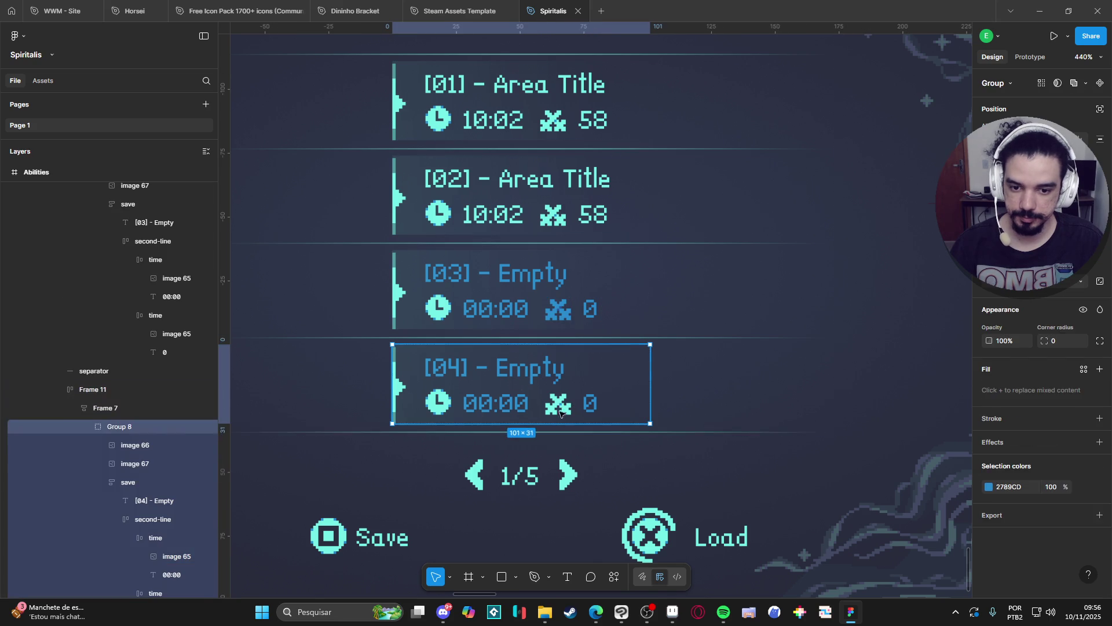
scroll(152, 444, up, 3)
scroll(162, 490, down, 4)
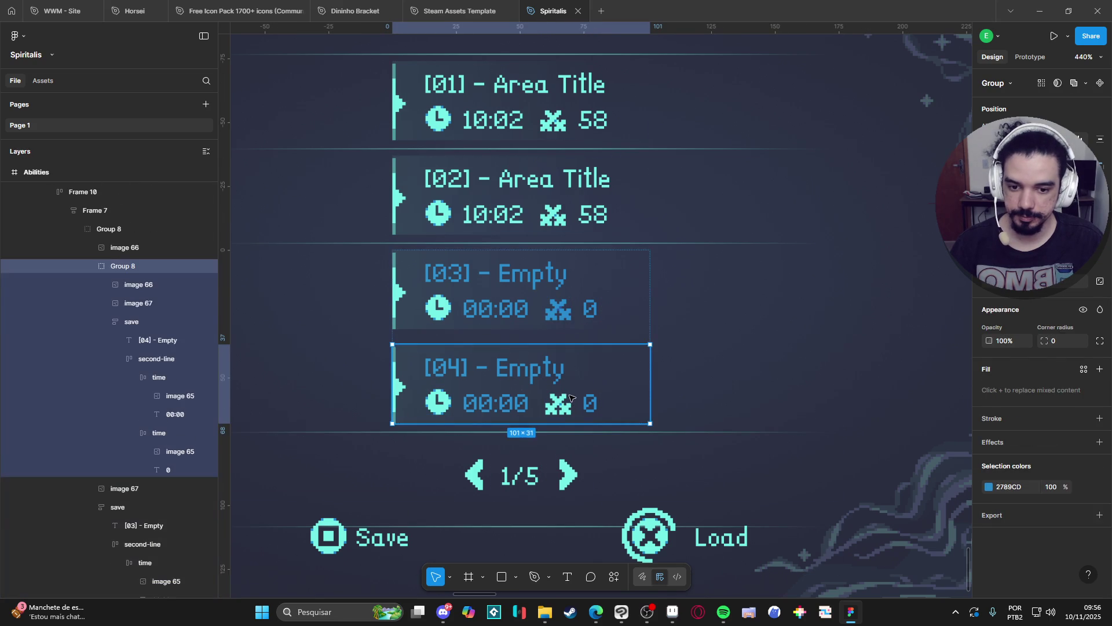
click(151, 303)
click(173, 455)
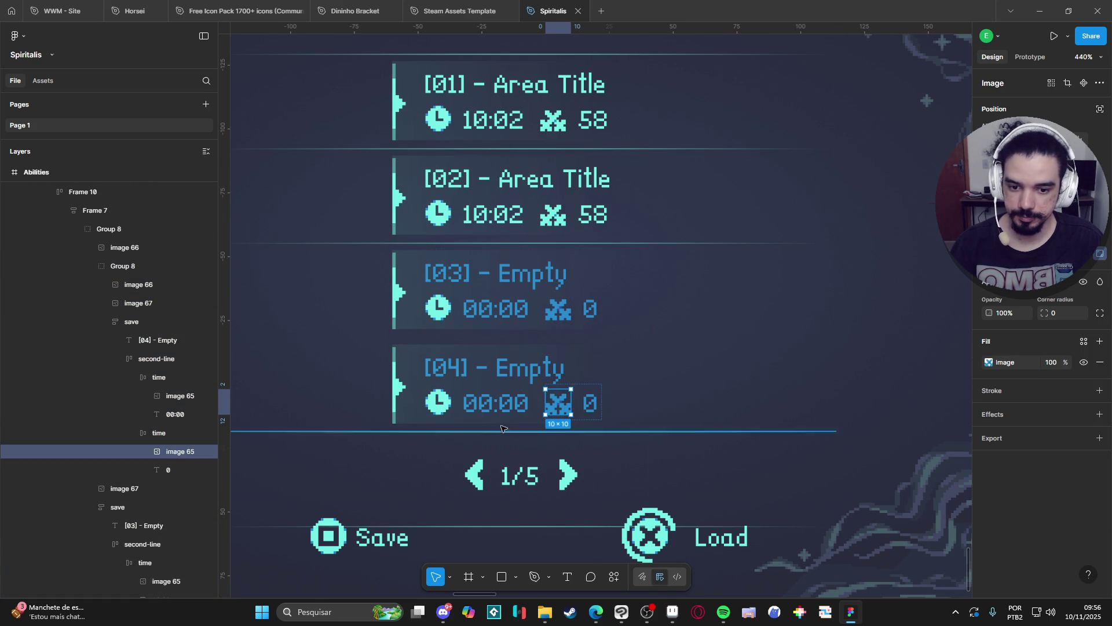
click(672, 612)
drag(507, 282, 632, 314)
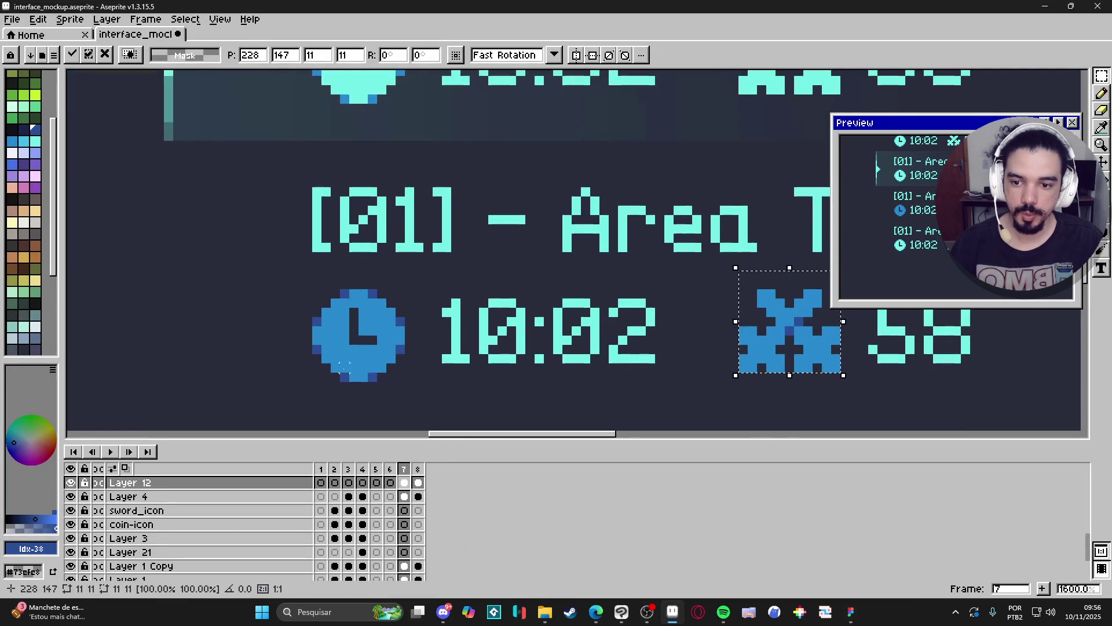
key(v)
key(m)
scroll(363, 378, up, 1)
scroll(363, 378, down, 1)
drag(312, 296, 405, 388)
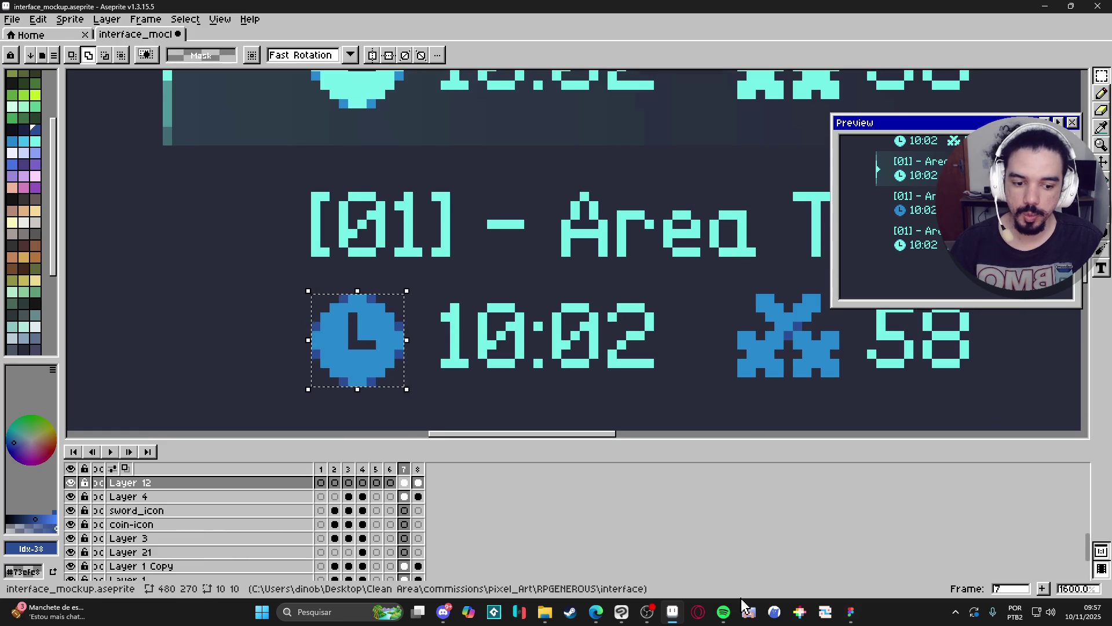
click(849, 612)
click(490, 277)
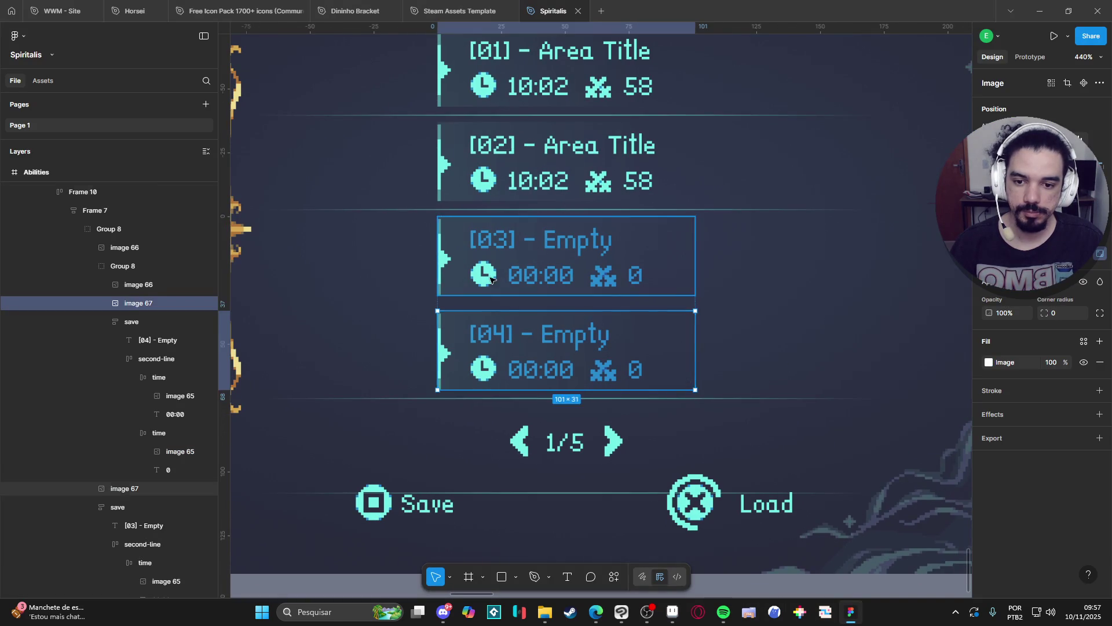
double_click(490, 276)
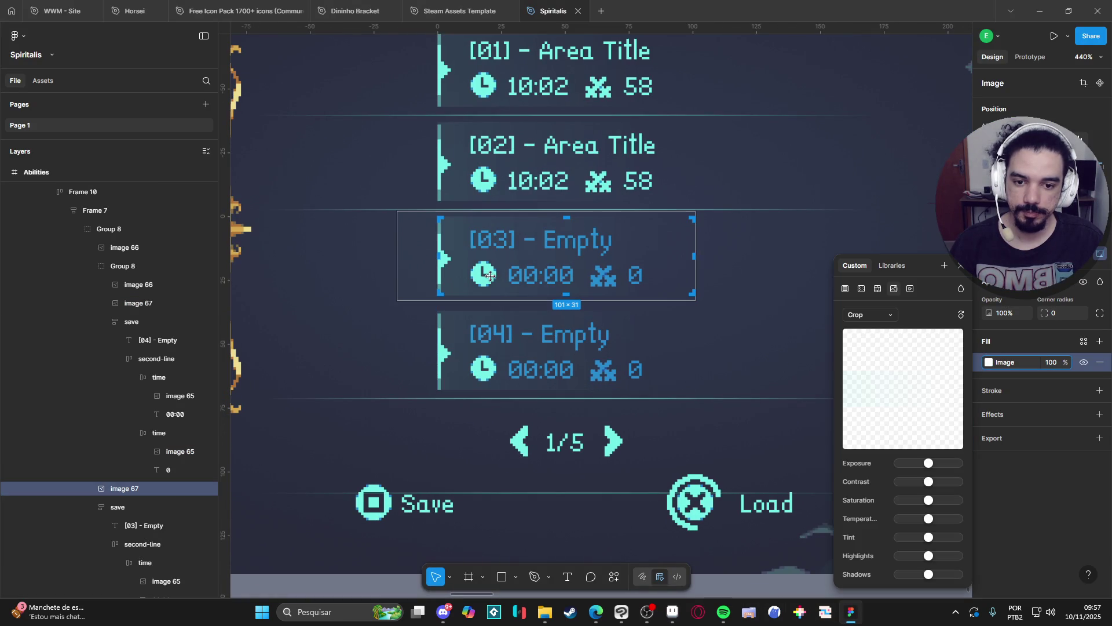
click(124, 508)
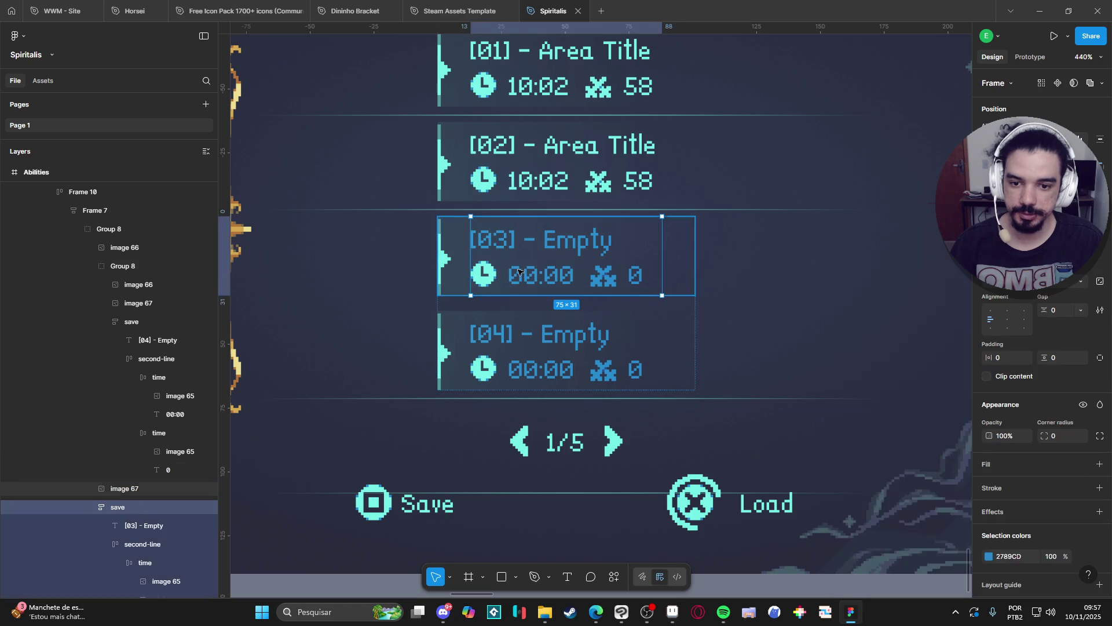
scroll(154, 490, up, 2)
scroll(155, 490, down, 5)
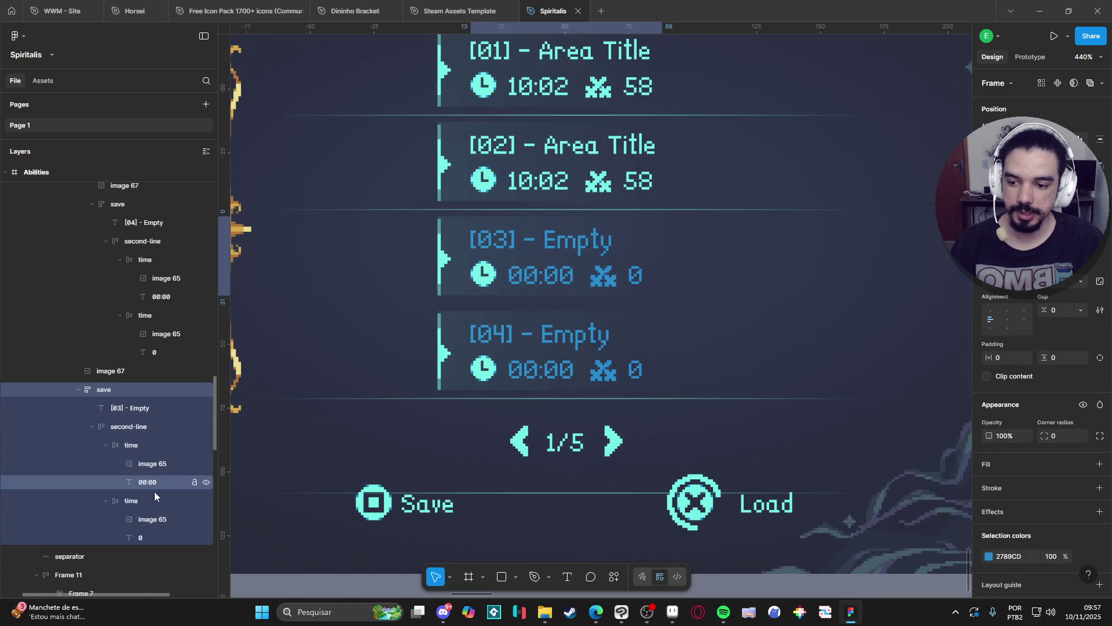
click(111, 374)
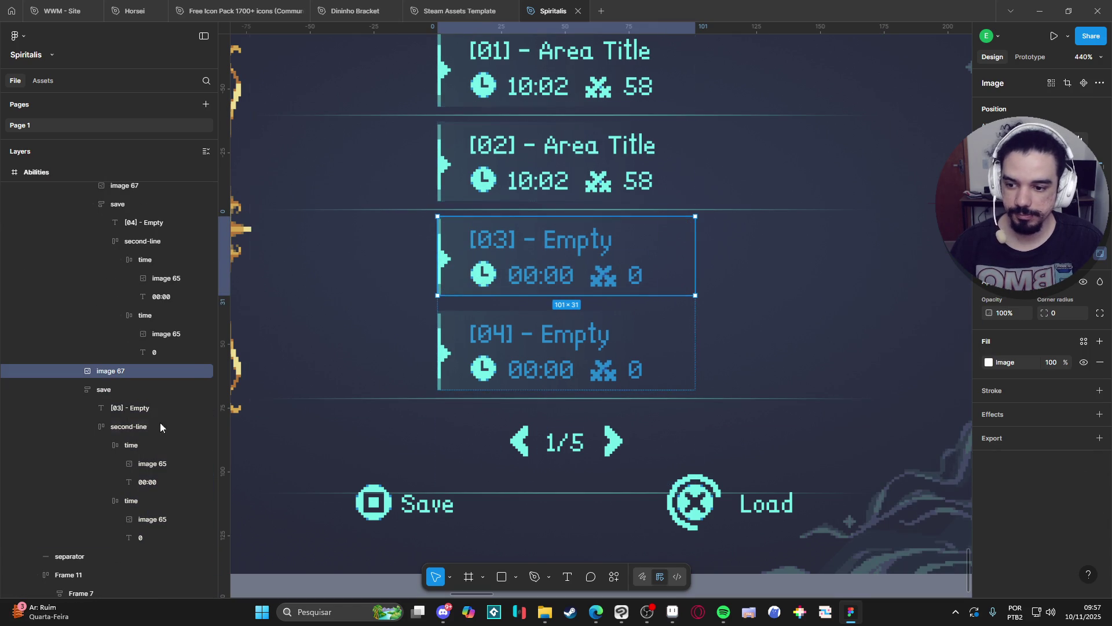
click(141, 458)
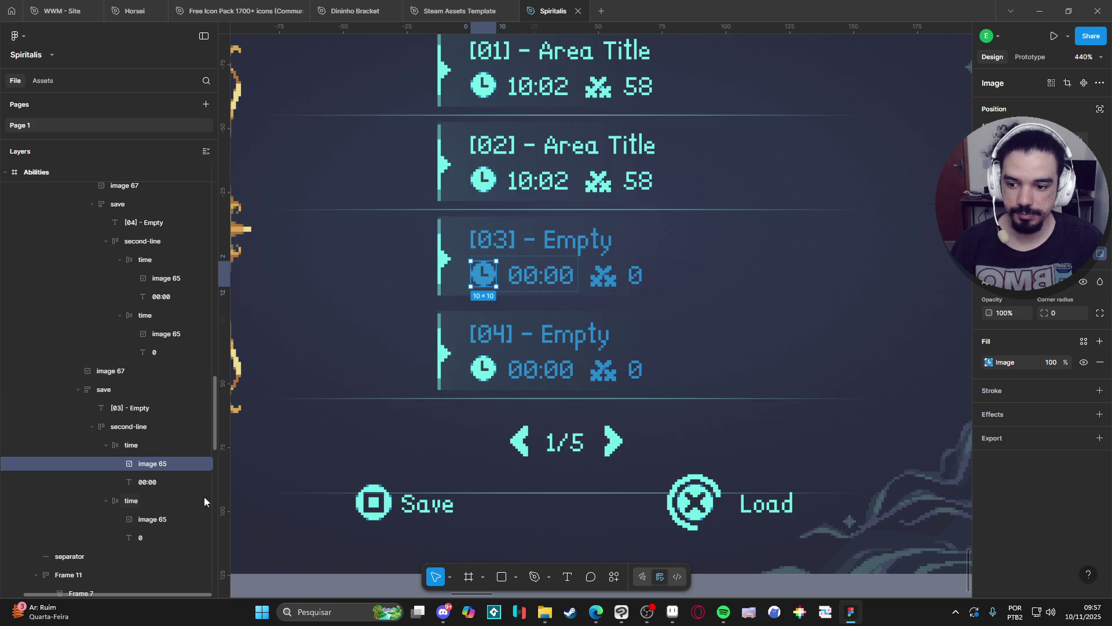
click(489, 184)
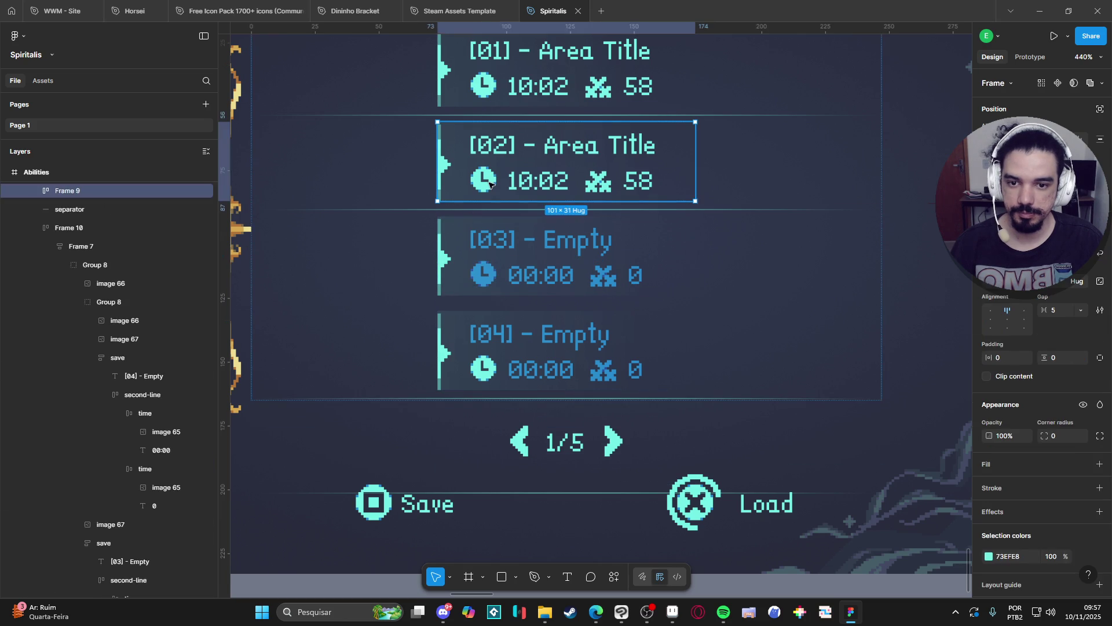
scroll(494, 189, down, 2)
click(506, 322)
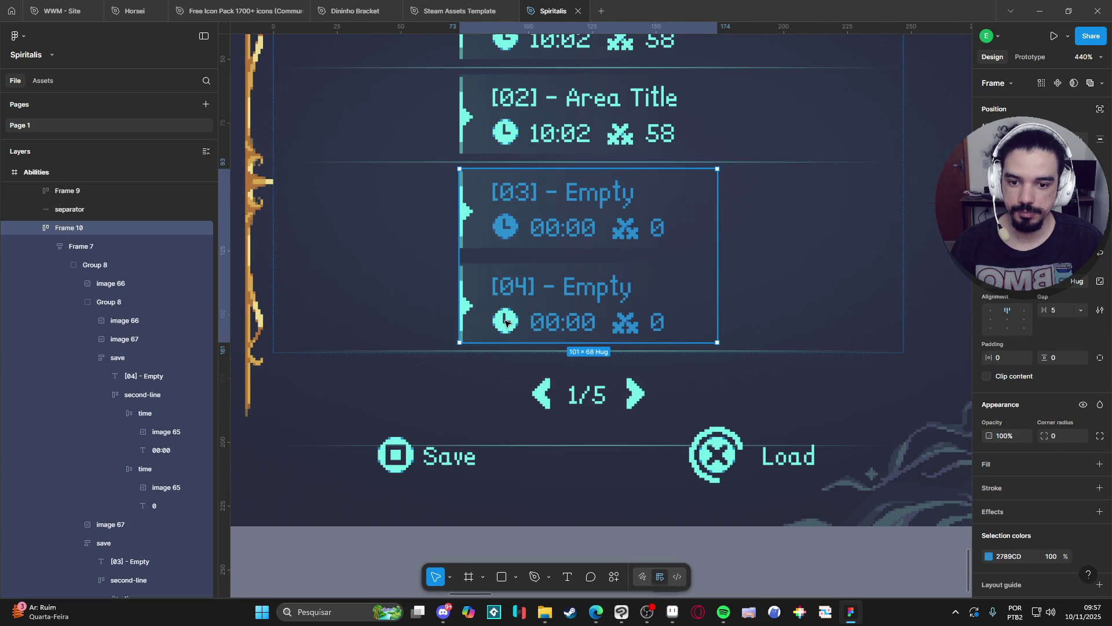
click(162, 429)
drag(575, 255, 567, 324)
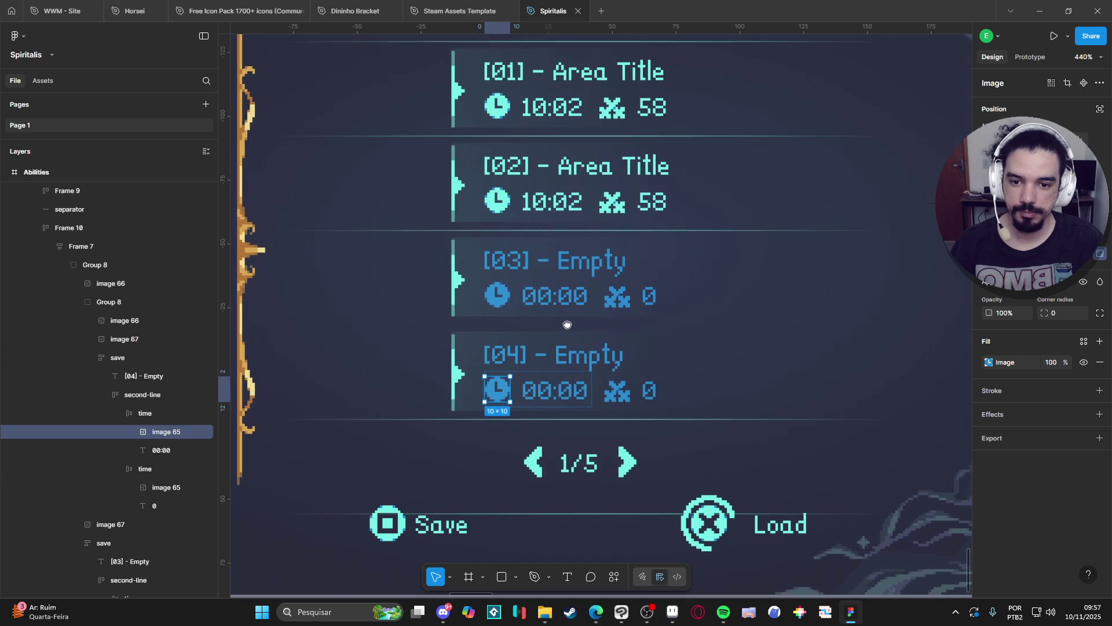
scroll(504, 278, up, 2)
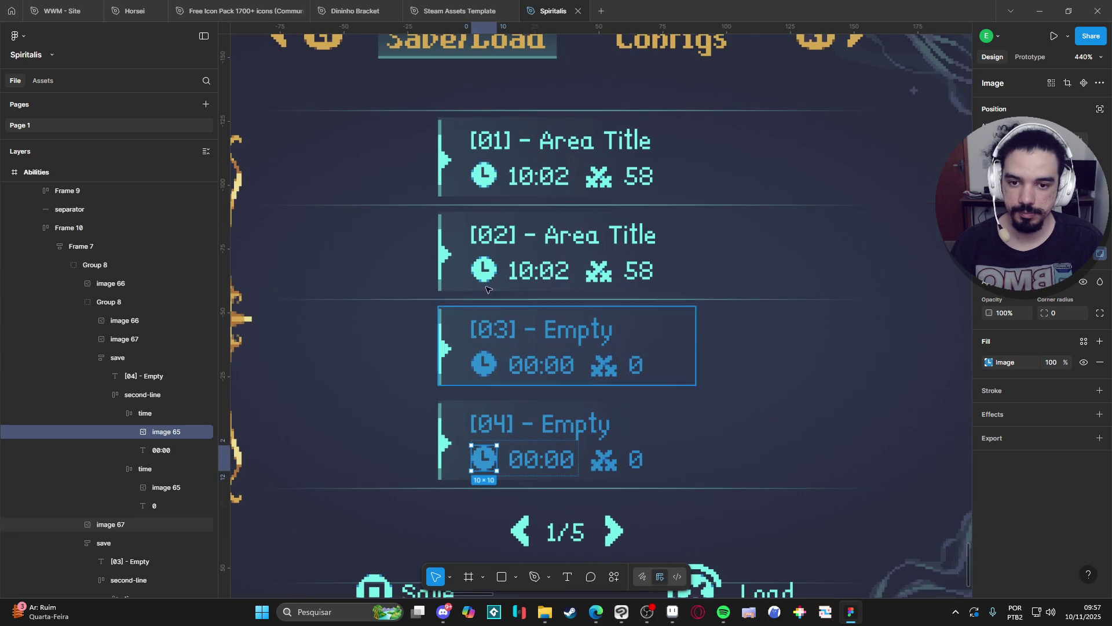
click(461, 168)
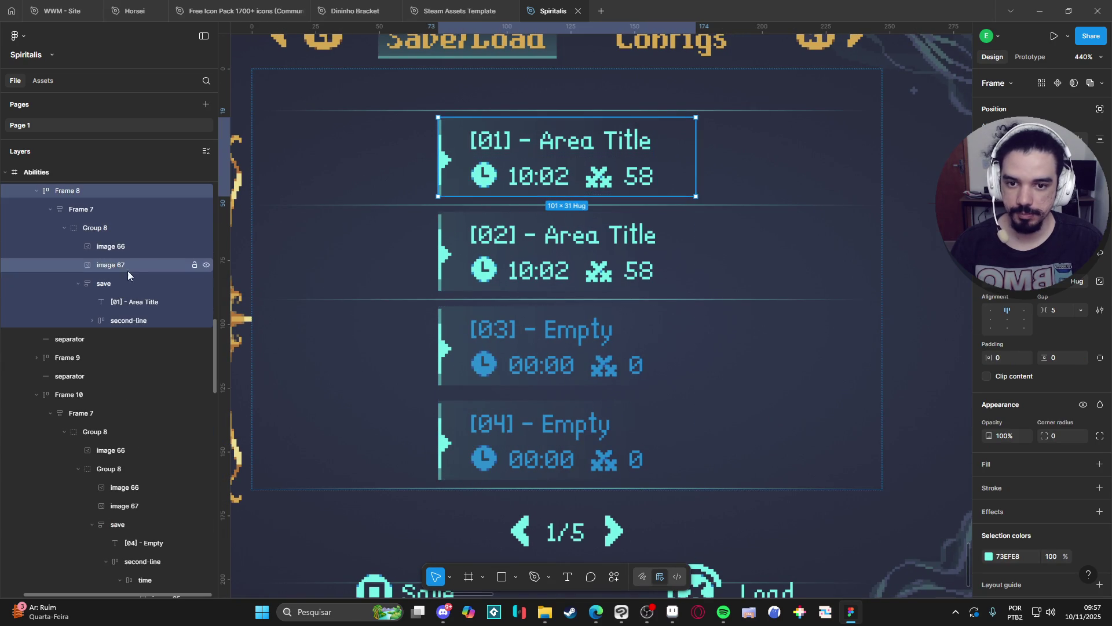
click(95, 264)
Set the selected [01] slot side bar and image to 0% opacity
shift+click(114, 243)
click(1005, 314)
text(0)
key(Return)
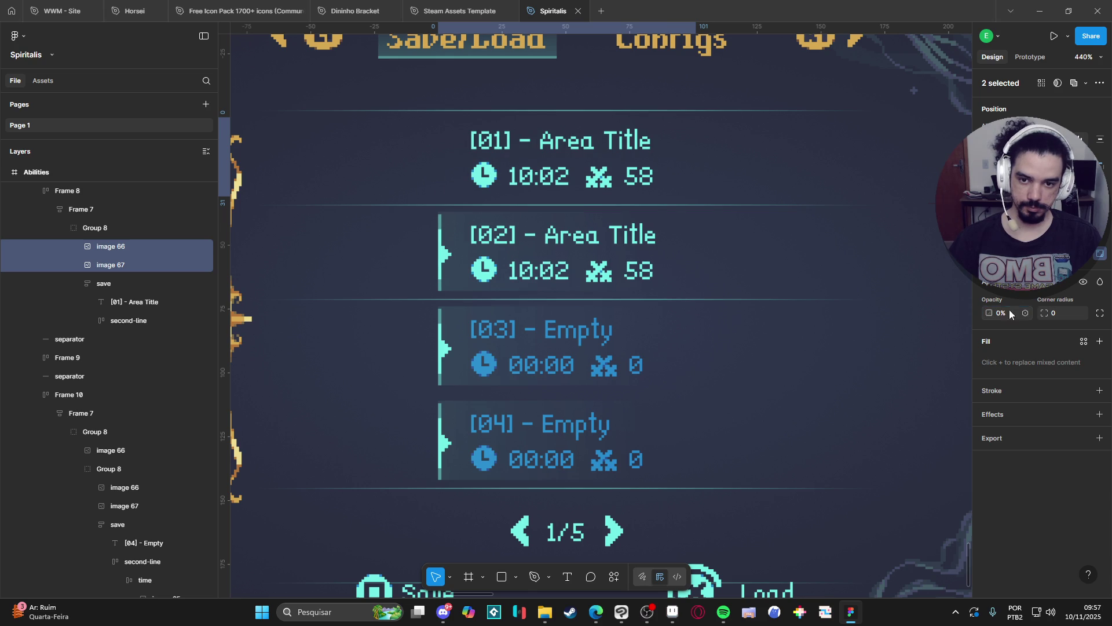
Hide slot [03]'s left bar by scrubbing its fill to zero
click(449, 359)
double_click(446, 359)
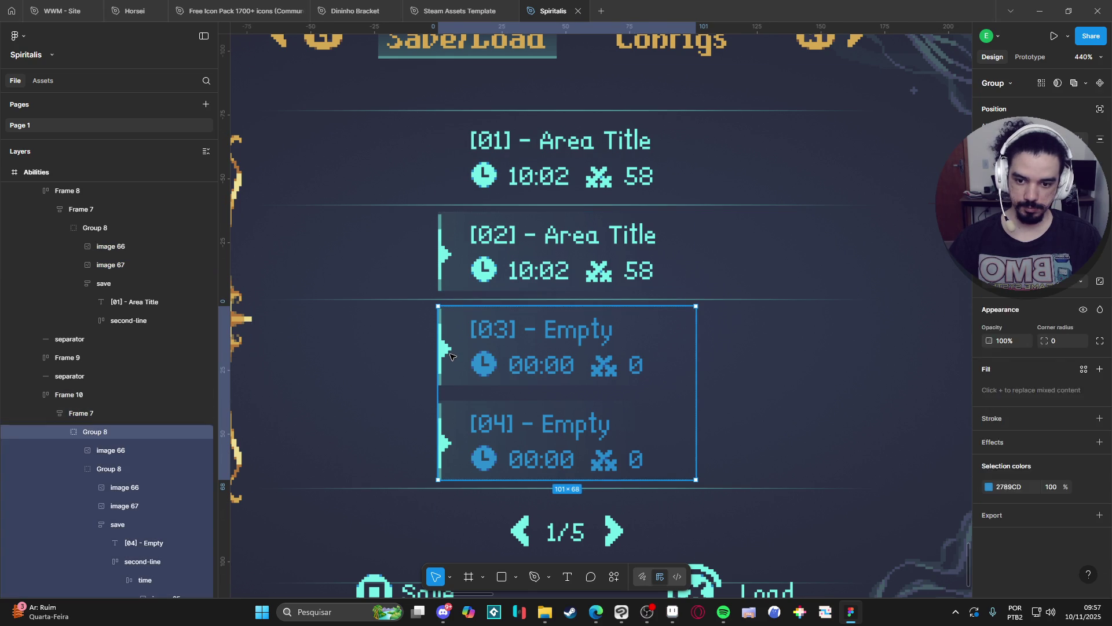
double_click(445, 359)
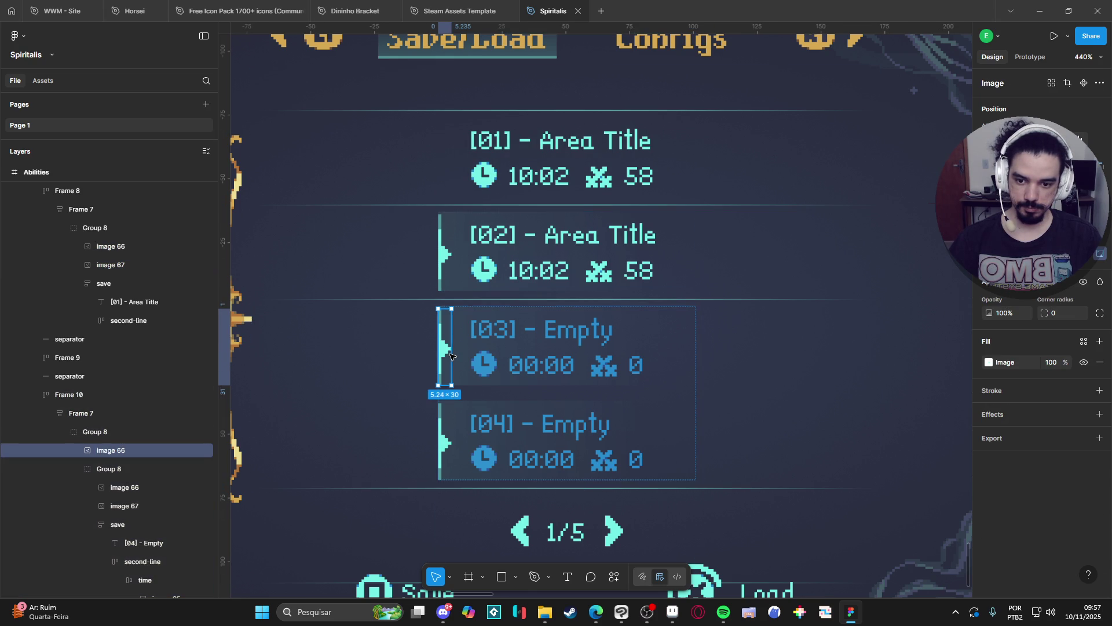
shift+click(109, 468)
click(111, 452)
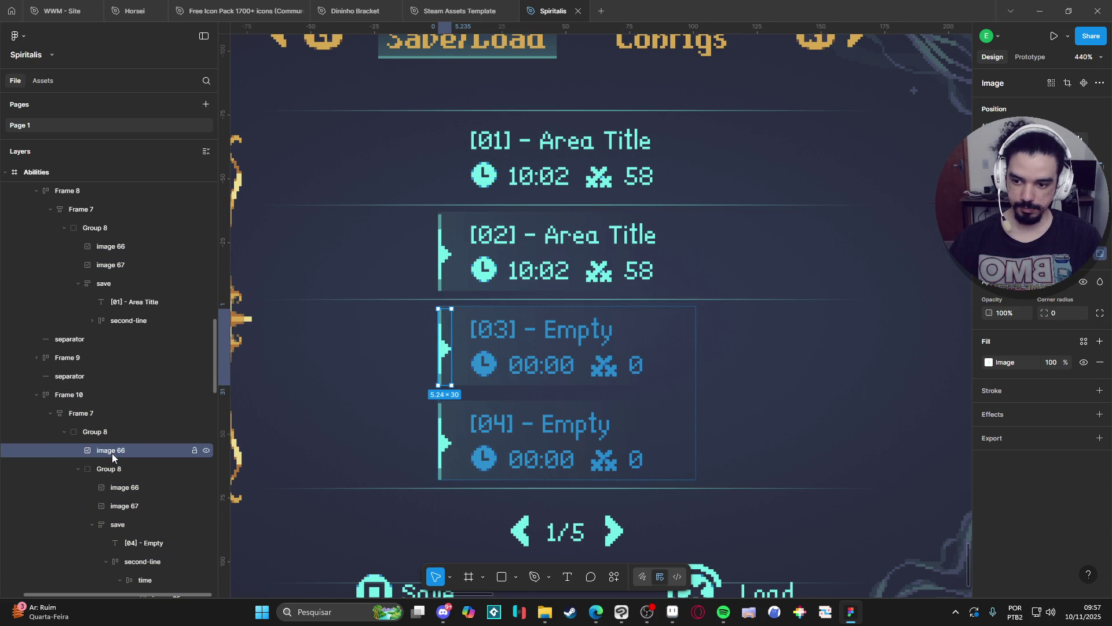
scroll(131, 457, down, 3)
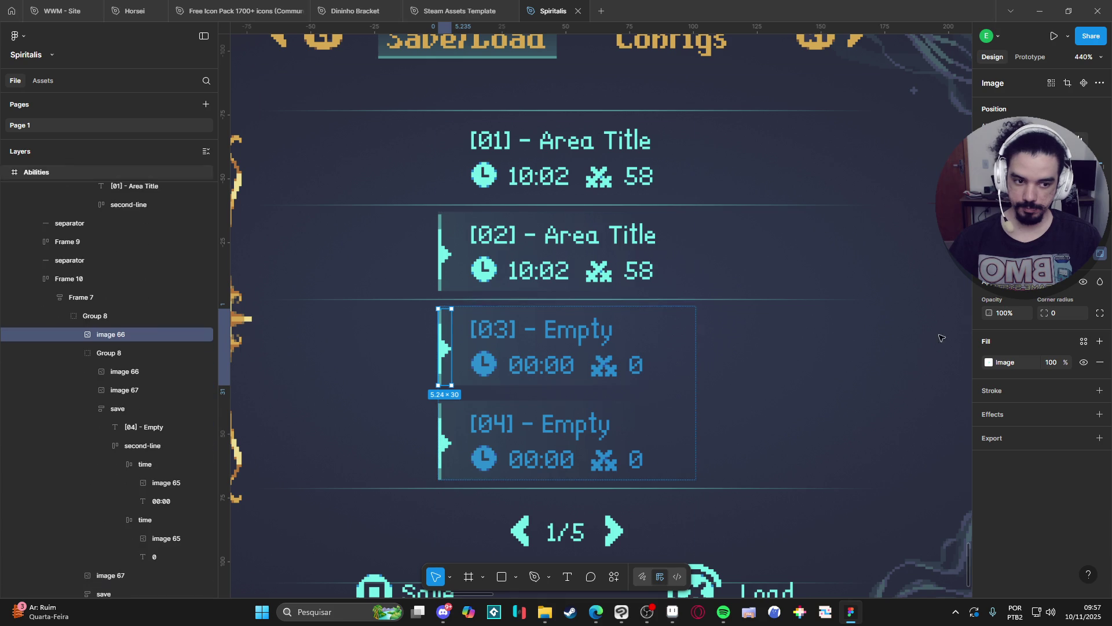
drag(1070, 360, 1012, 360)
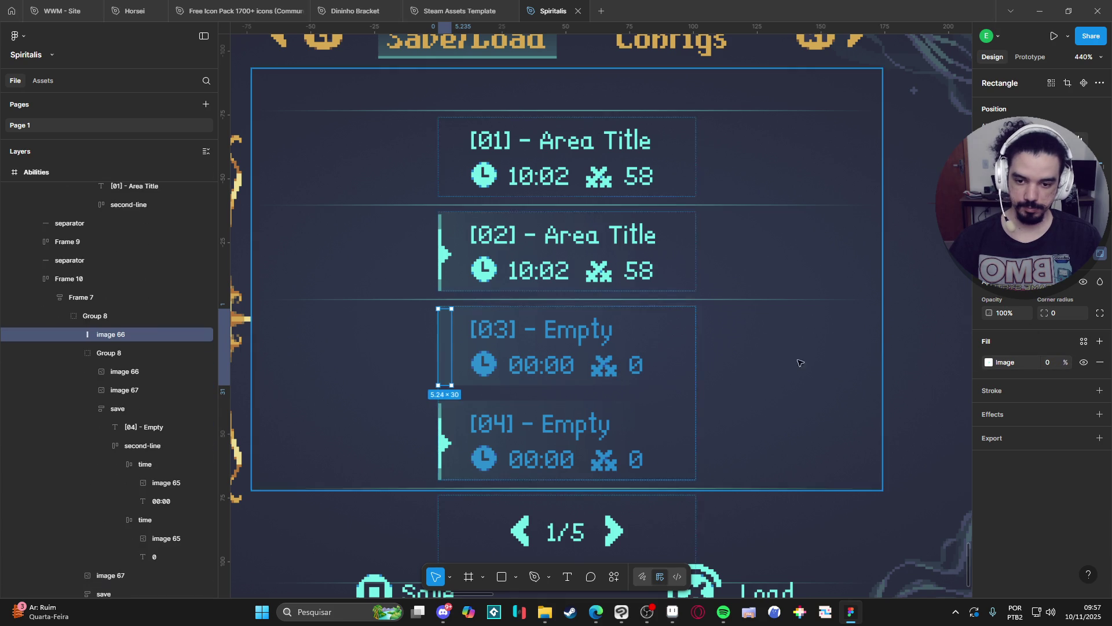
Fade slot [03]'s background marker image to 0% opacity
click(141, 373)
click(117, 393)
click(116, 370)
click(107, 336)
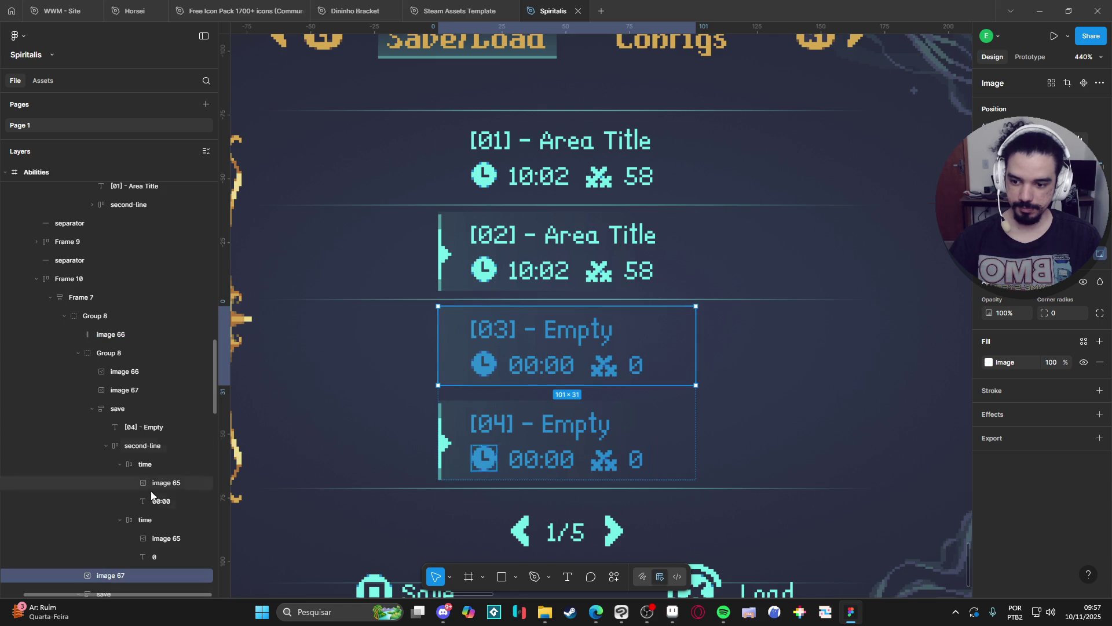
scroll(149, 490, down, 2)
click(110, 459)
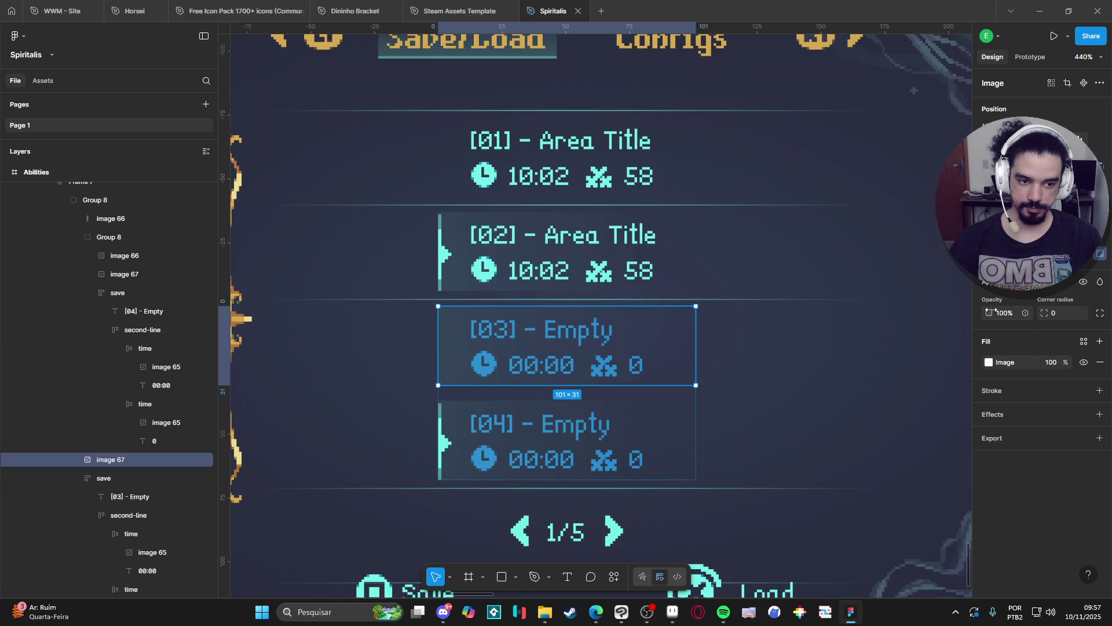
drag(991, 311, 112, 360)
Fade both slot [04] marker images (image 66 and image 67) to 0% opacity
scroll(617, 359, down, 3)
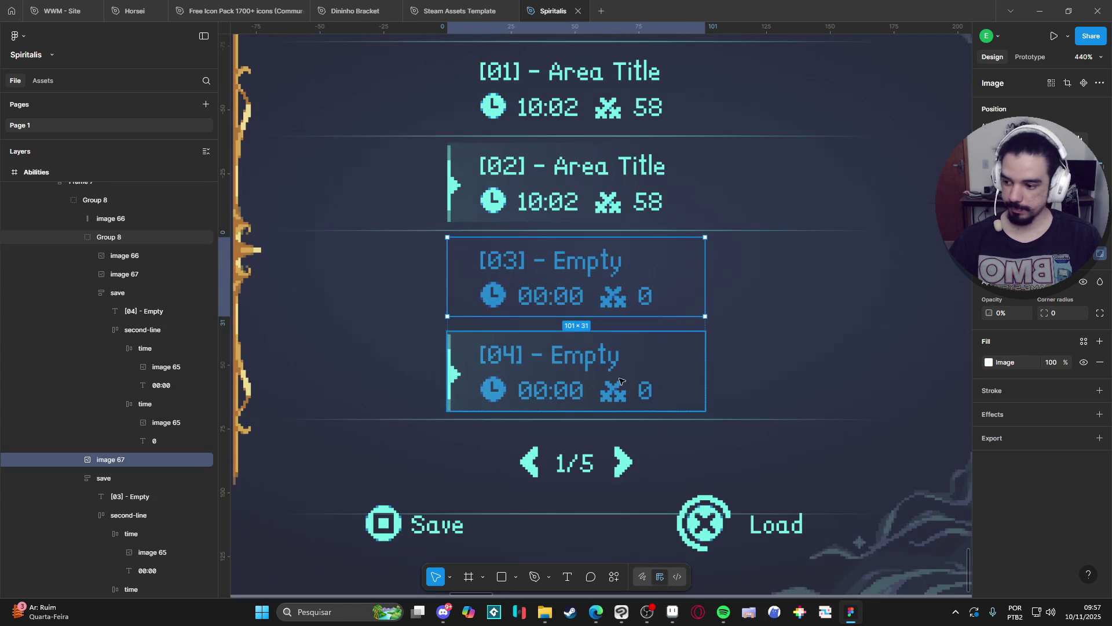
click(474, 369)
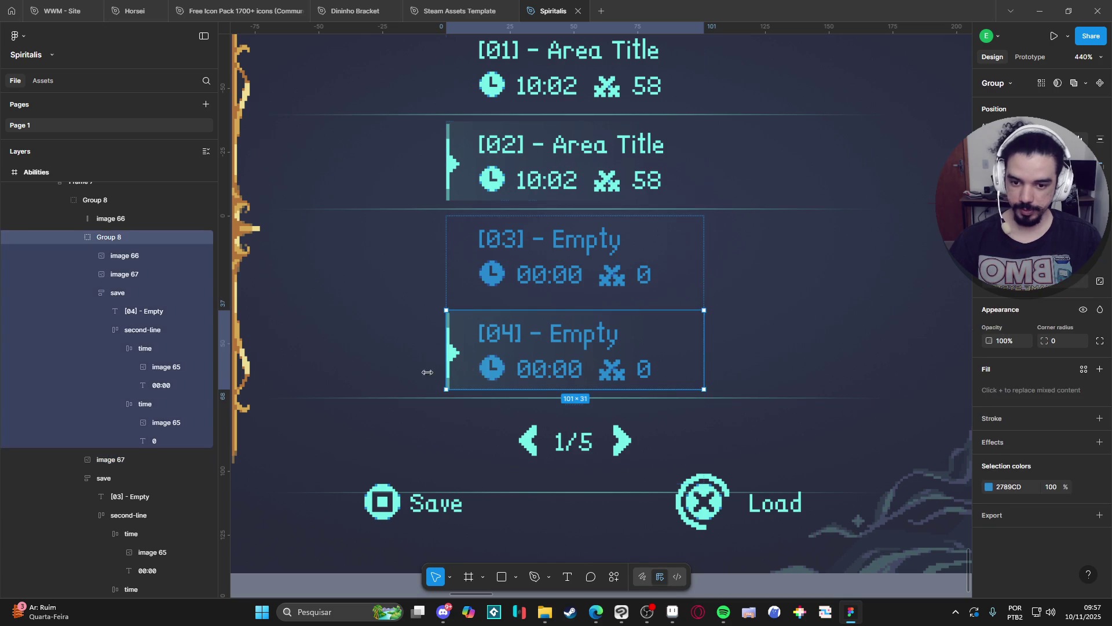
click(130, 255)
shift+click(126, 275)
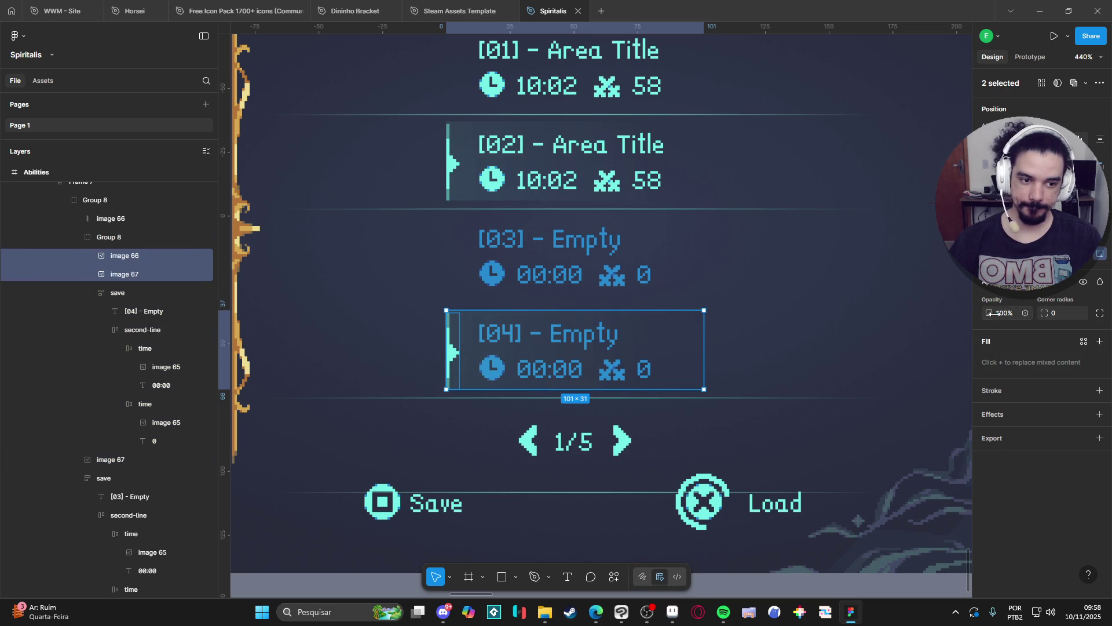
drag(997, 313, 617, 322)
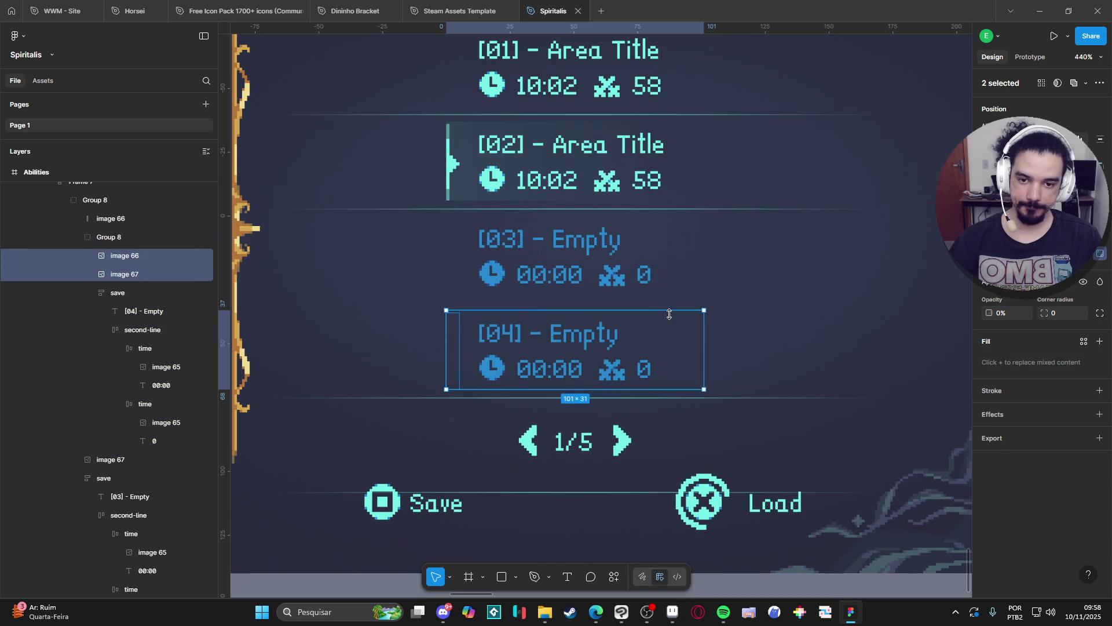
ctrl+scroll(672, 319, down, 5)
ctrl+scroll(615, 320, up, 3)
drag(615, 320, 599, 332)
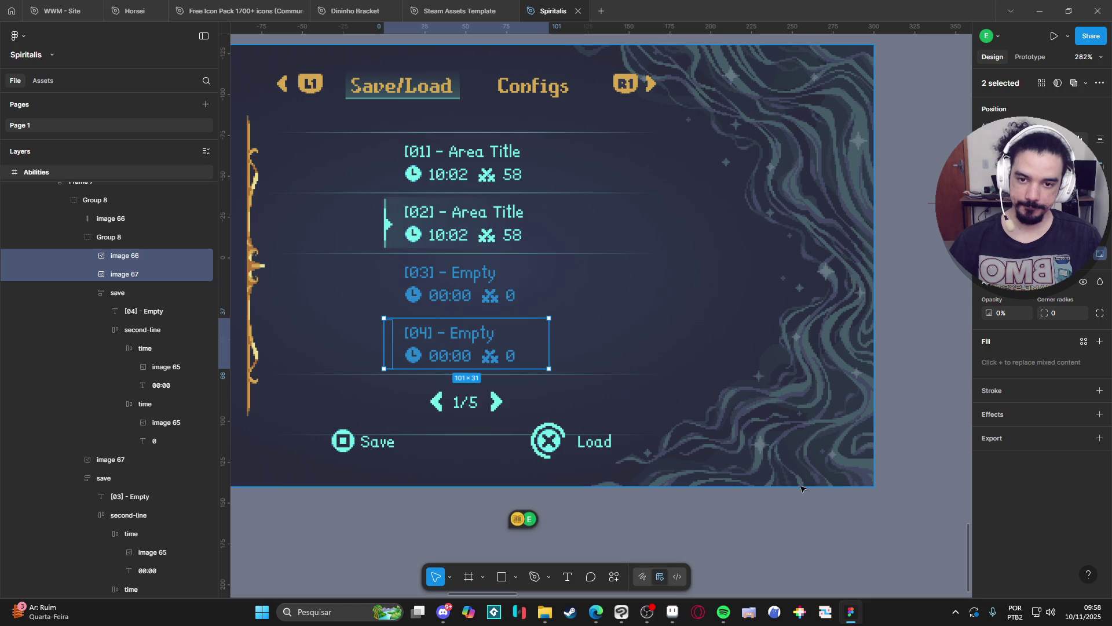
Browse the middle-items layer group, collapsing slot frames 8 and 10
key(Escape)
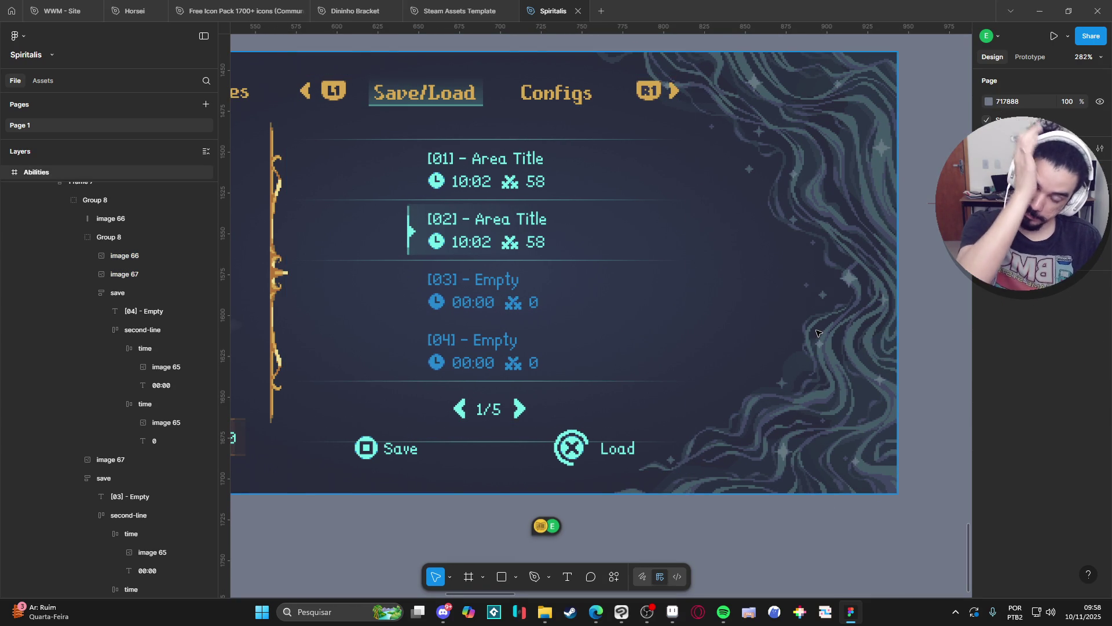
click(382, 398)
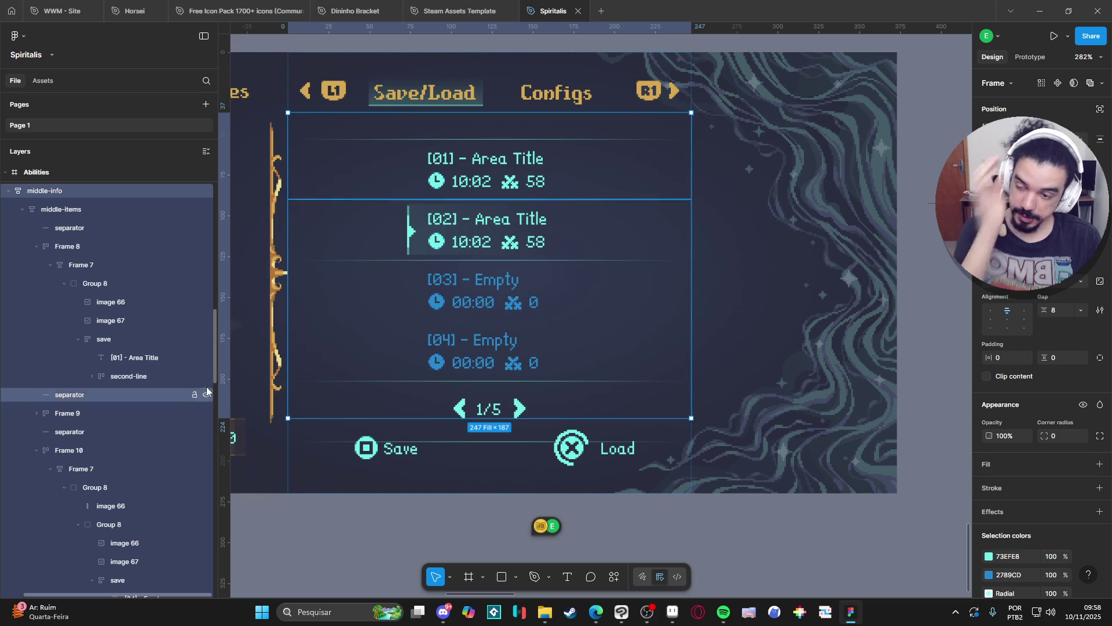
click(156, 234)
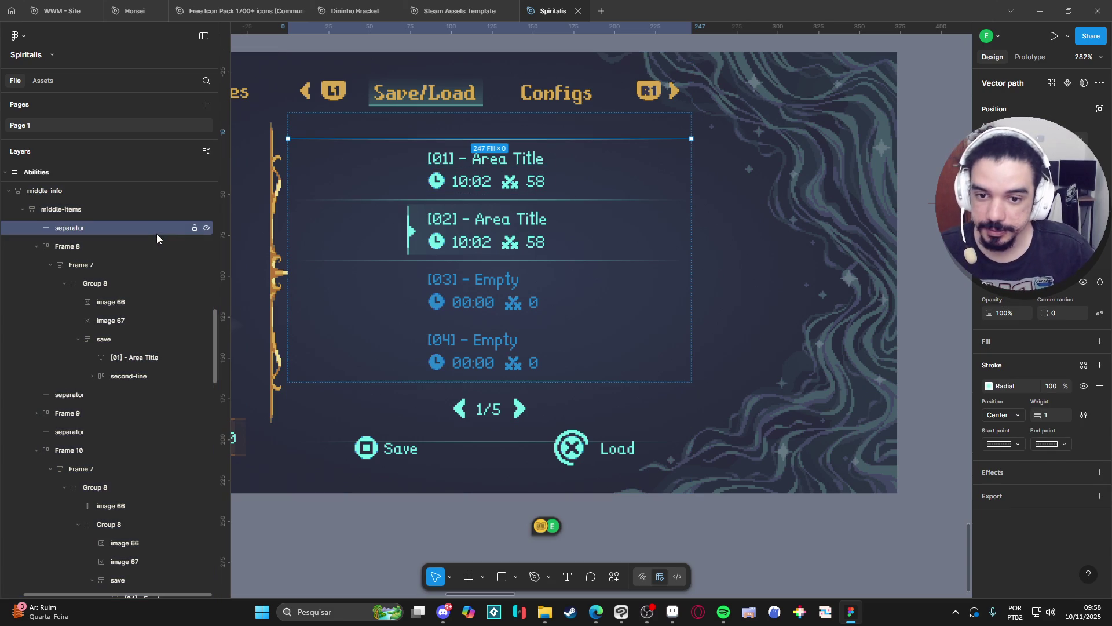
click(36, 247)
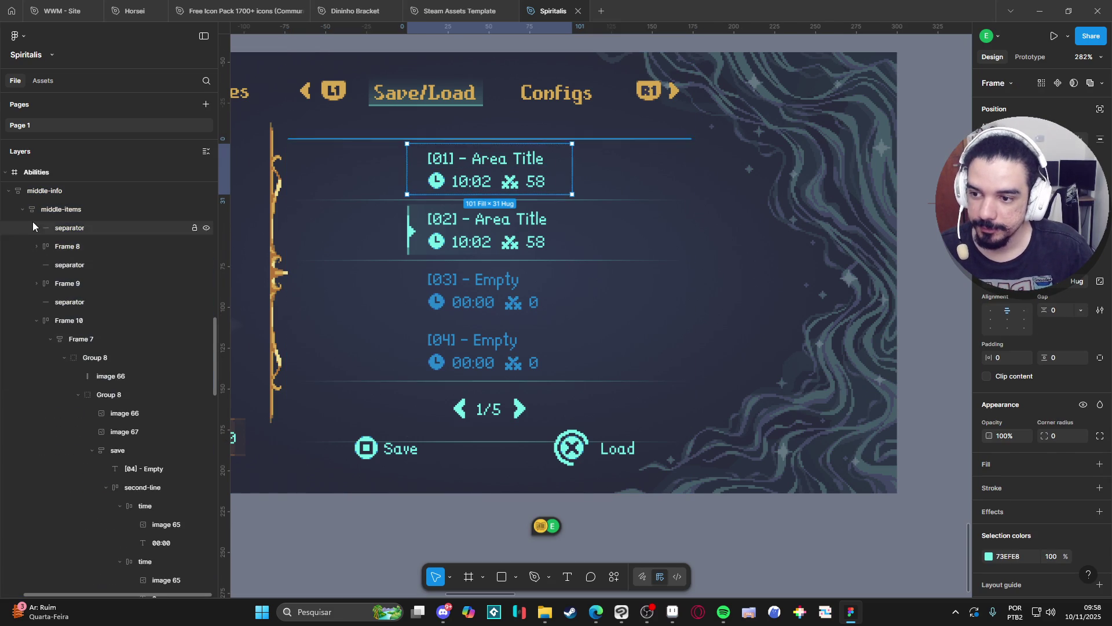
click(23, 210)
scroll(52, 249, up, 3)
click(55, 344)
click(47, 380)
click(83, 341)
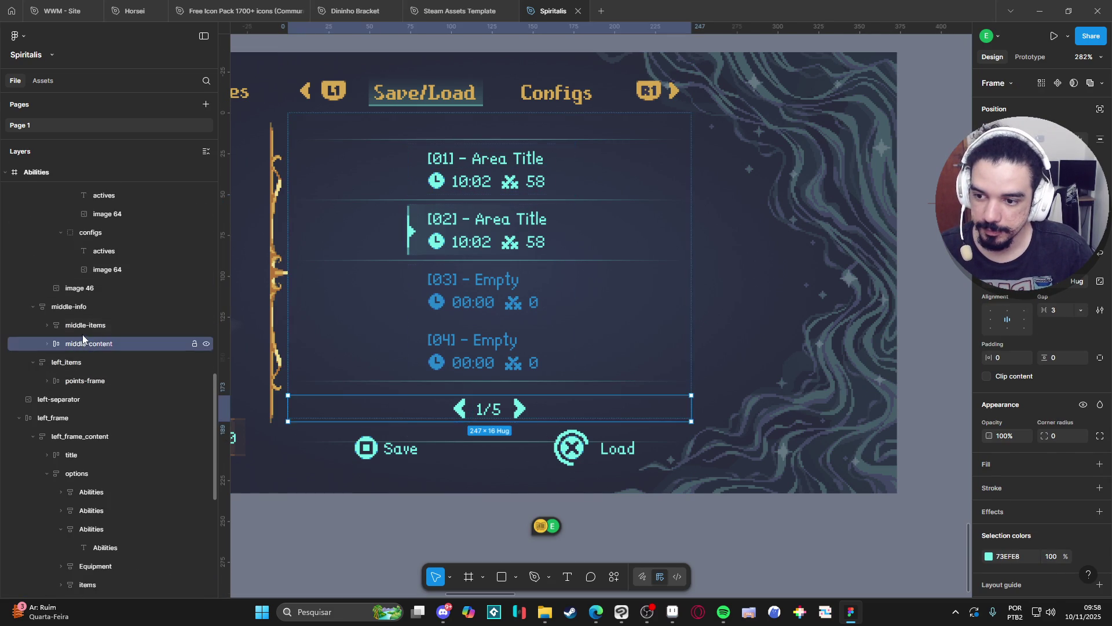
click(81, 328)
click(50, 326)
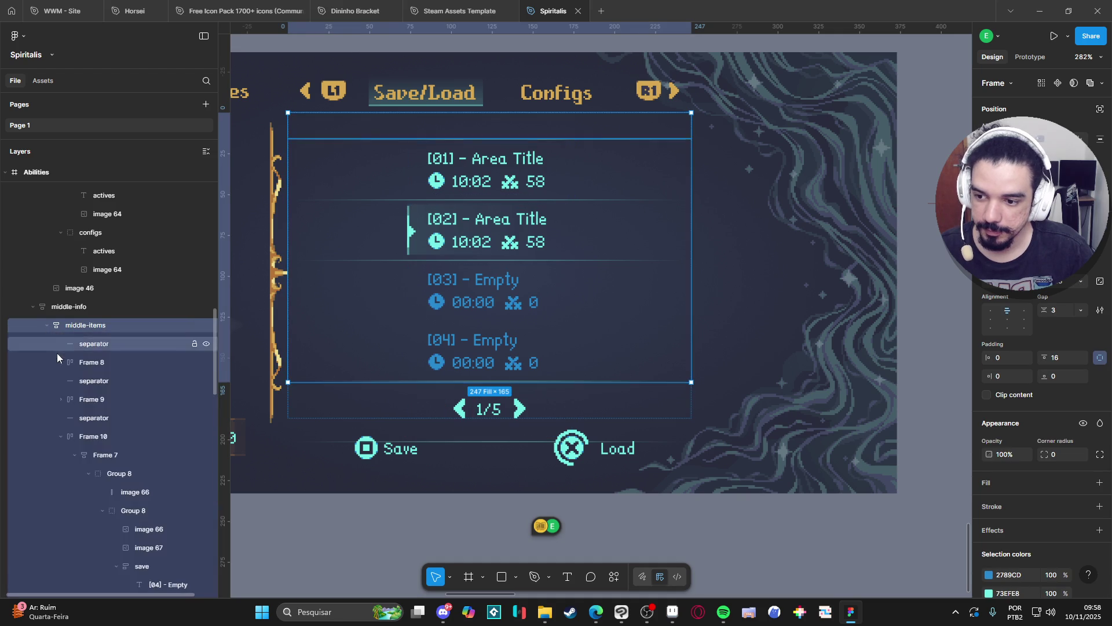
click(59, 363)
click(59, 362)
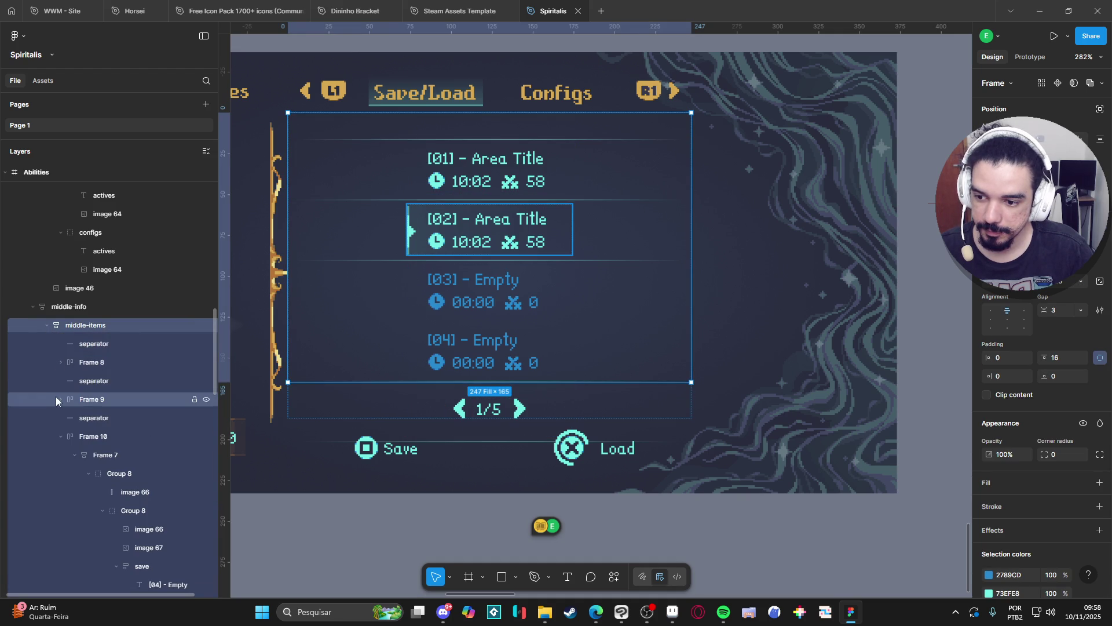
click(60, 436)
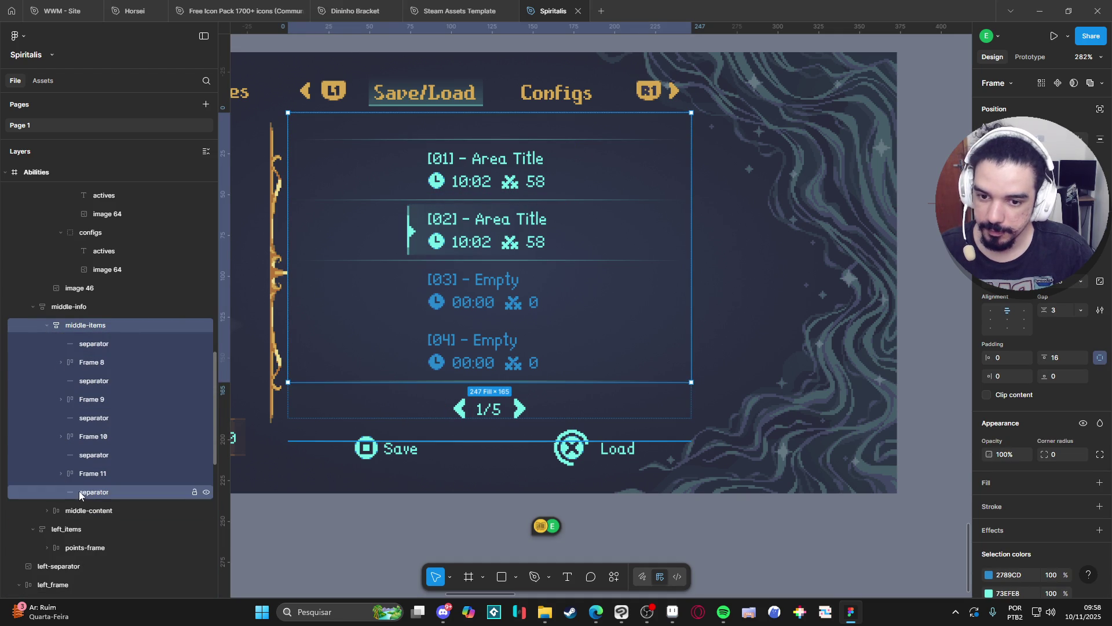
Inspect the separator lines between Frames 8, 9 and 10 and expand Frame 9
click(78, 491)
click(95, 415)
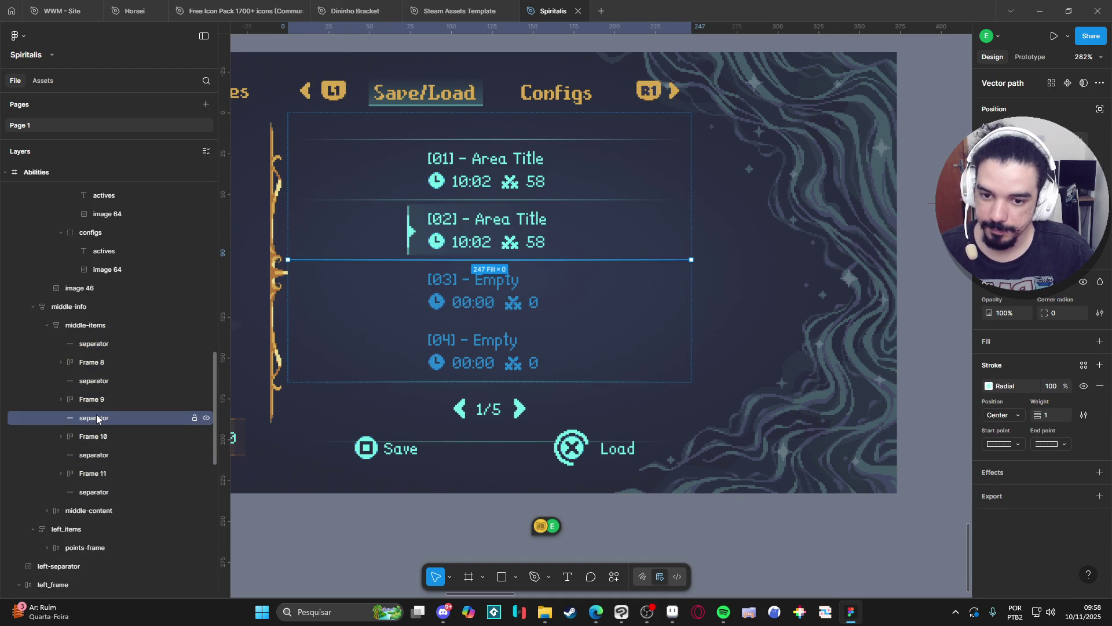
click(95, 455)
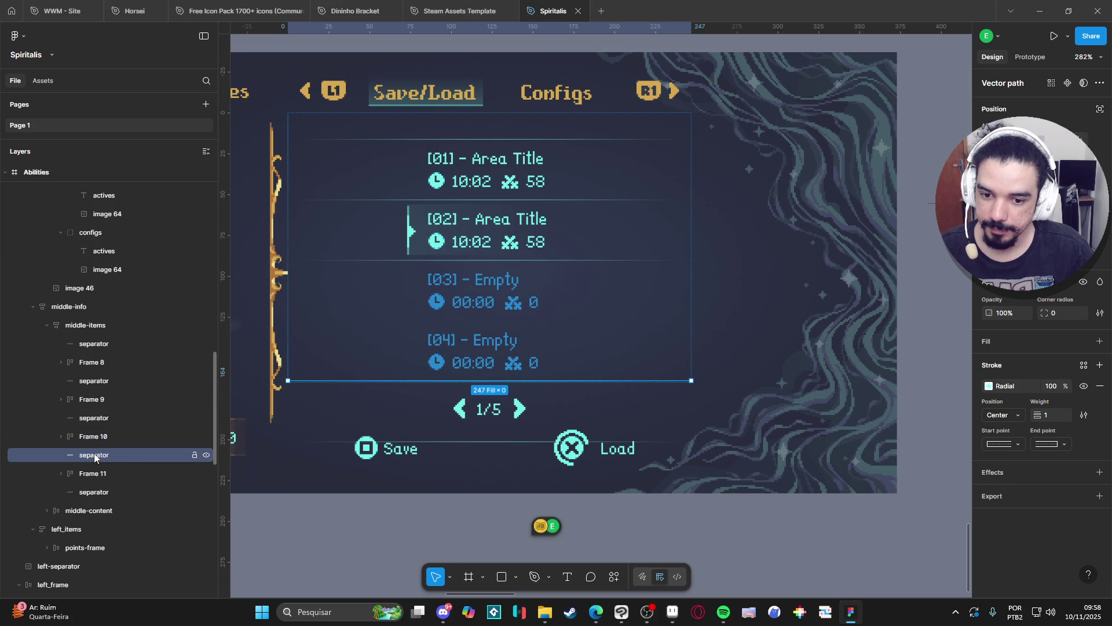
click(103, 418)
click(103, 380)
click(115, 344)
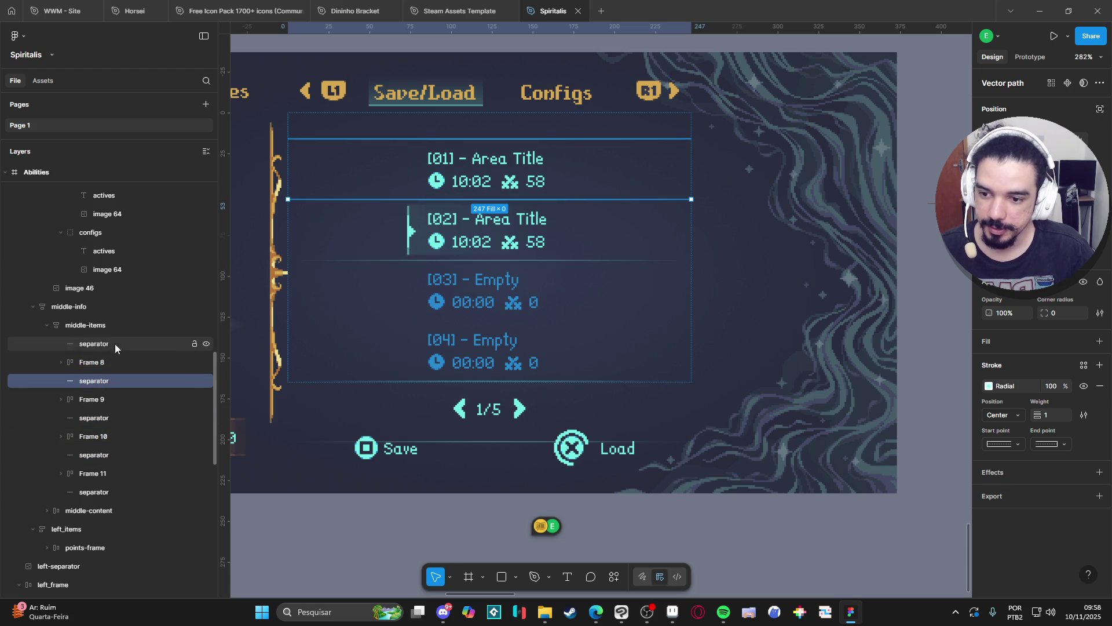
click(59, 399)
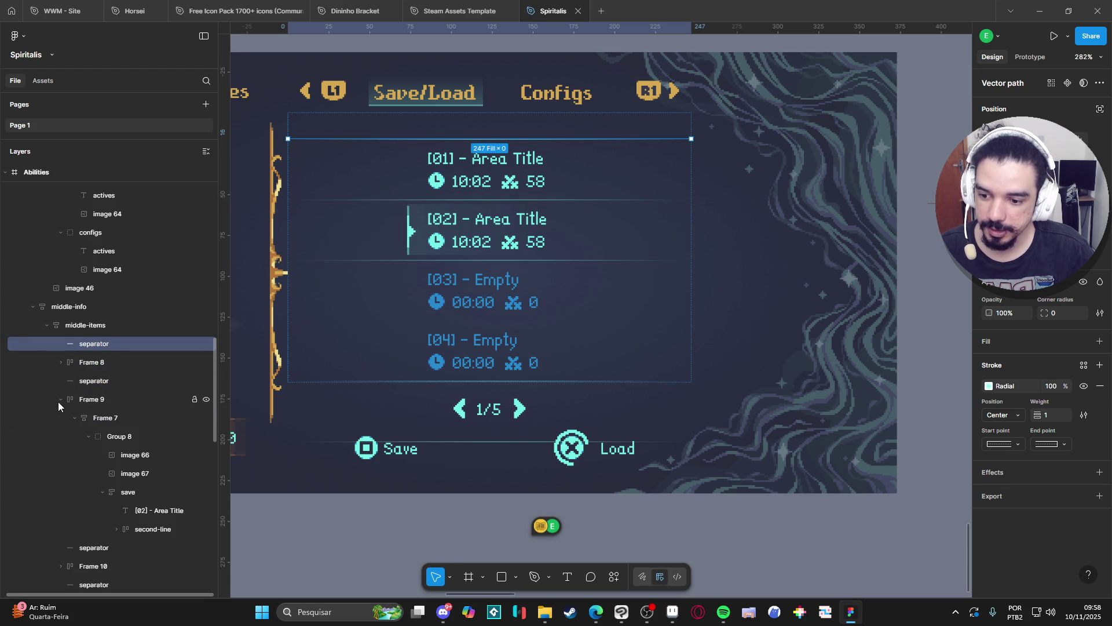
click(88, 436)
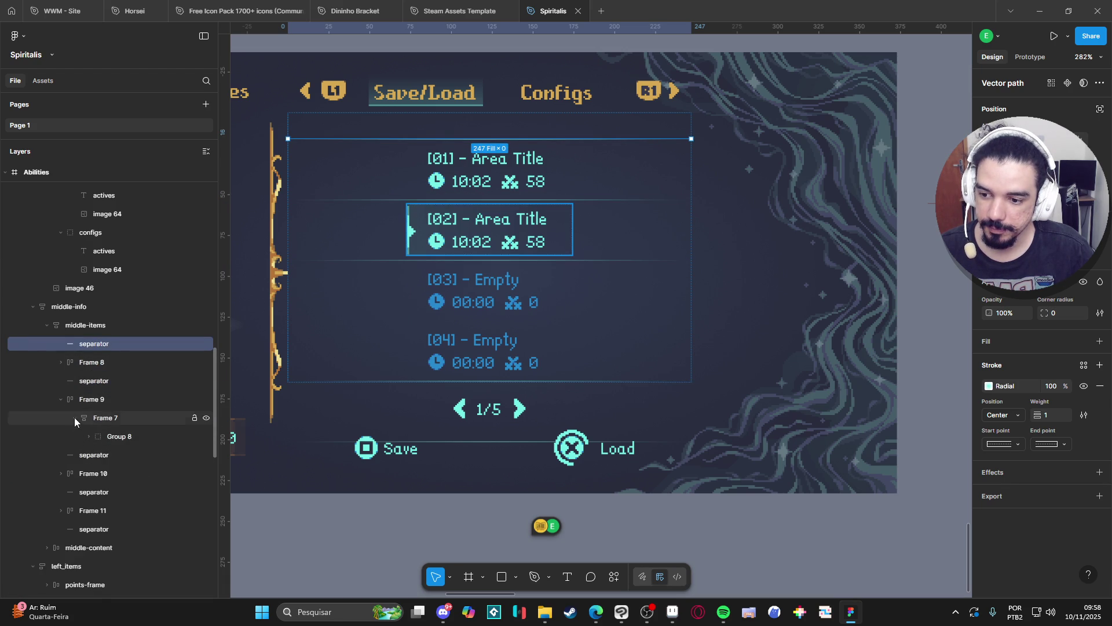
Duplicate the separator below Frame 9 and move the copy just above slot [03]
click(60, 398)
click(82, 400)
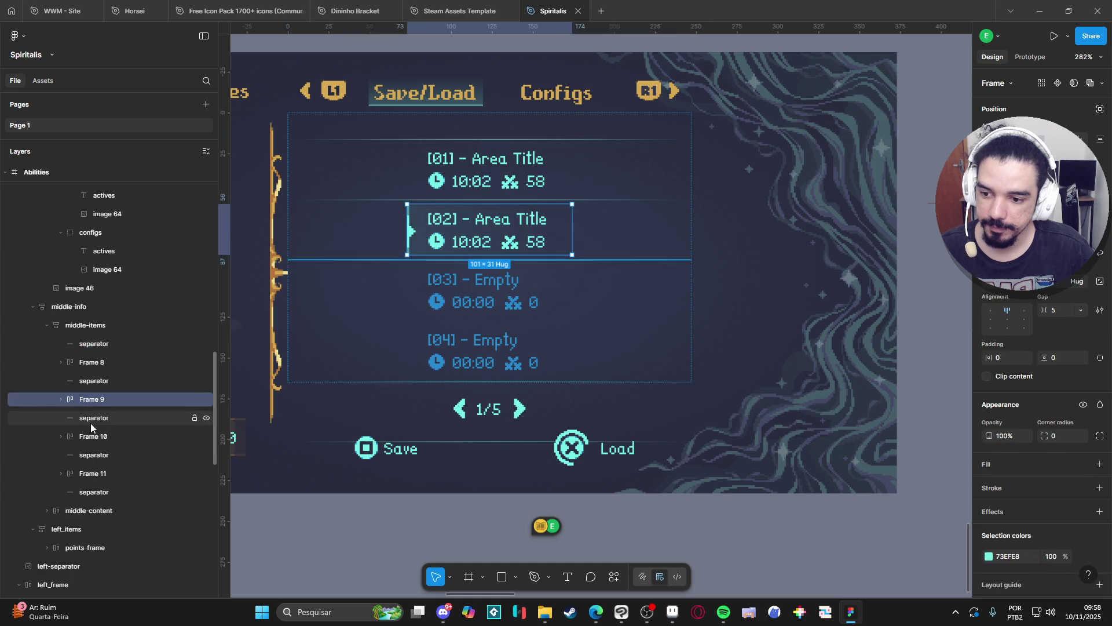
click(91, 422)
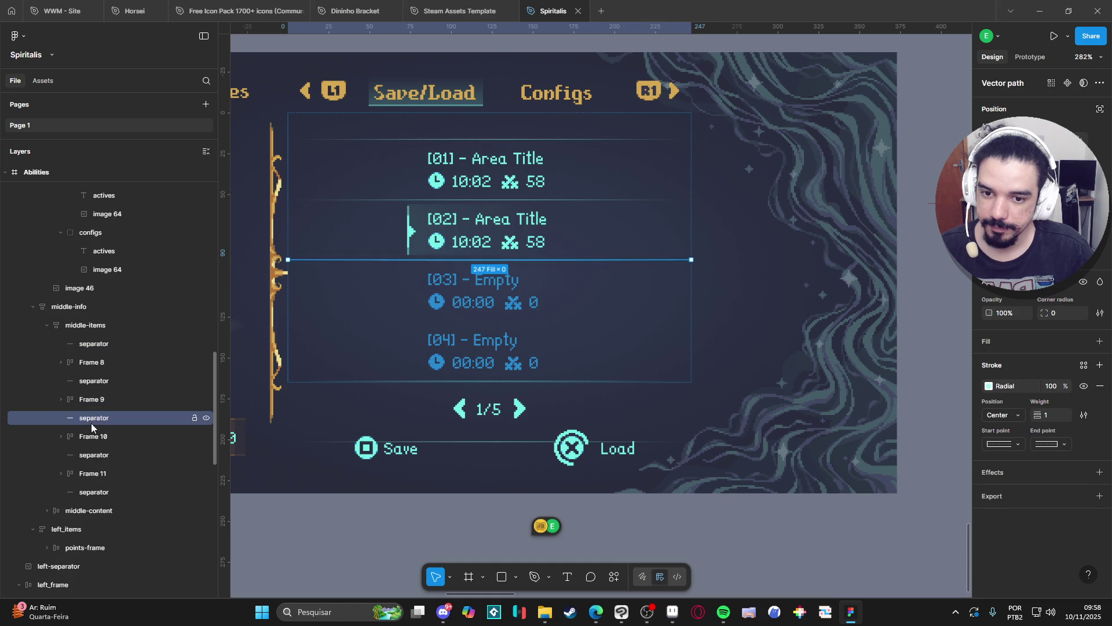
click(93, 454)
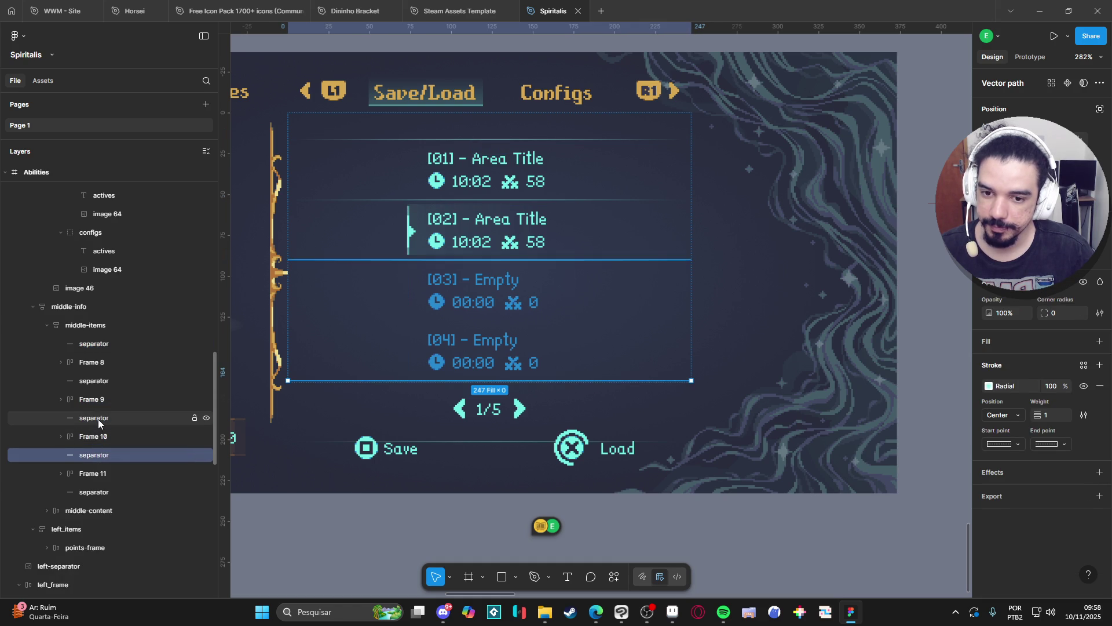
click(98, 418)
key(ctrl+d)
mouse_move(99, 419)
mouse_down()
mouse_move(99, 461)
mouse_move(166, 433)
mouse_up()
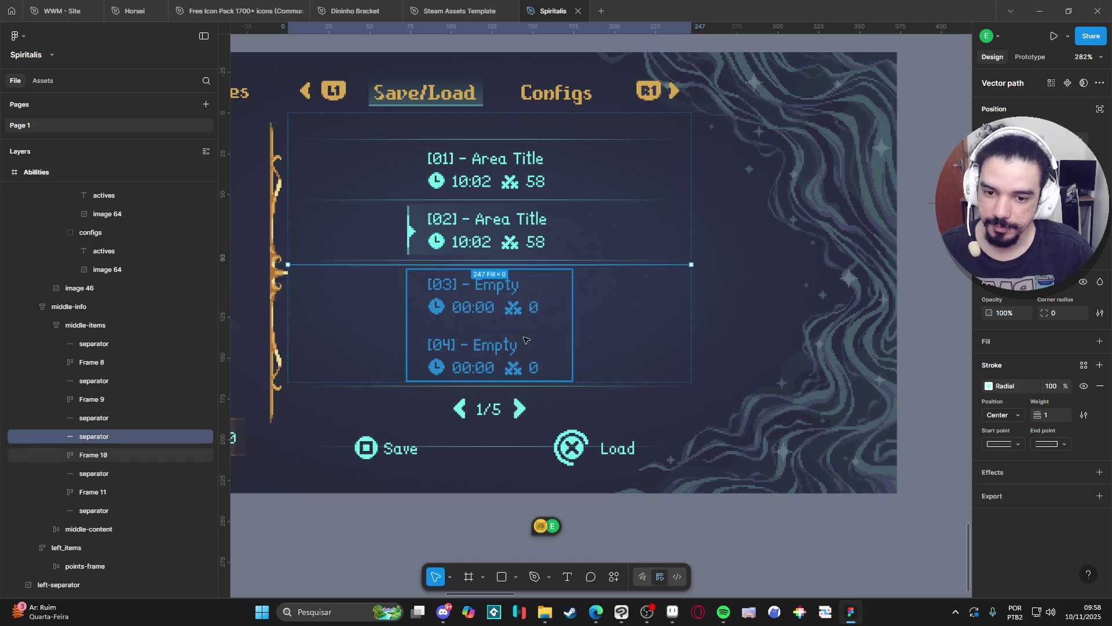
Expand Frame 10 and inspect its Group 8 and Frame 7 layers
click(517, 333)
click(61, 456)
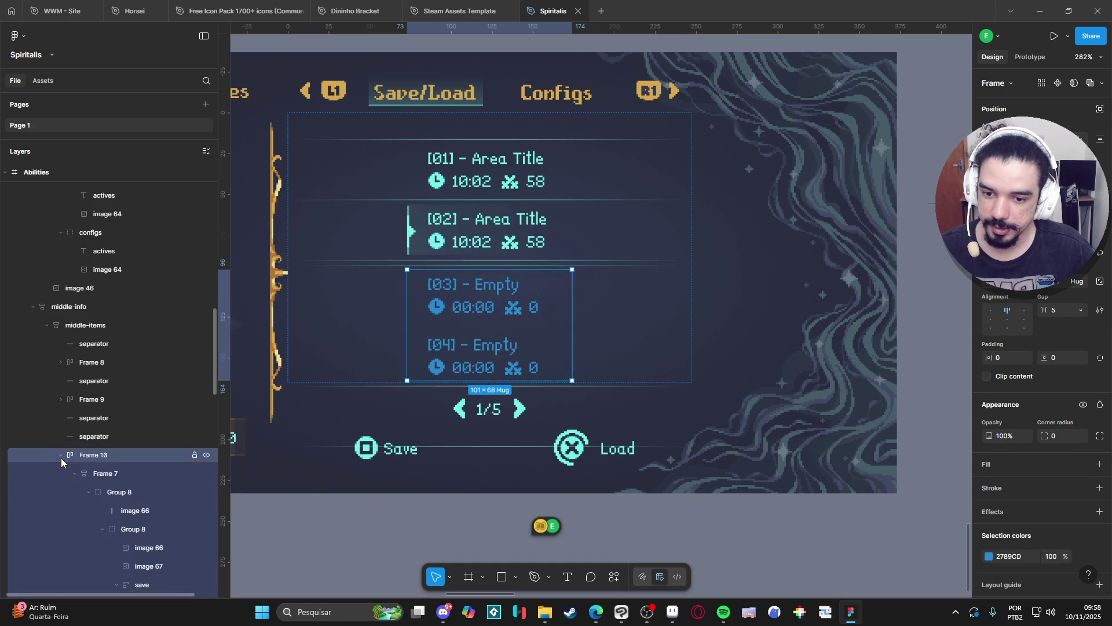
scroll(99, 505, down, 3)
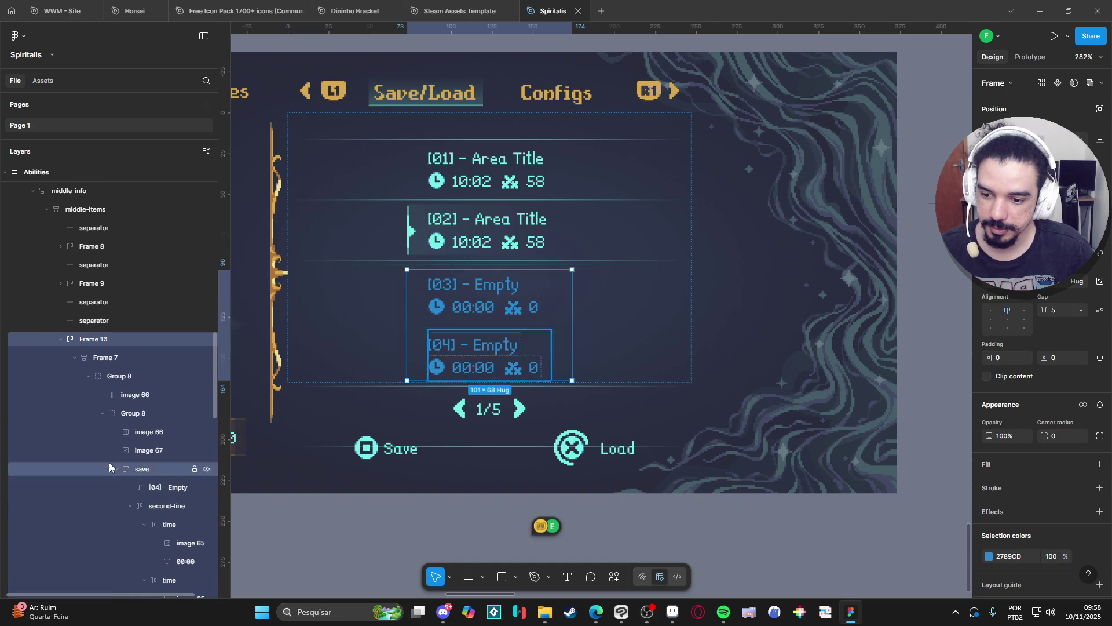
click(89, 376)
click(111, 377)
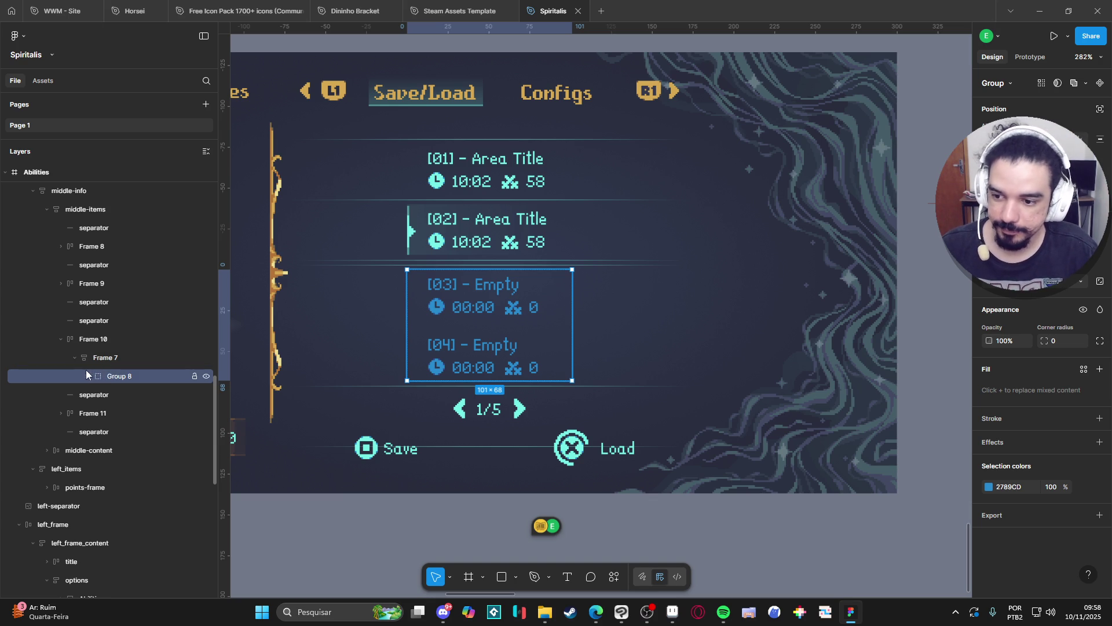
click(75, 358)
click(155, 359)
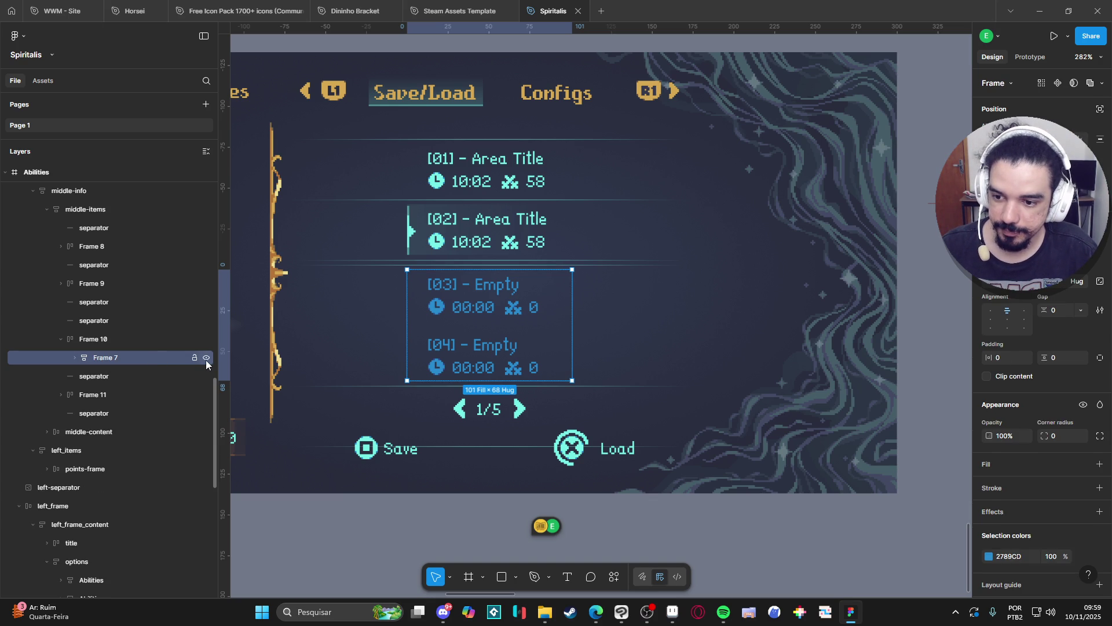
Delete the [04] save slot from the empty-slots group in Frame 7
click(75, 357)
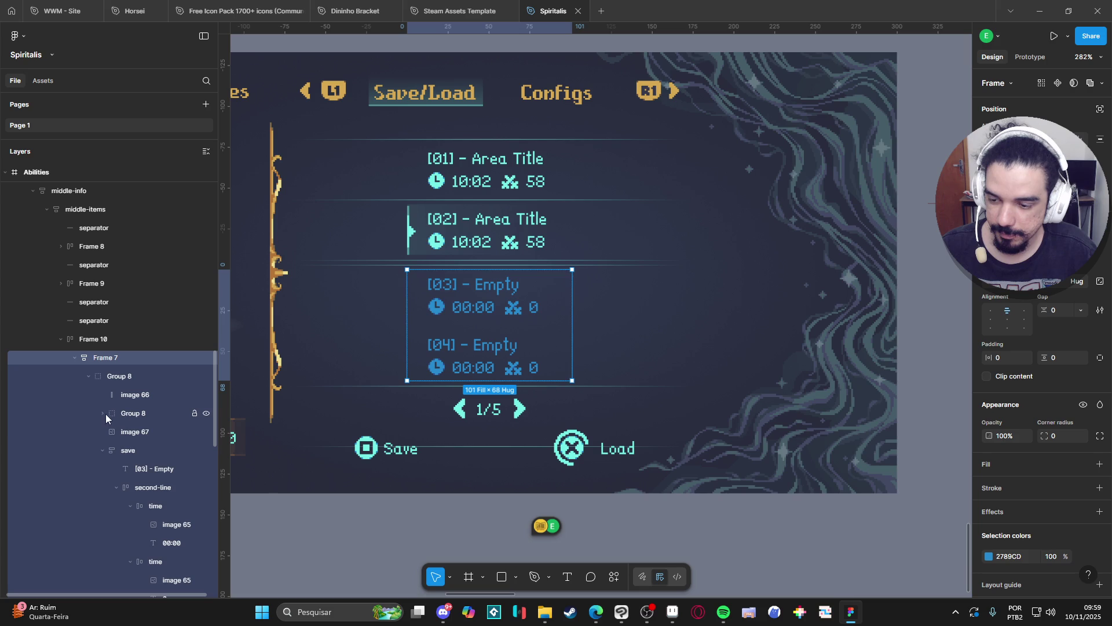
click(103, 451)
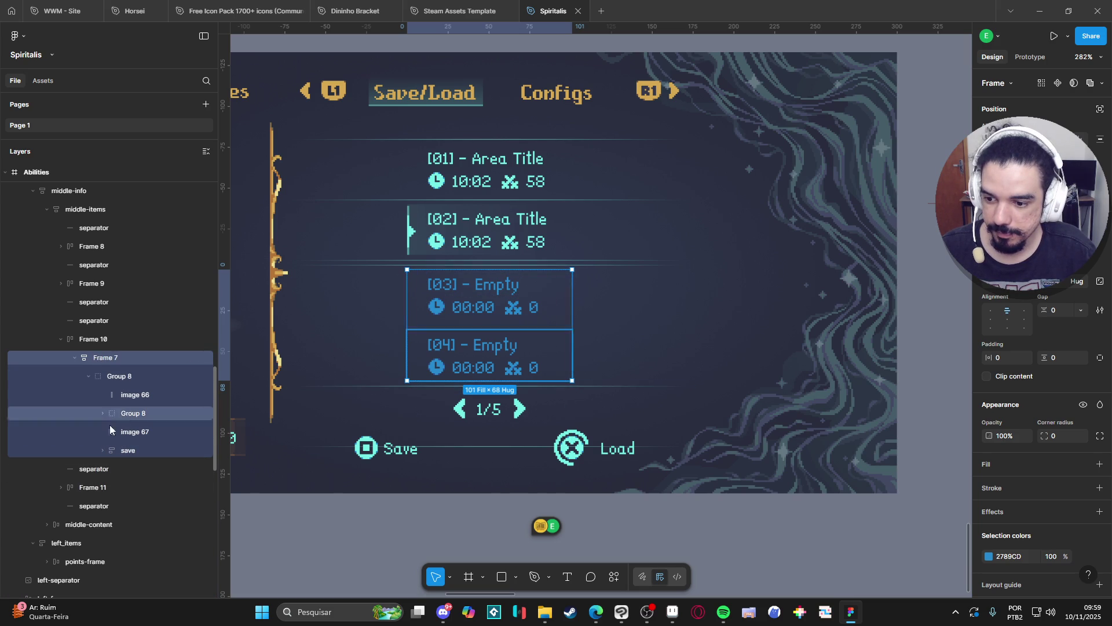
click(78, 488)
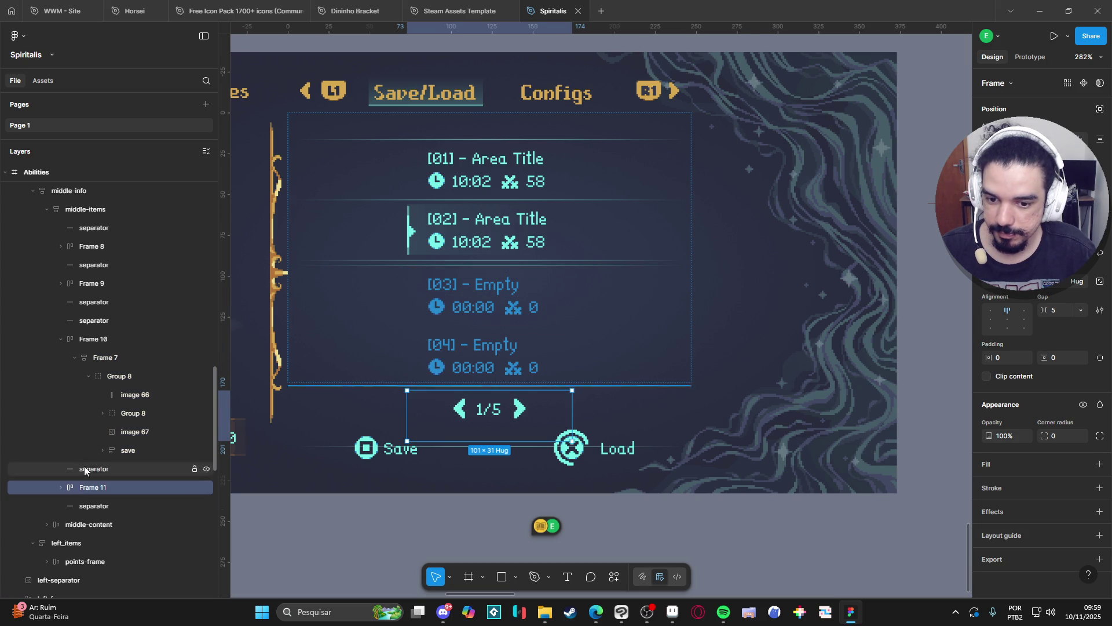
click(84, 362)
click(74, 359)
click(430, 360)
double_click(430, 360)
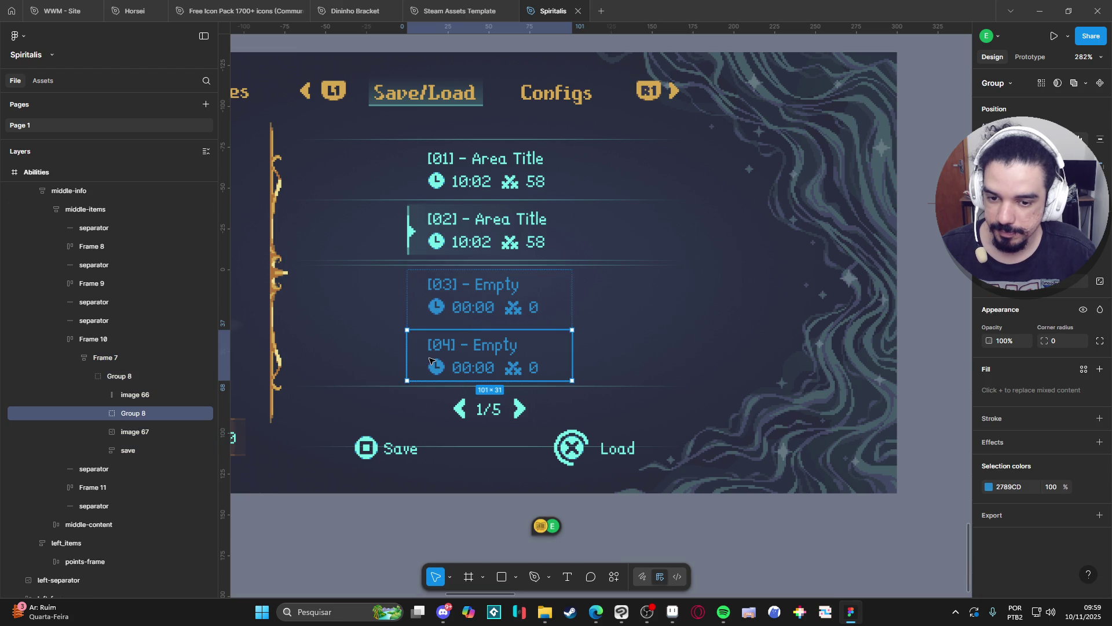
key(Delete)
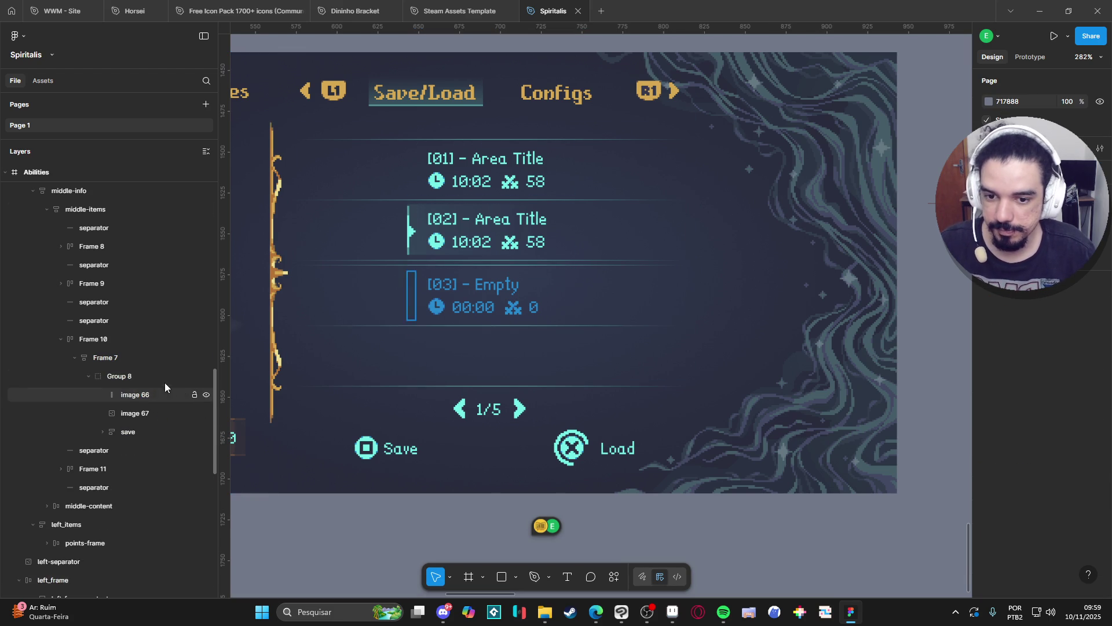
Try duplicating the [03] slot's frame, undo the misplaced copy, and select the Frame 10 row
click(89, 377)
click(110, 377)
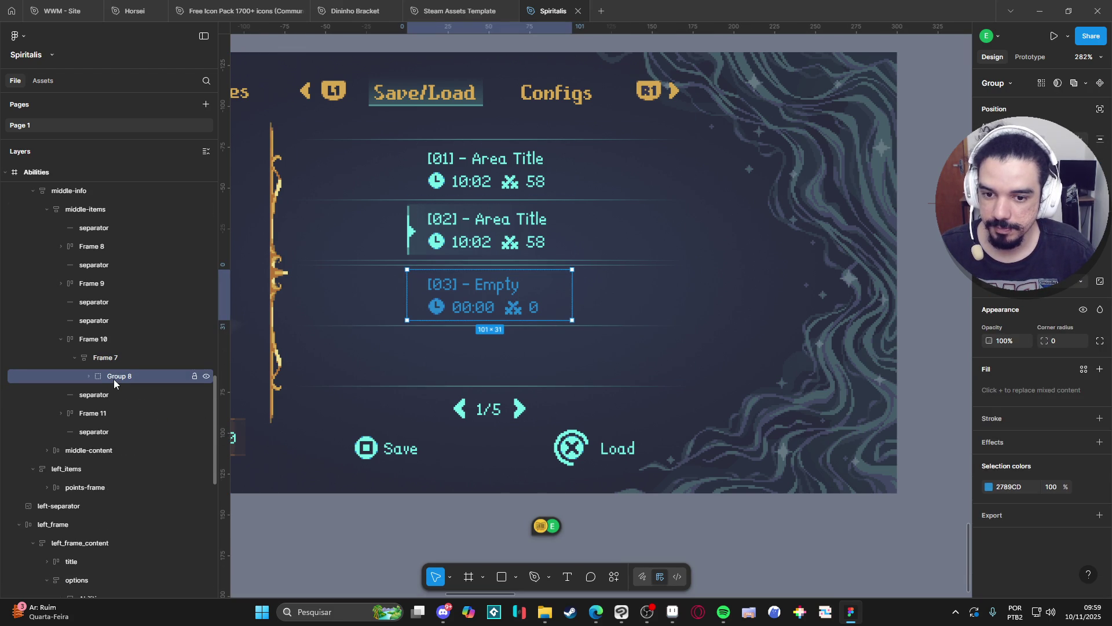
click(75, 358)
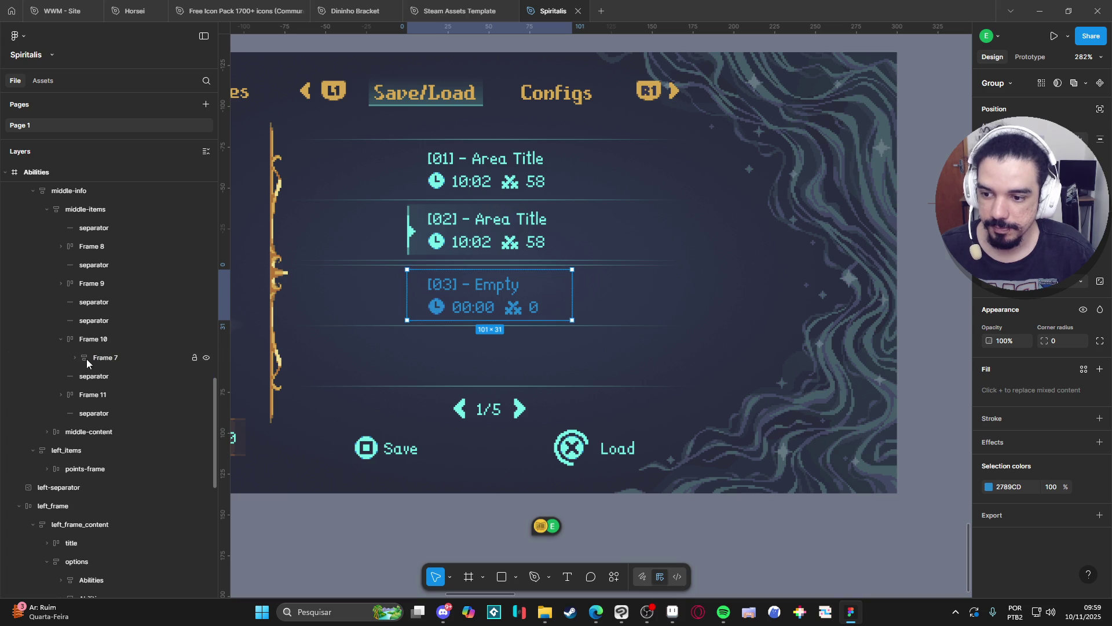
click(85, 359)
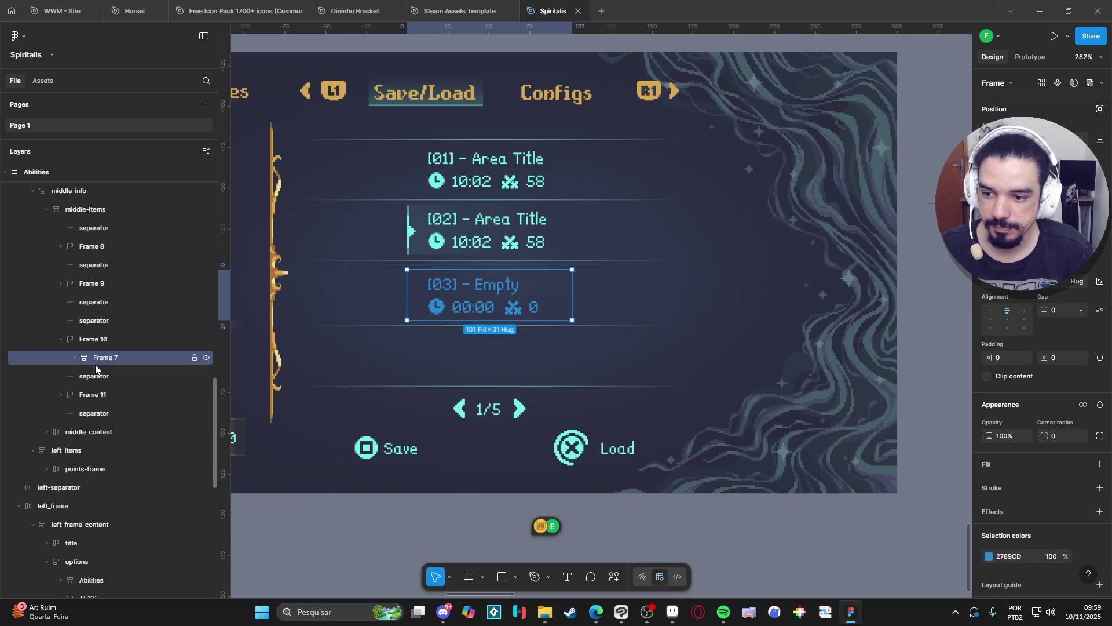
key(ctrl+d)
key(ctrl+z)
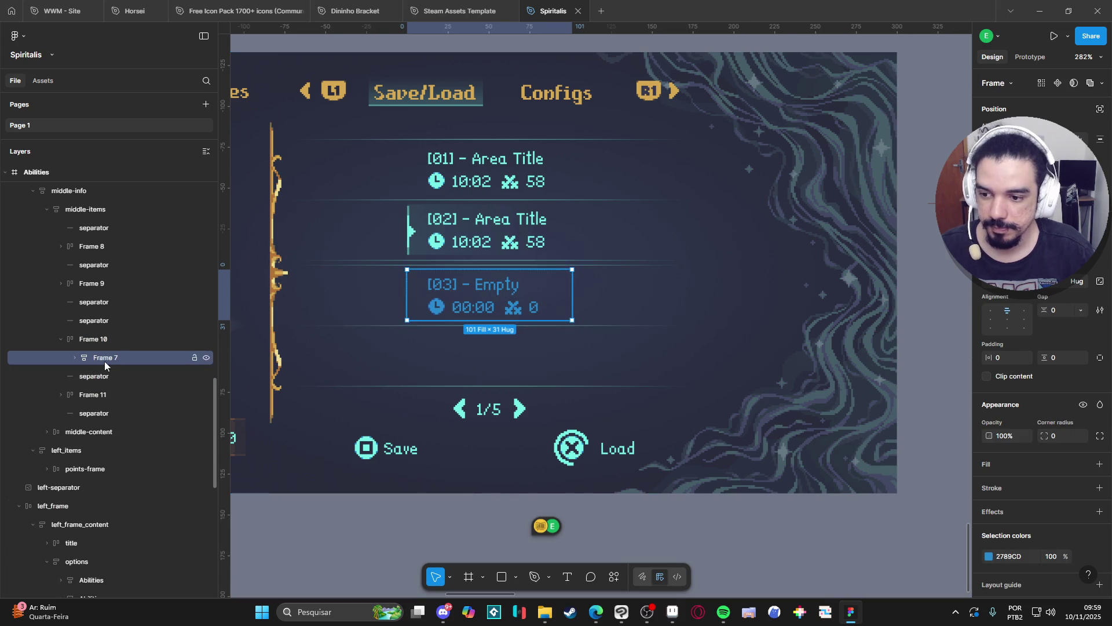
click(61, 342)
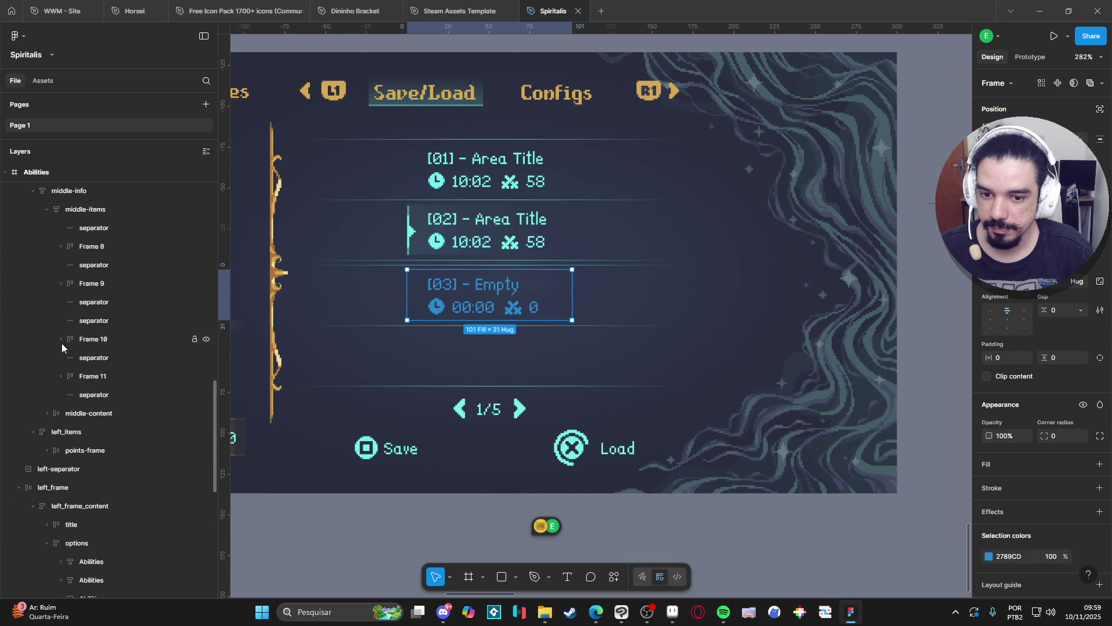
click(84, 342)
Duplicate Frame 10 below the separator and retitle the copy '[04] - Empty'
key(ctrl+d)
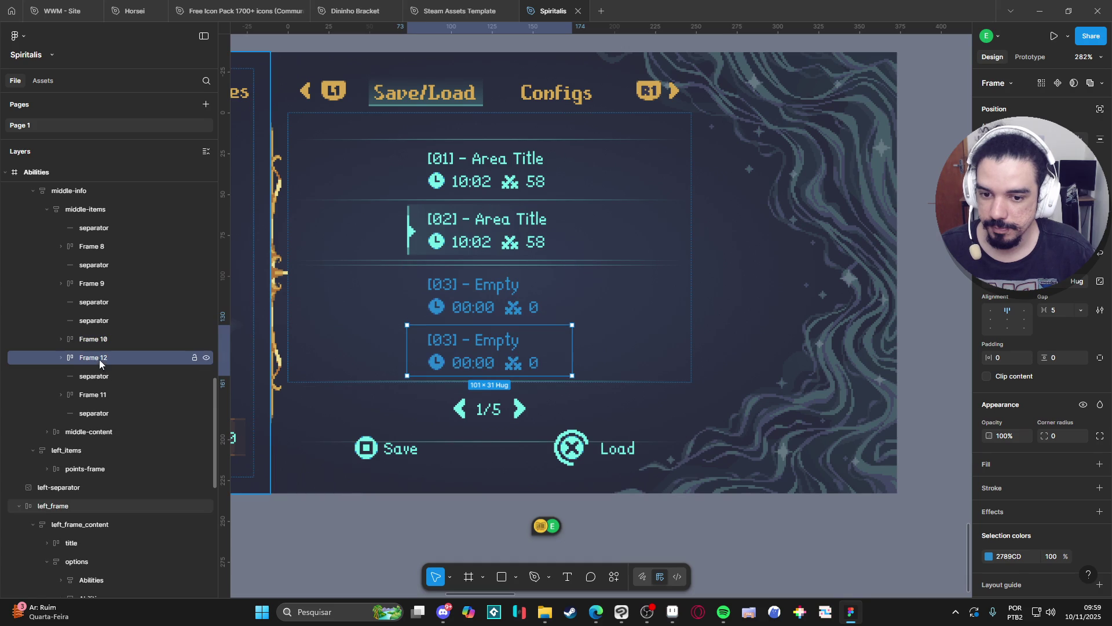
drag(99, 359, 95, 386)
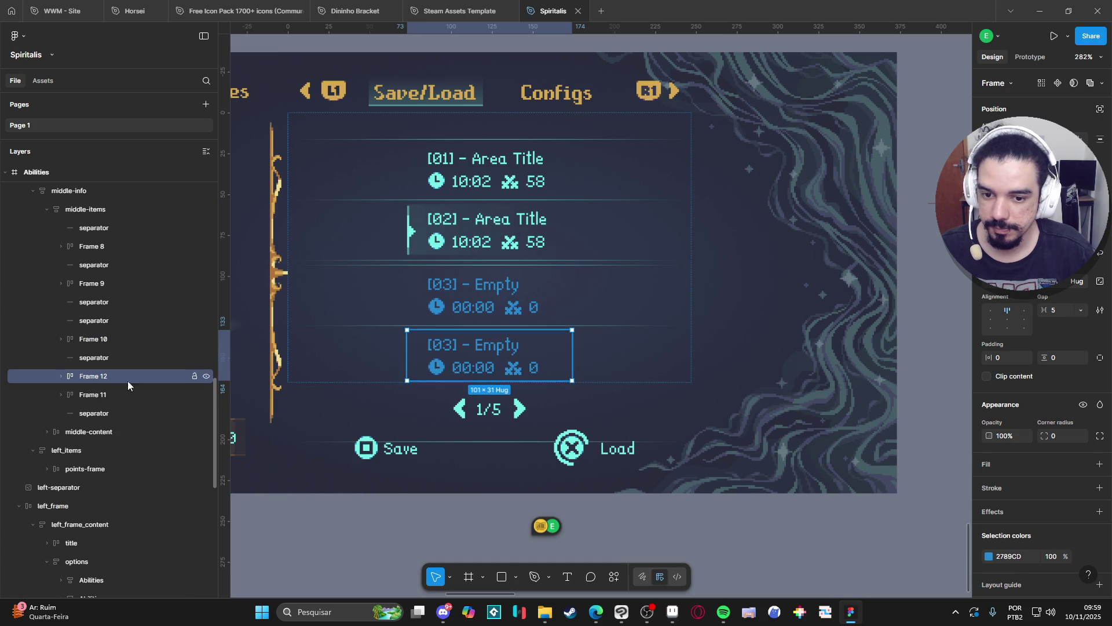
double_click(451, 359)
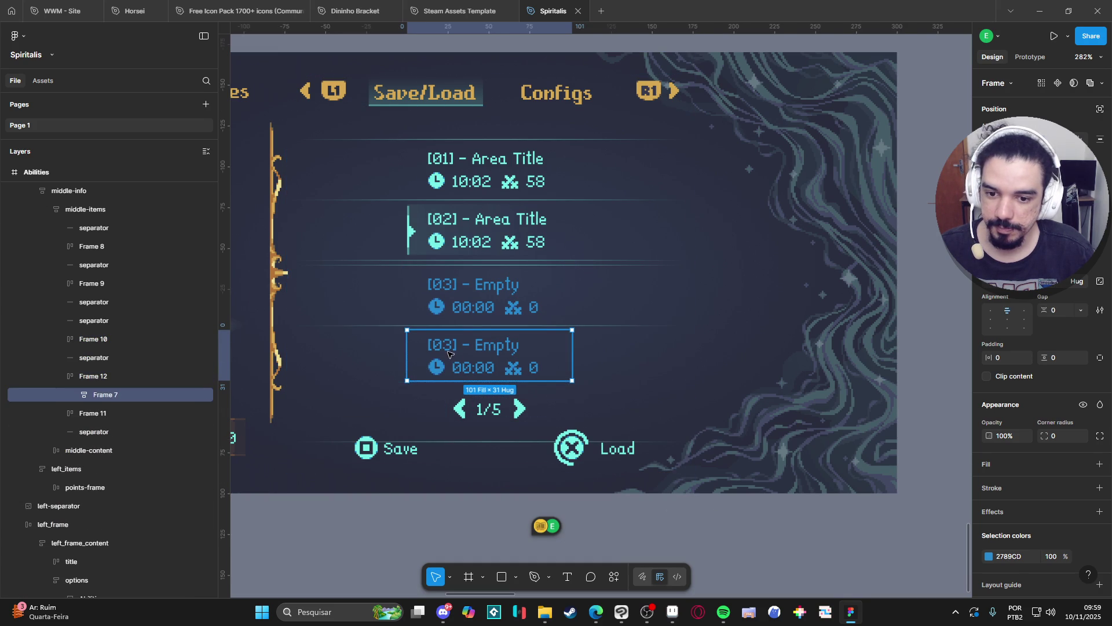
double_click(451, 355)
double_click(452, 355)
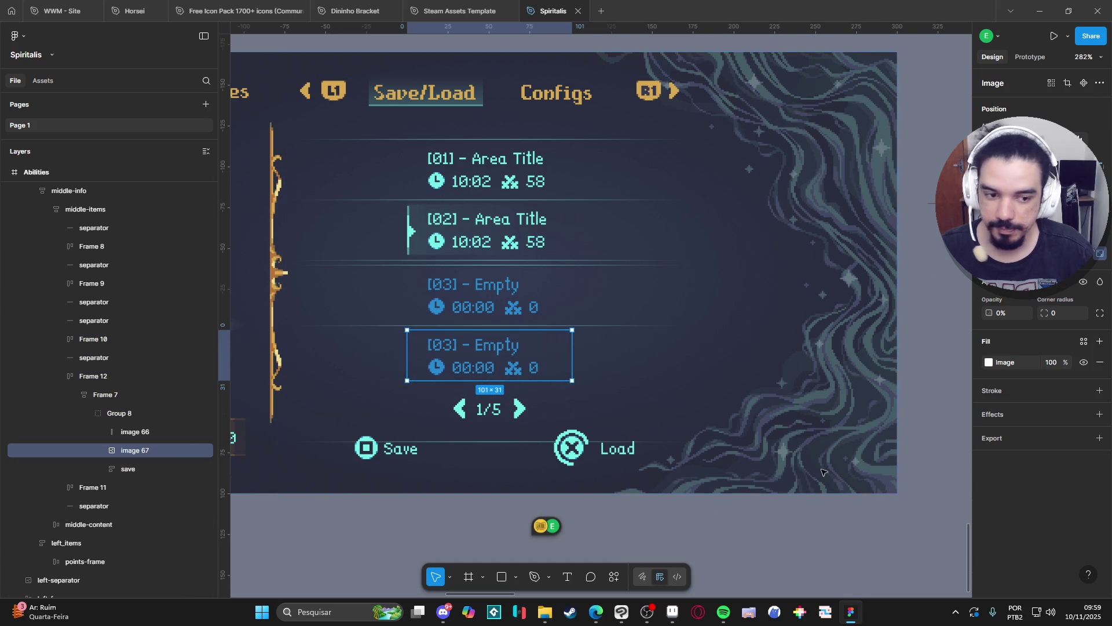
click(450, 346)
text(4)
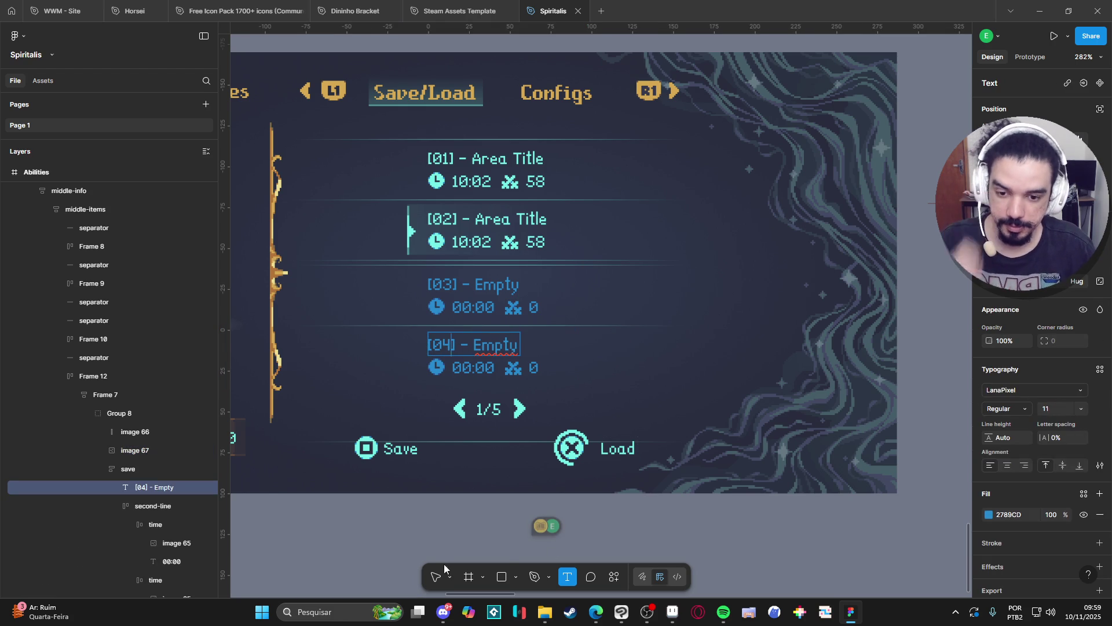
click(182, 505)
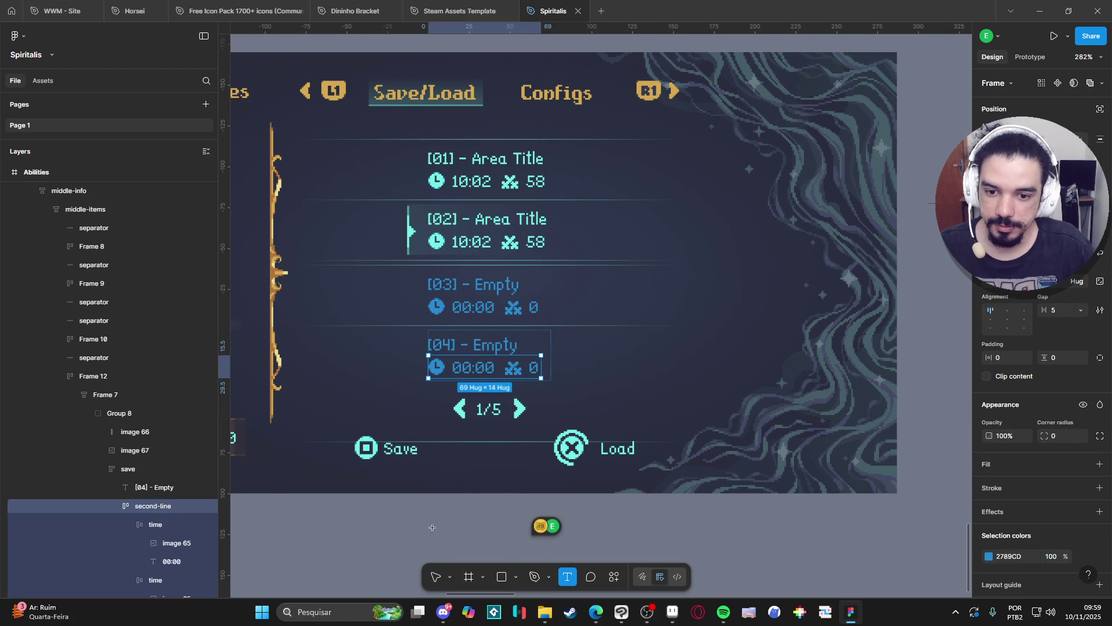
Move the separator line beneath the new [04] slot
click(75, 394)
click(61, 376)
click(110, 356)
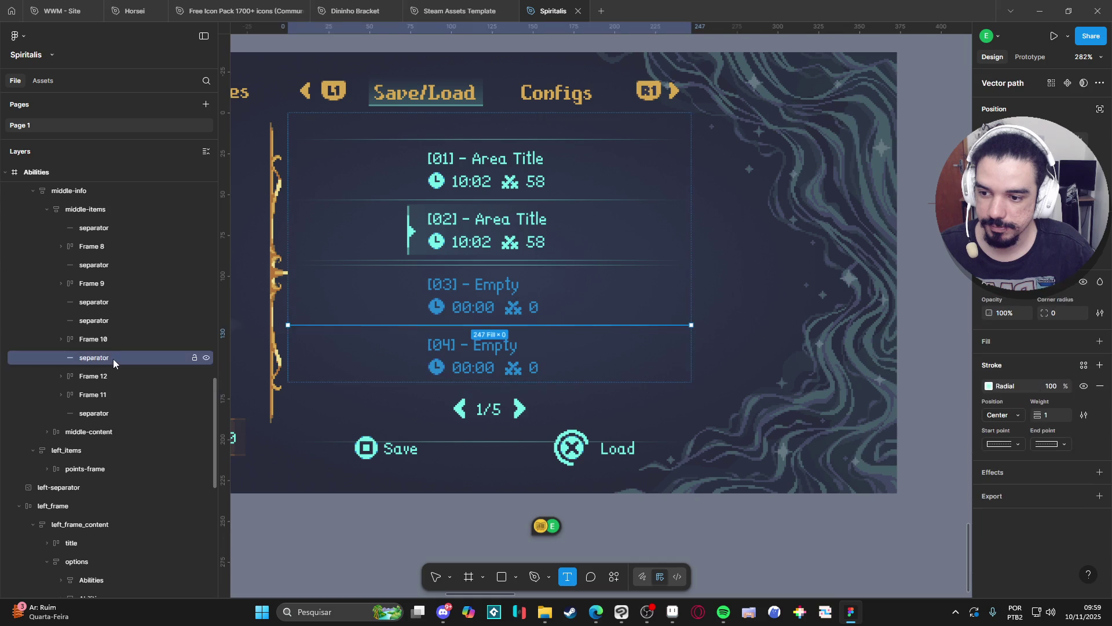
mouse_move(103, 323)
mouse_down()
mouse_move(118, 317)
mouse_move(110, 384)
mouse_up()
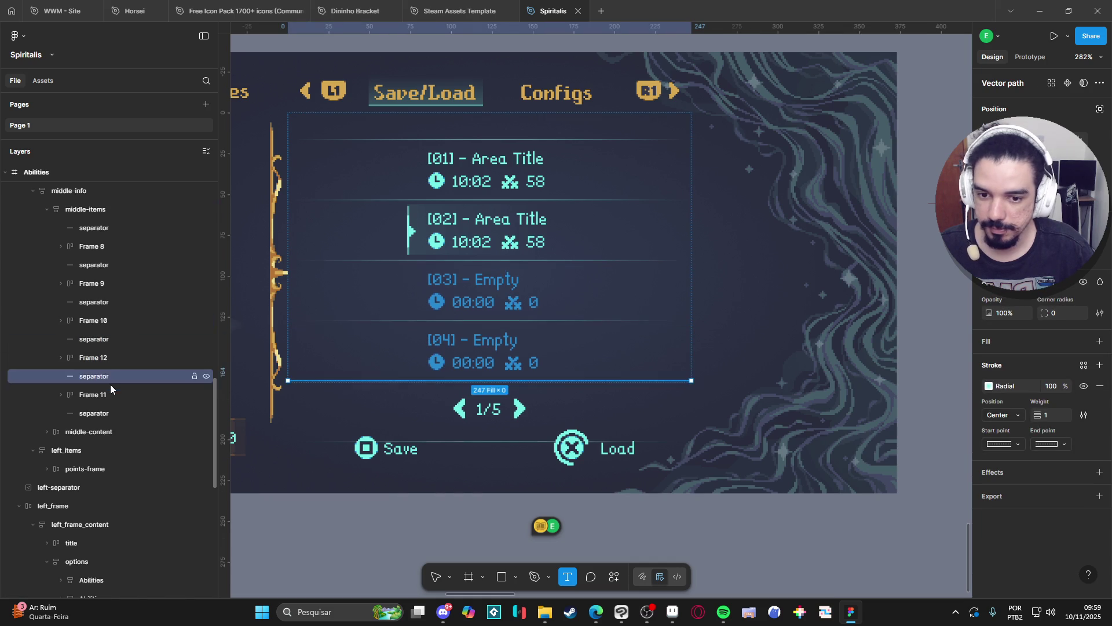
click(725, 531)
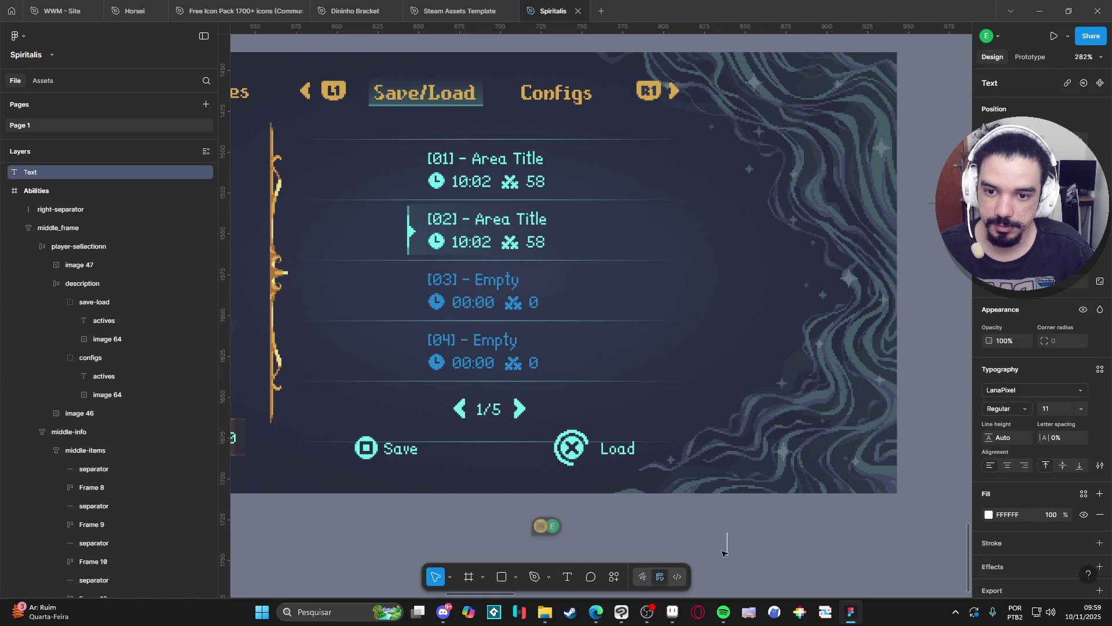
key(Escape)
scroll(799, 530, down, 3)
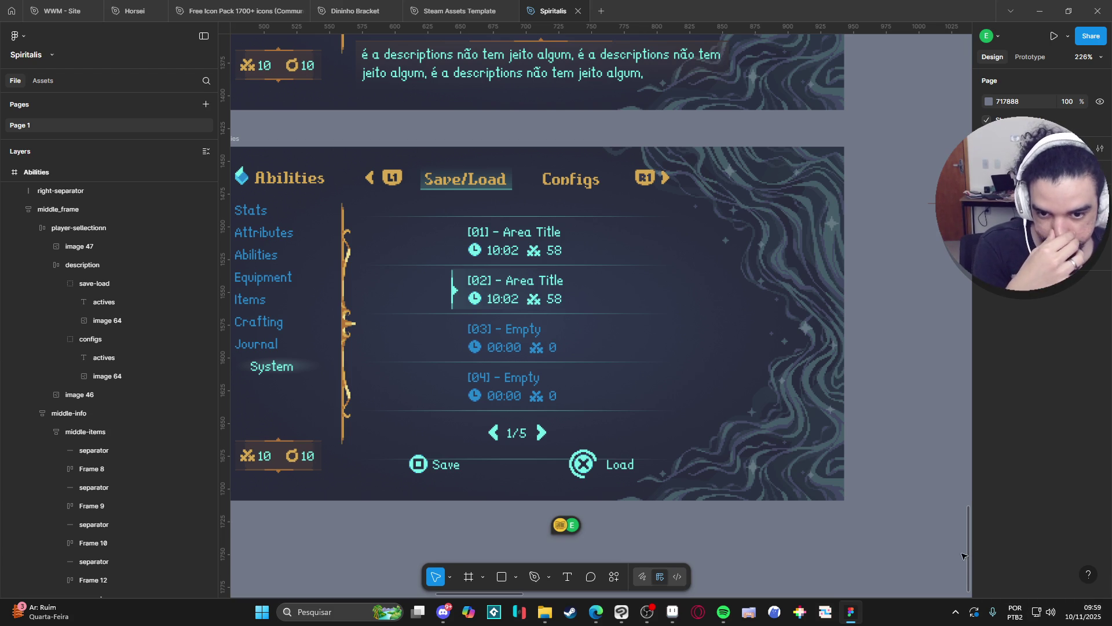
Pan the canvas to bring the whole Save/Load mockup into view
drag(753, 509, 807, 495)
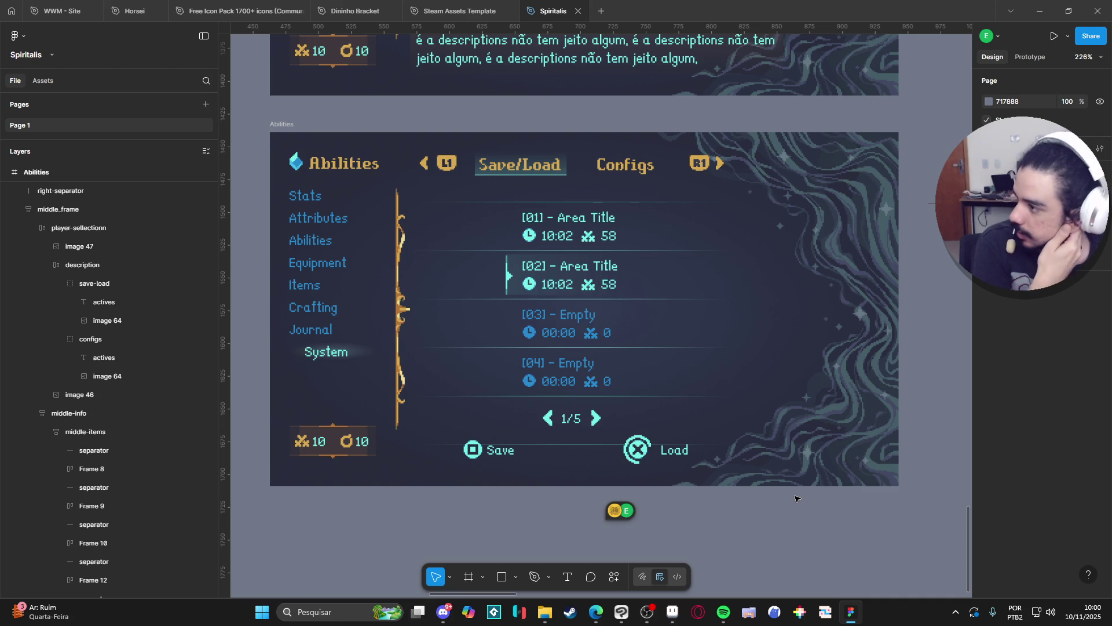
key(alt+Tab)
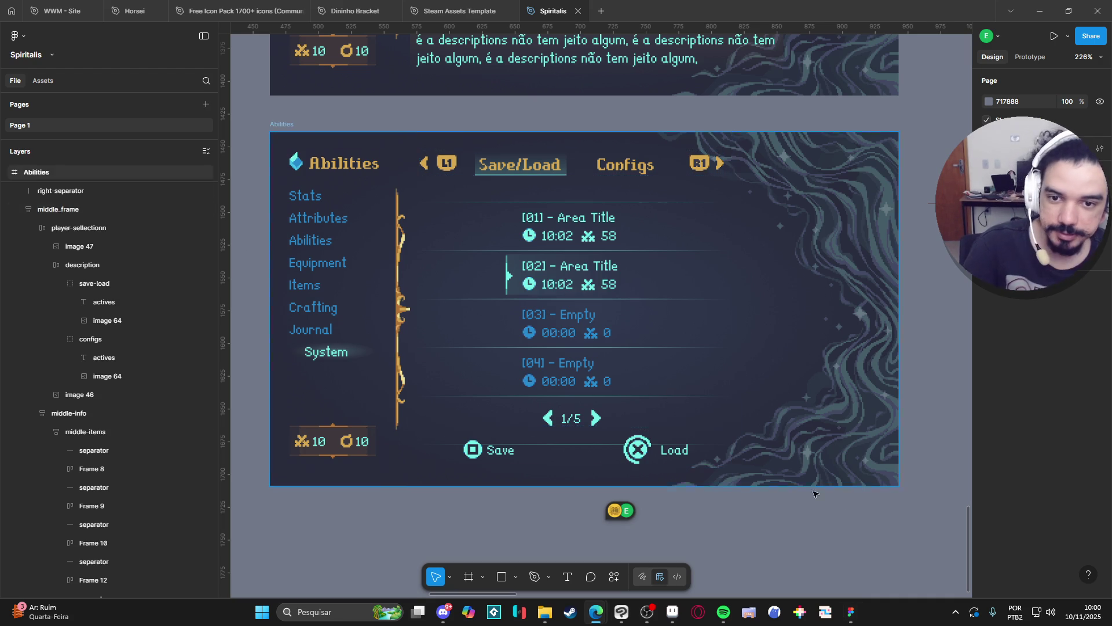
drag(751, 475, 752, 444)
scroll(752, 444, up, 1)
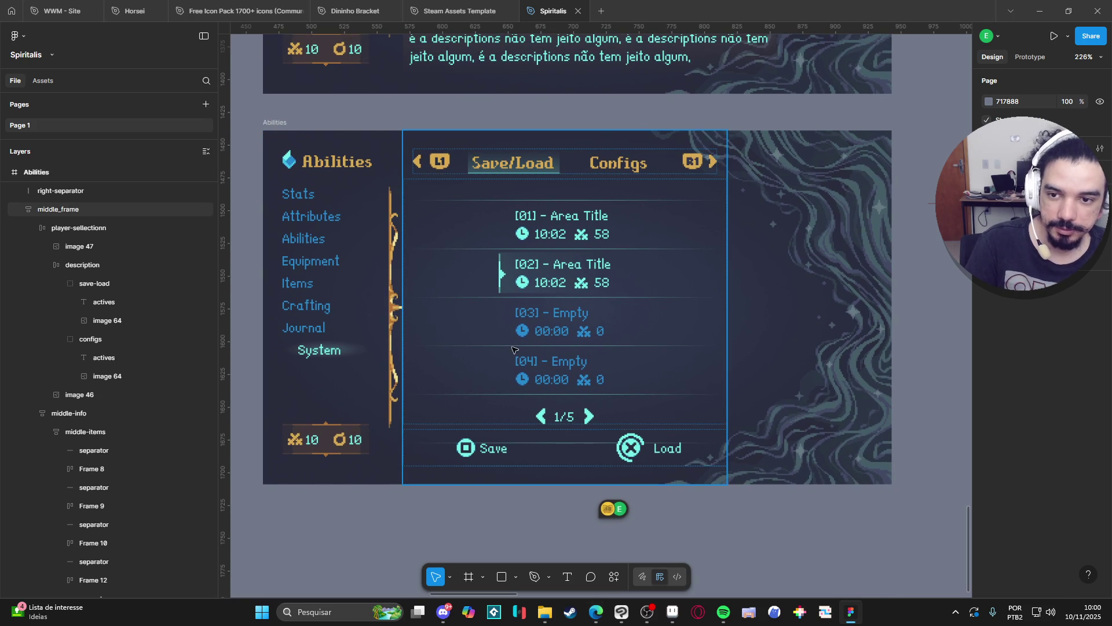
scroll(466, 327, down, 5)
drag(466, 327, 466, 255)
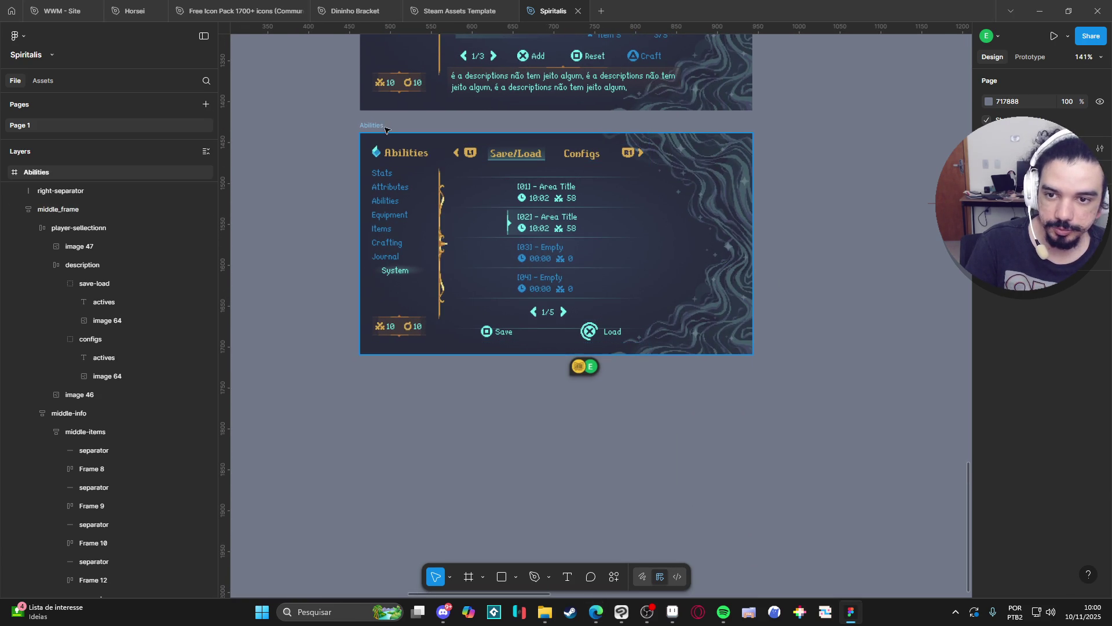
Duplicate the Abilities Save/Load frame beside the original and center the copy for review
click(433, 323)
drag(433, 323, 429, 248)
key(ctrl+d)
scroll(580, 232, right, 5)
scroll(695, 174, left, 4)
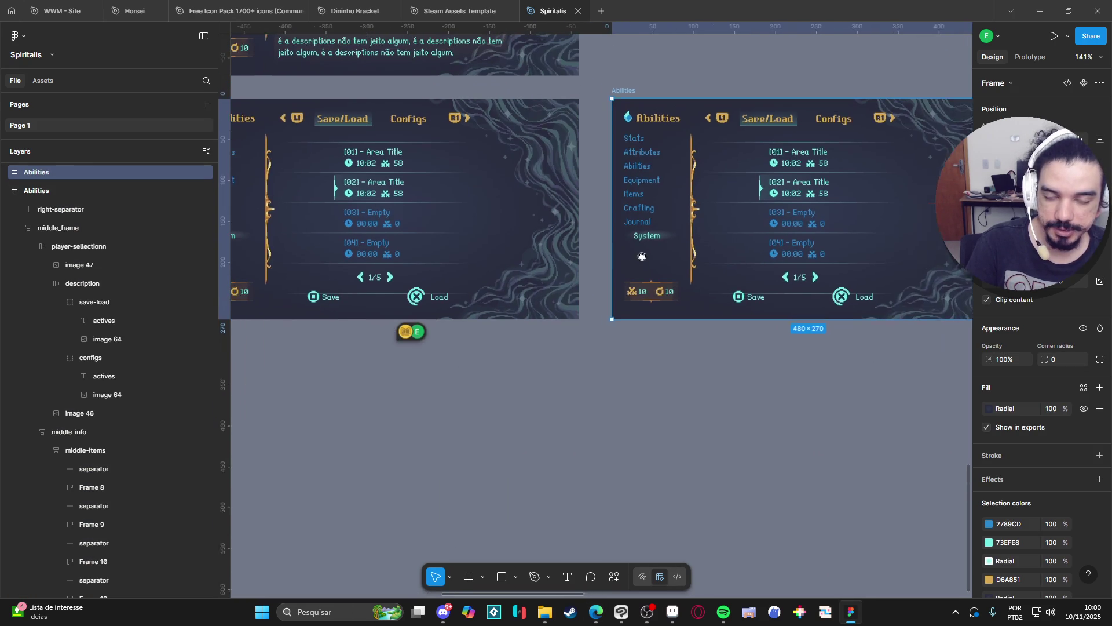
scroll(756, 121, right, 5)
scroll(757, 121, up, 1)
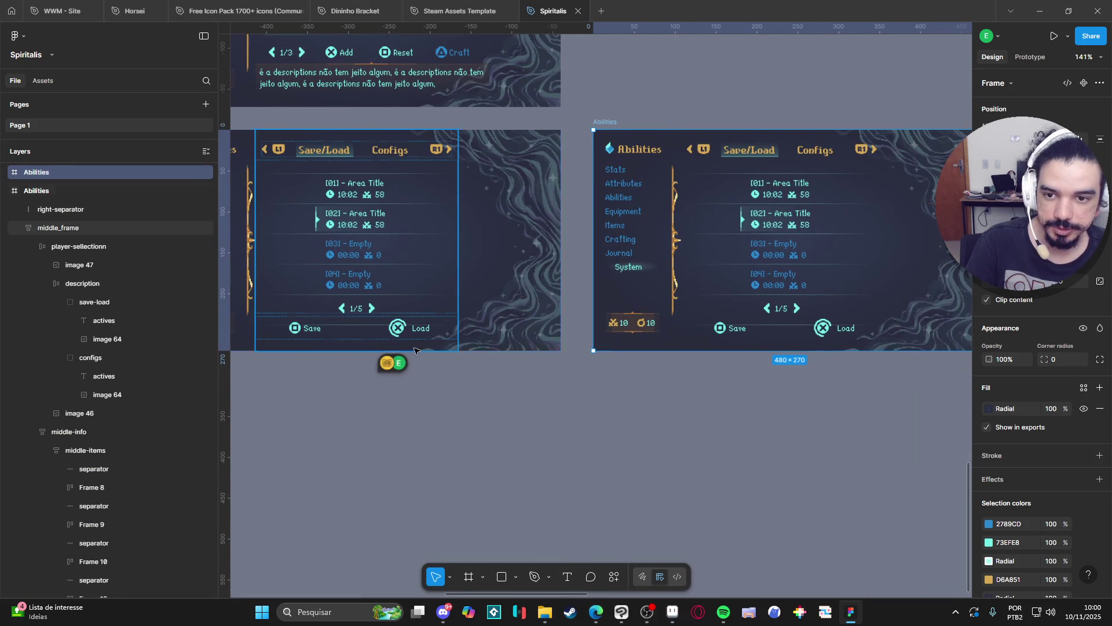
click(653, 408)
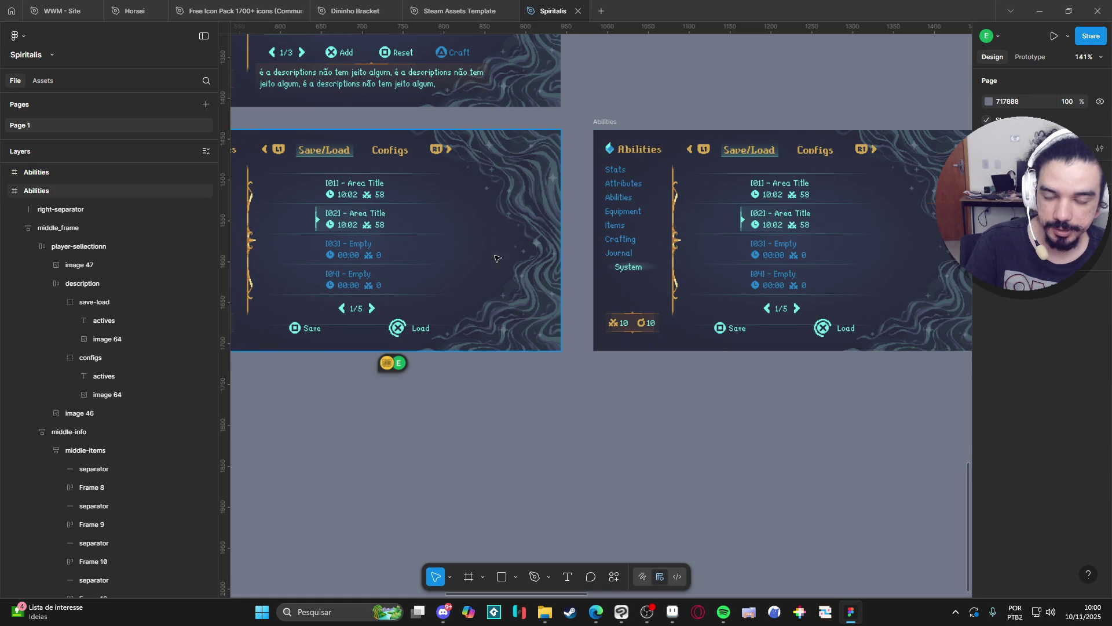
scroll(559, 262, right, 3)
scroll(560, 261, down, 5)
scroll(446, 339, up, 1)
scroll(446, 340, down, 1)
scroll(446, 339, up, 5)
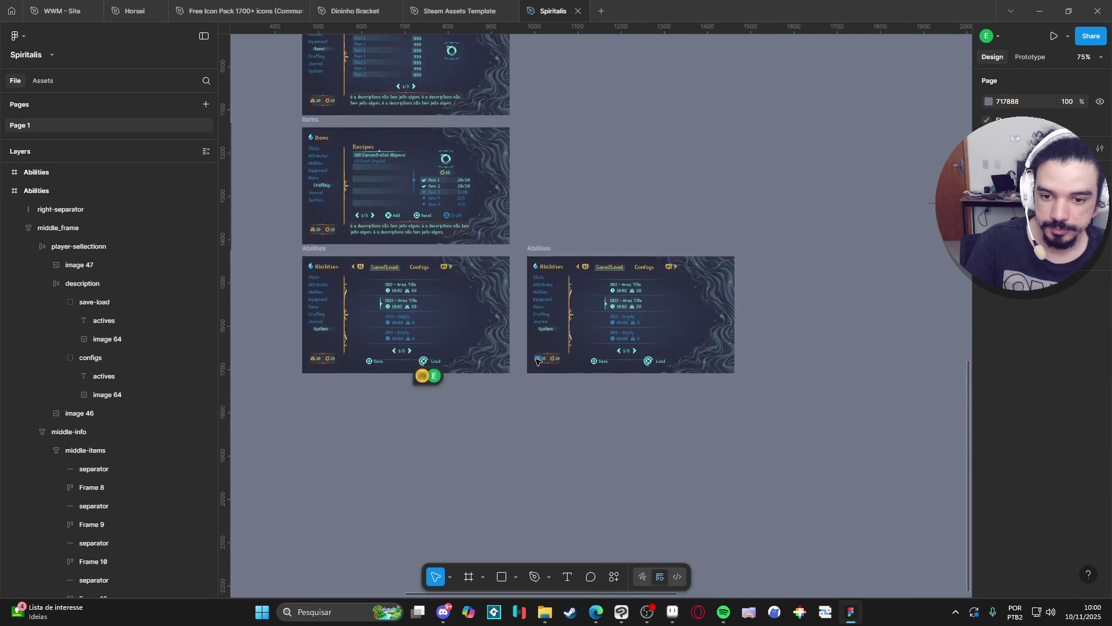
scroll(677, 369, up, 3)
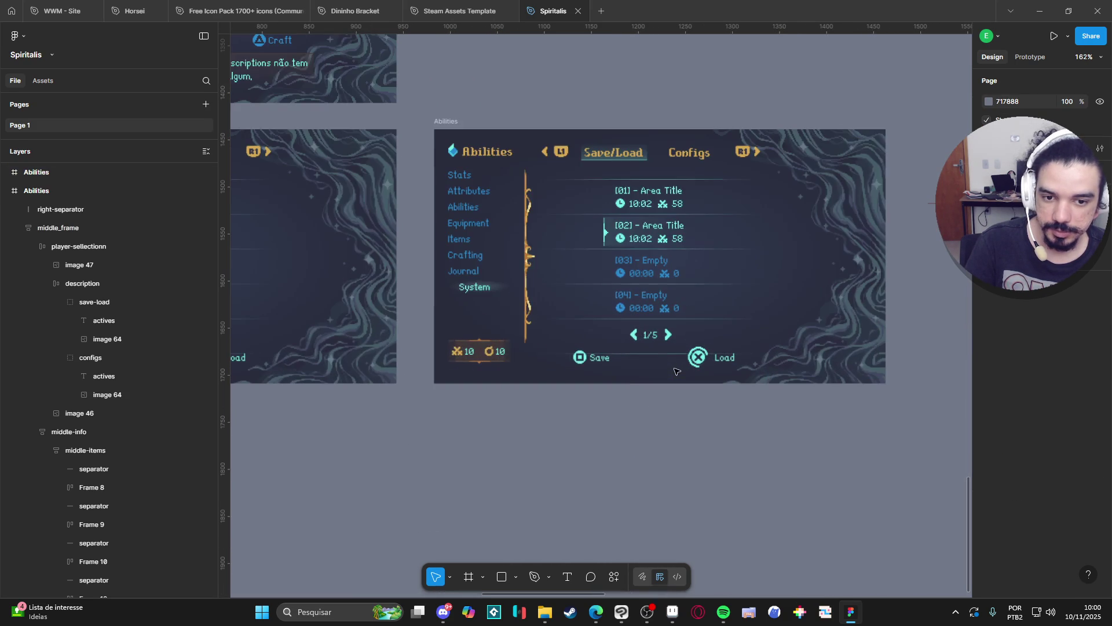
drag(675, 406, 674, 447)
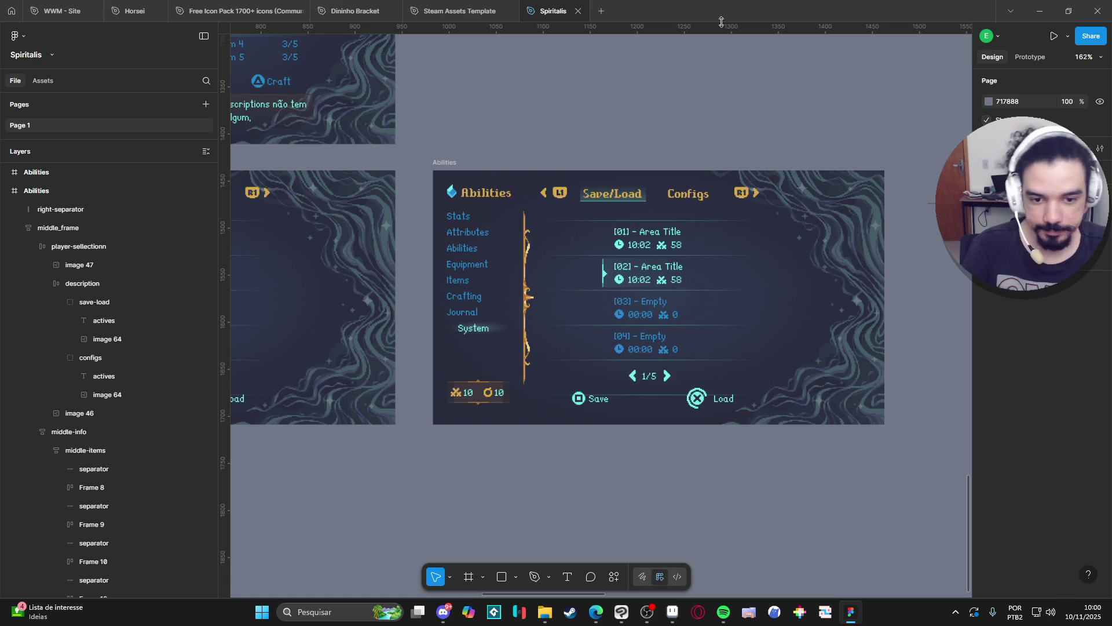
Delete the separator line above the Save and Load buttons
scroll(521, 428, left, 5)
click(409, 416)
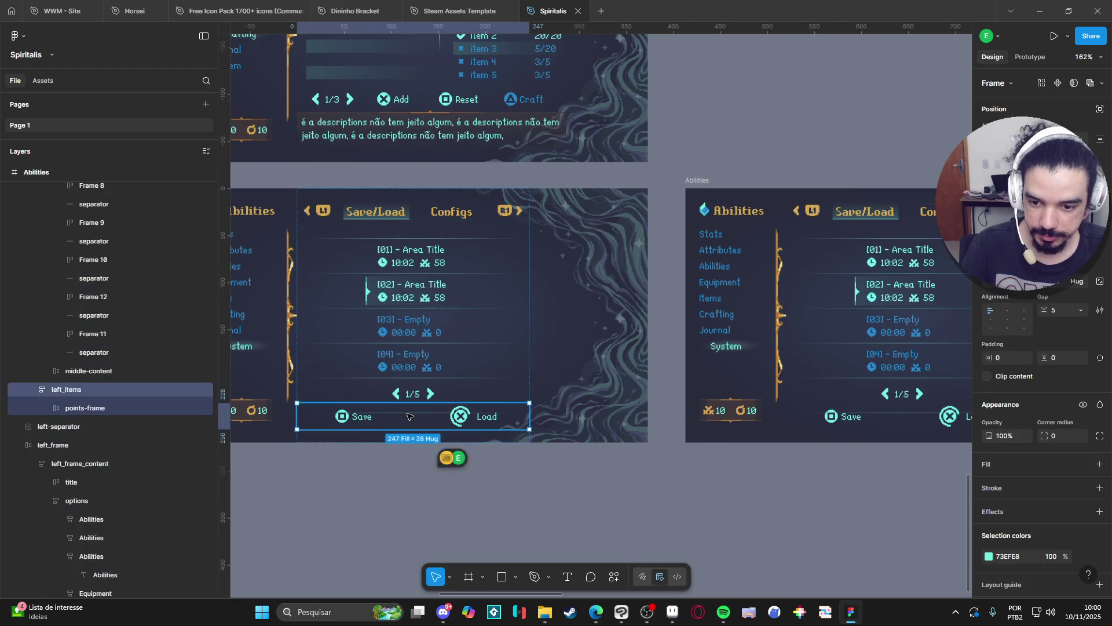
click(92, 353)
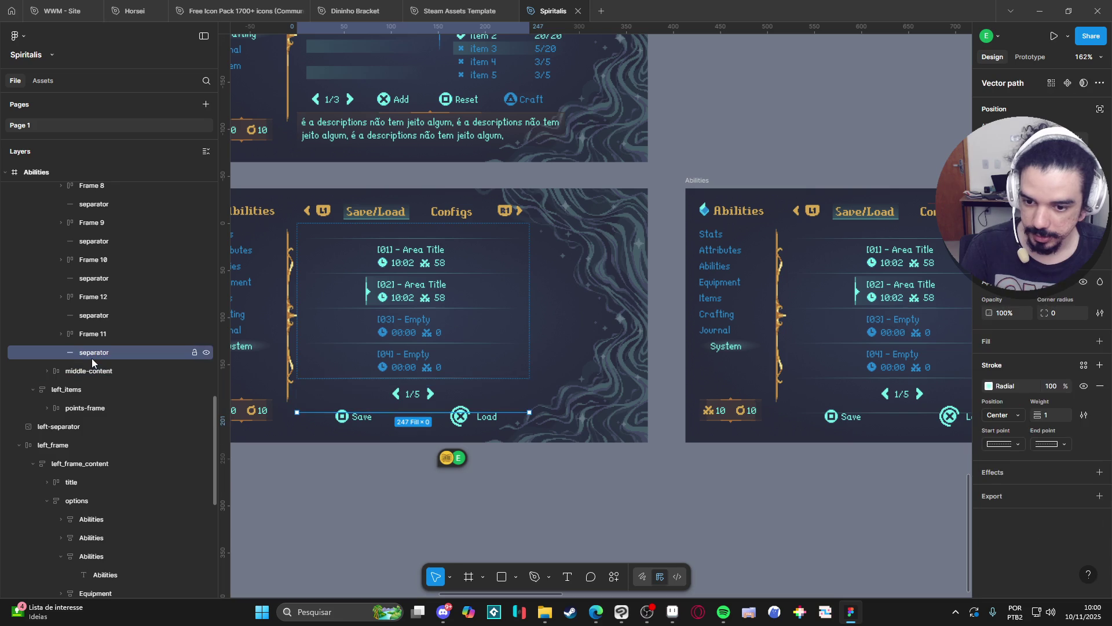
key(Delete)
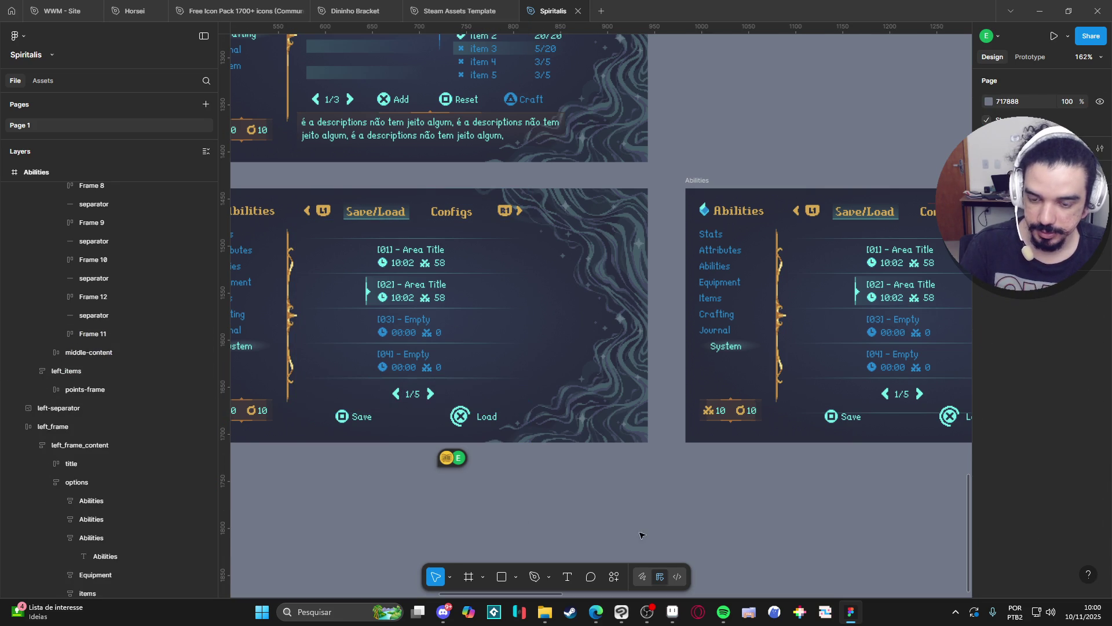
Rename the Frame 11 layer to 'pagination'
double_click(81, 334)
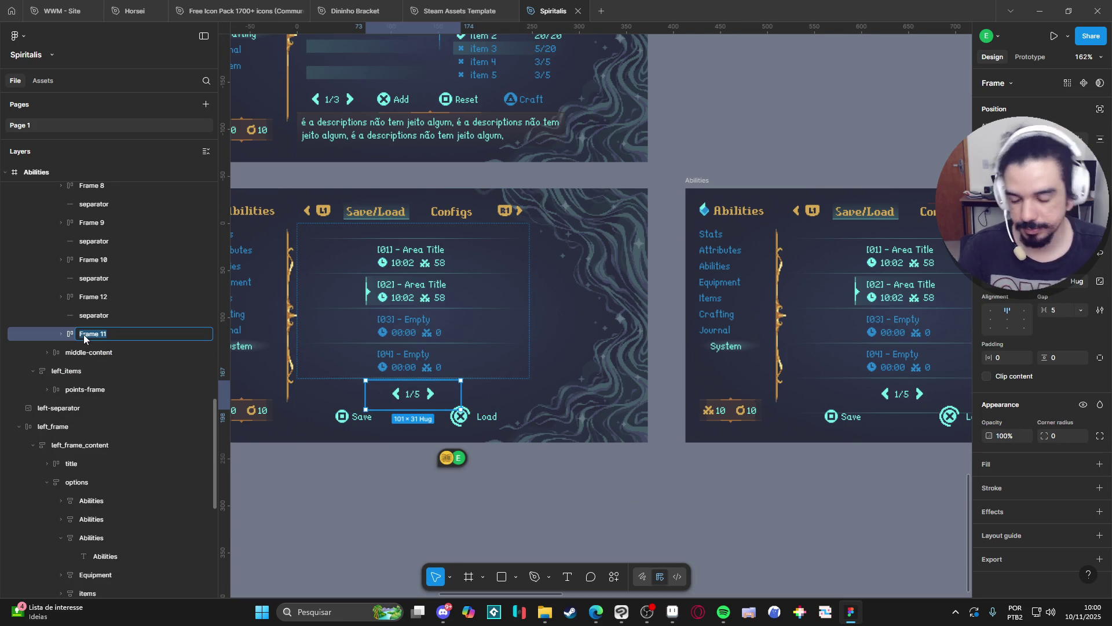
text(pagination)
key(Return)
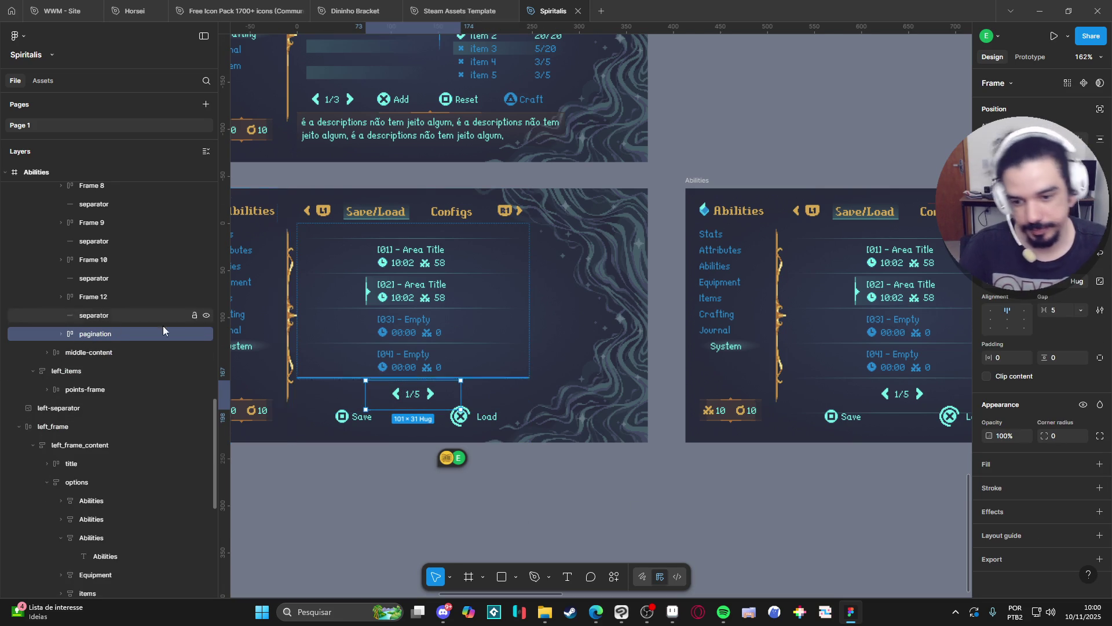
click(643, 553)
scroll(598, 520, down, 2)
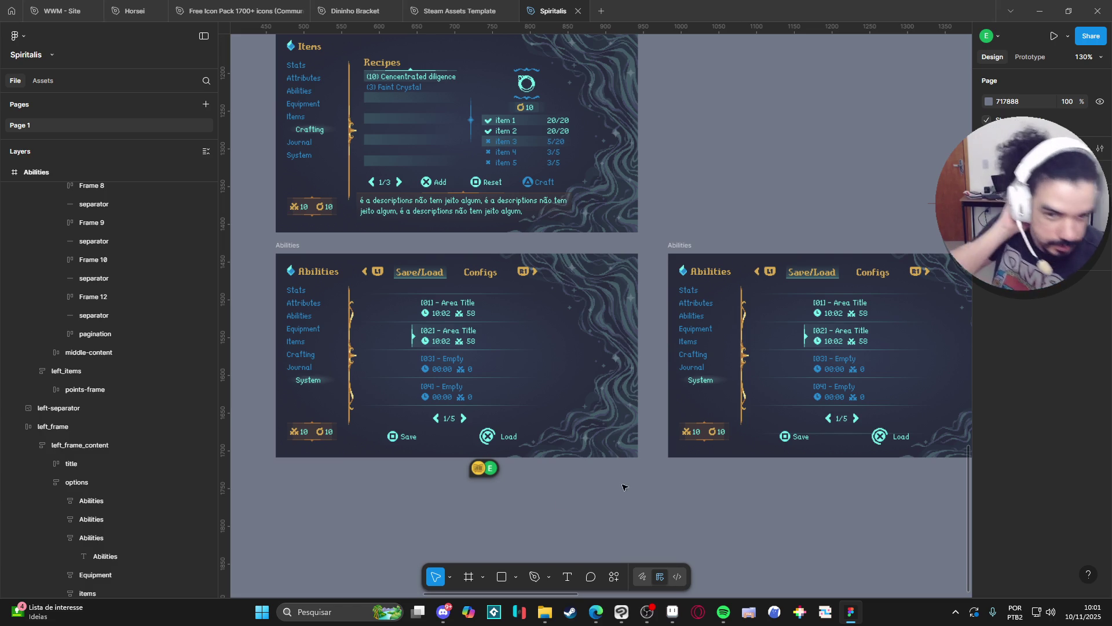
Replace the right Abilities frame with a fresh duplicate of the left one
click(682, 245)
key(Delete)
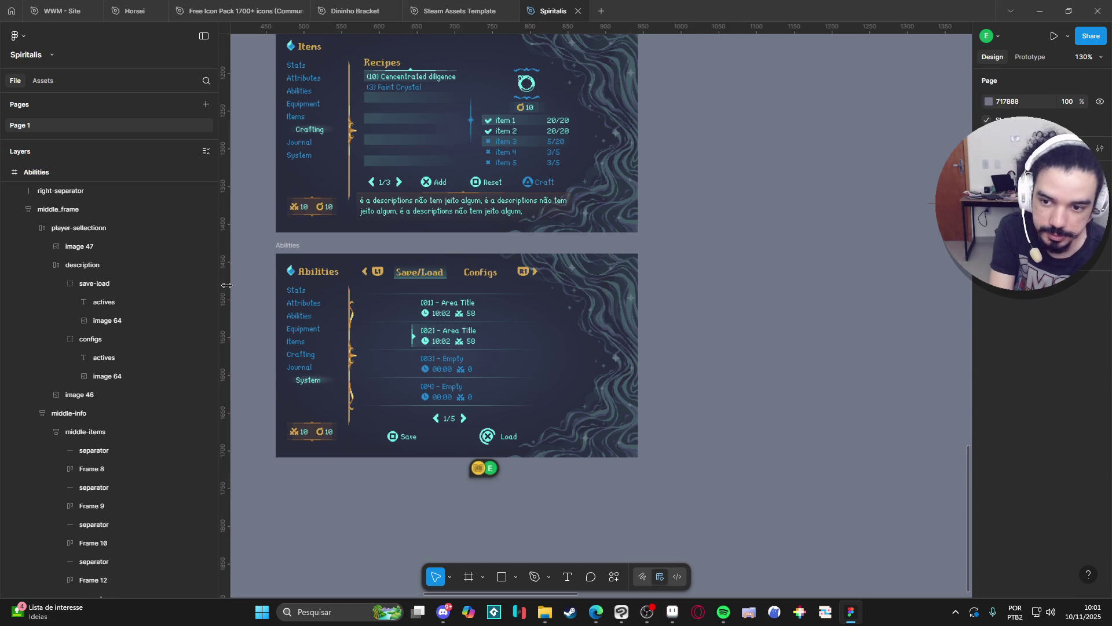
click(288, 245)
key(ctrl+d)
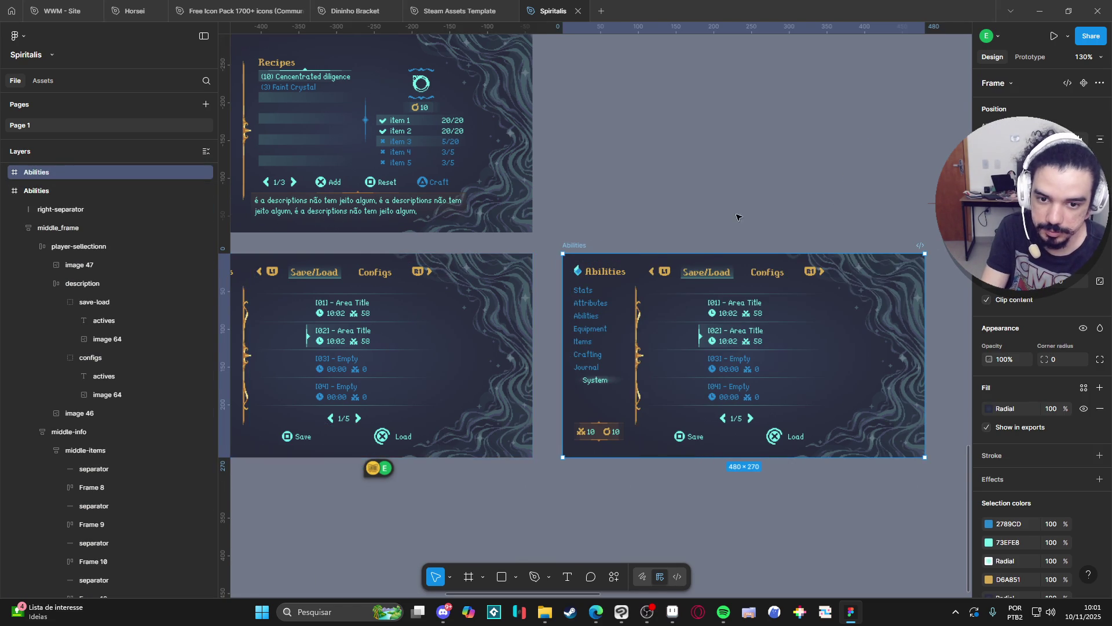
scroll(655, 174, down, 2)
click(657, 173)
scroll(441, 217, left, 3)
scroll(442, 217, up, 2)
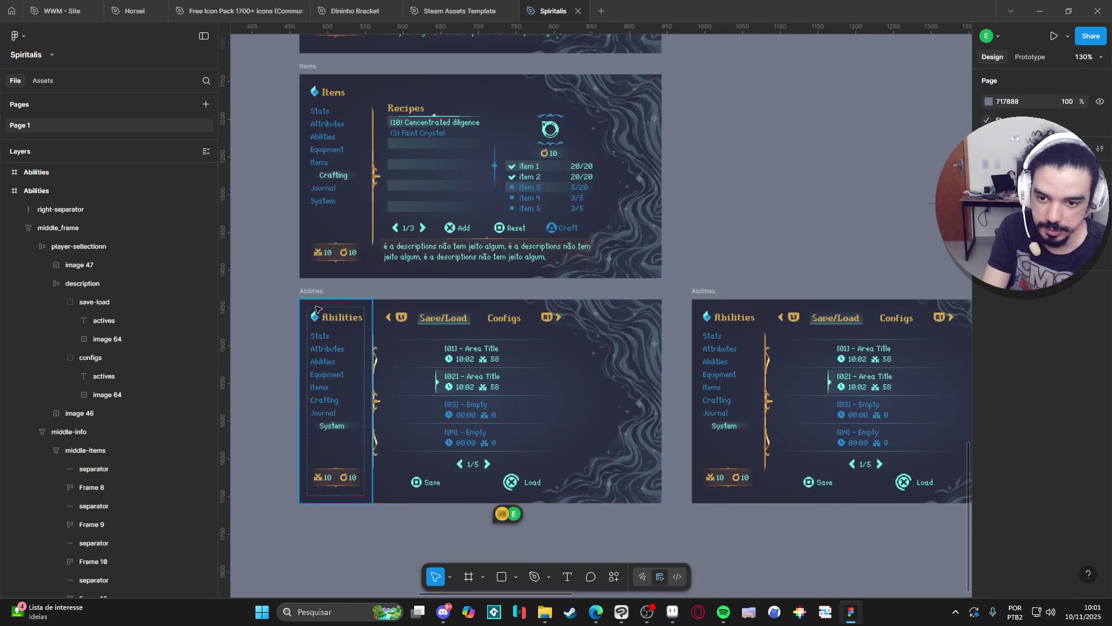
Rename the Items frame to 'Crafting' and the left frame to 'System - Save/Load'
click(320, 291)
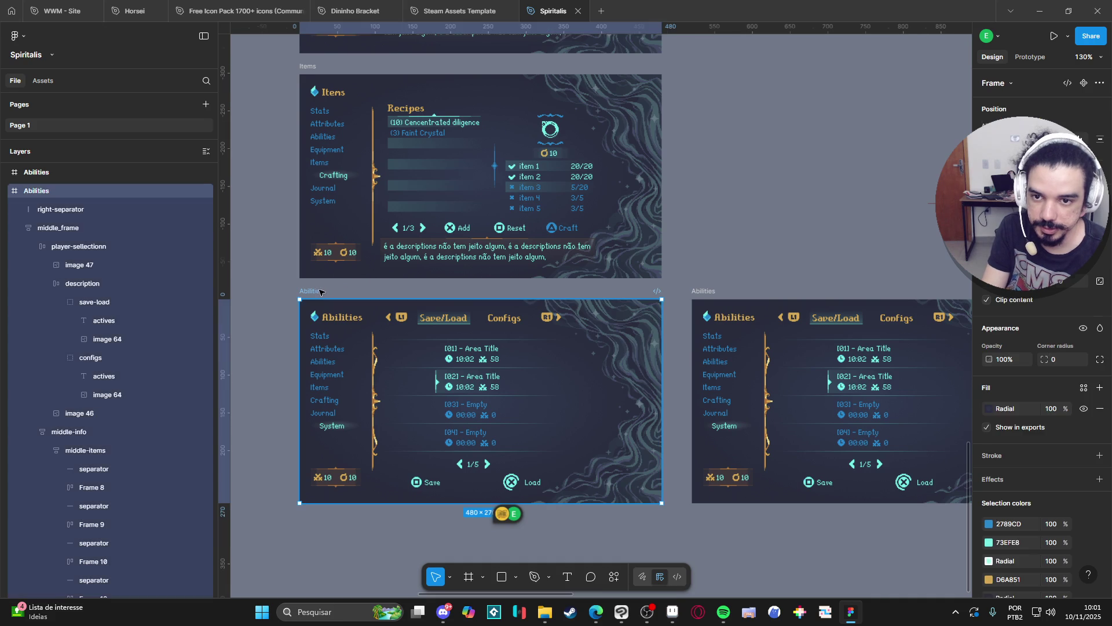
click(307, 67)
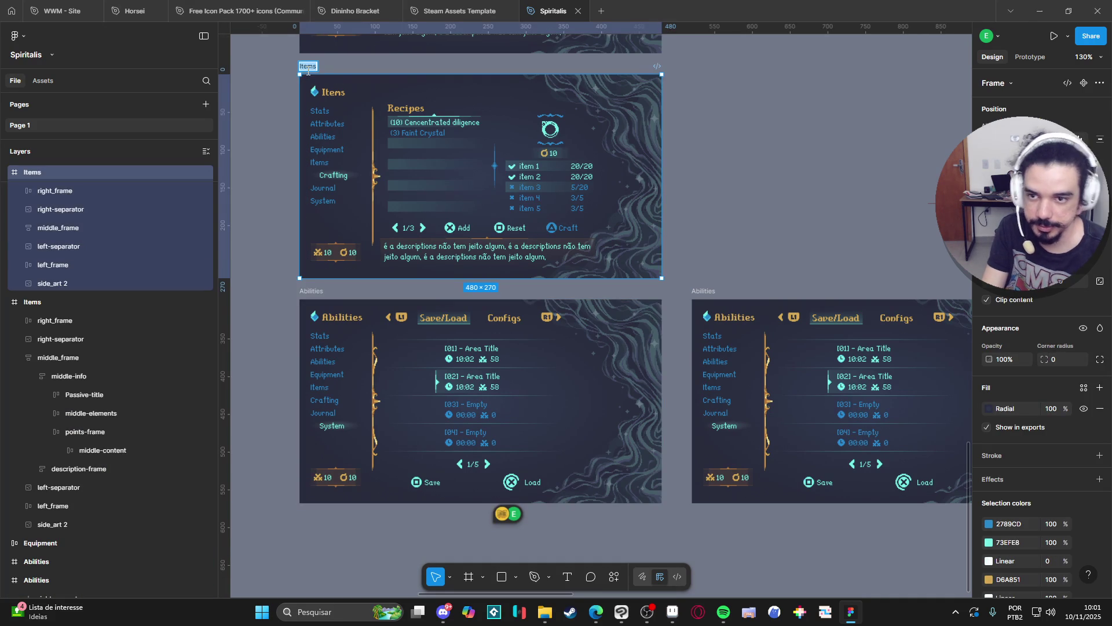
text(Crafting)
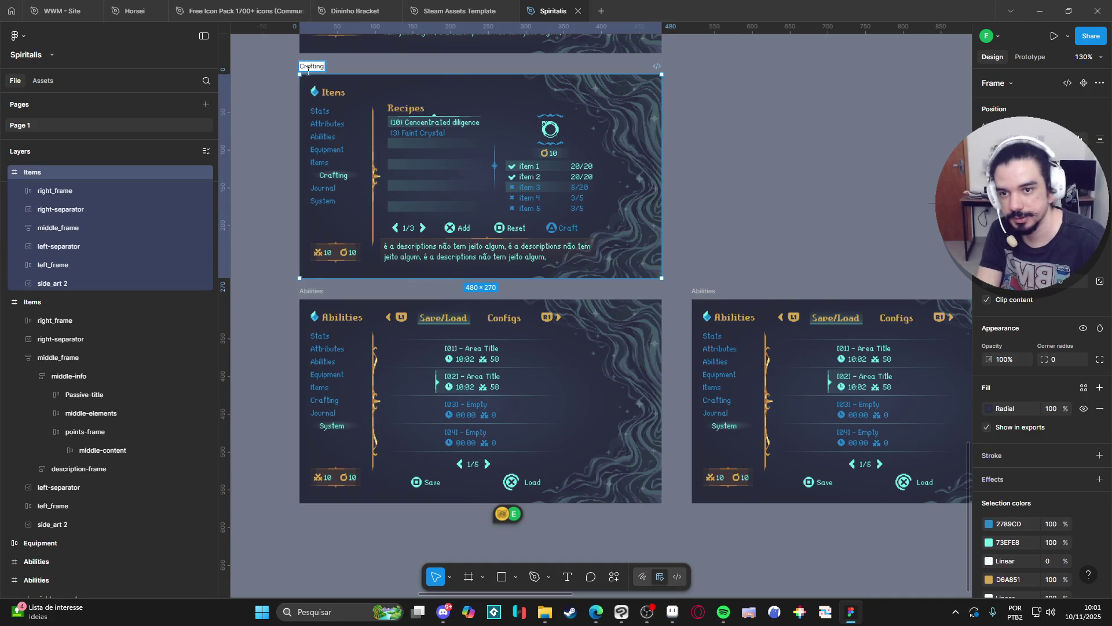
double_click(319, 291)
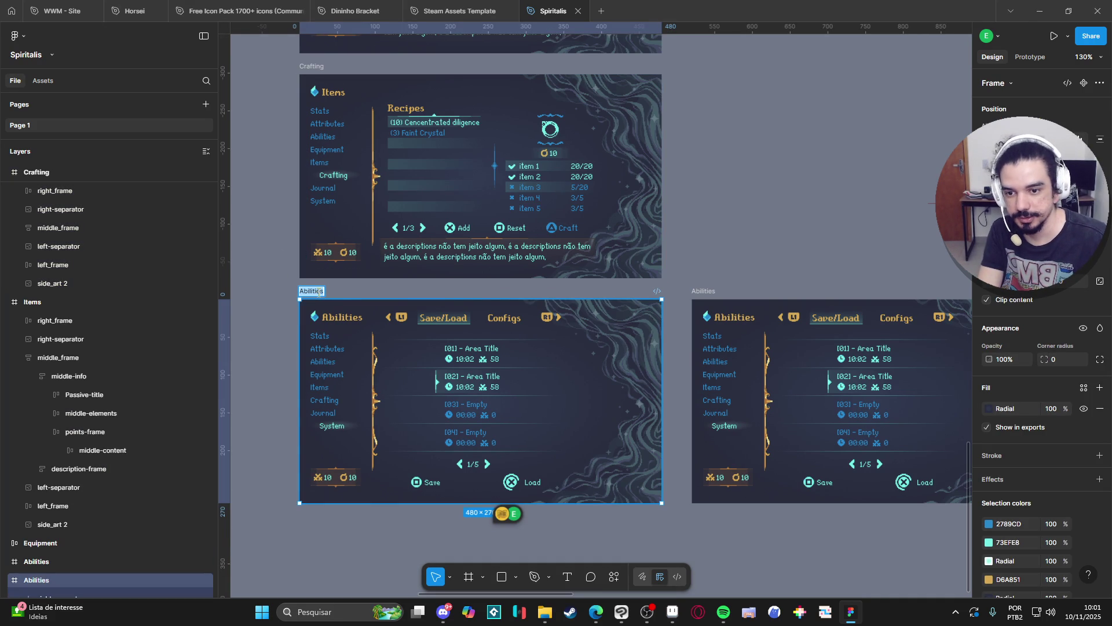
text(System)
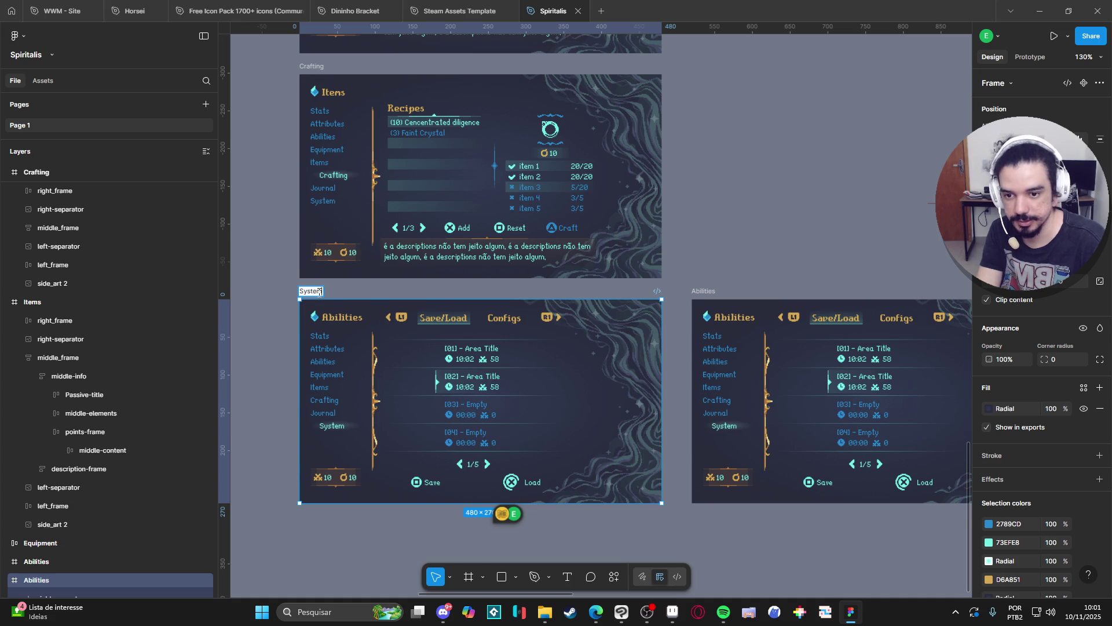
text( - Save/Load)
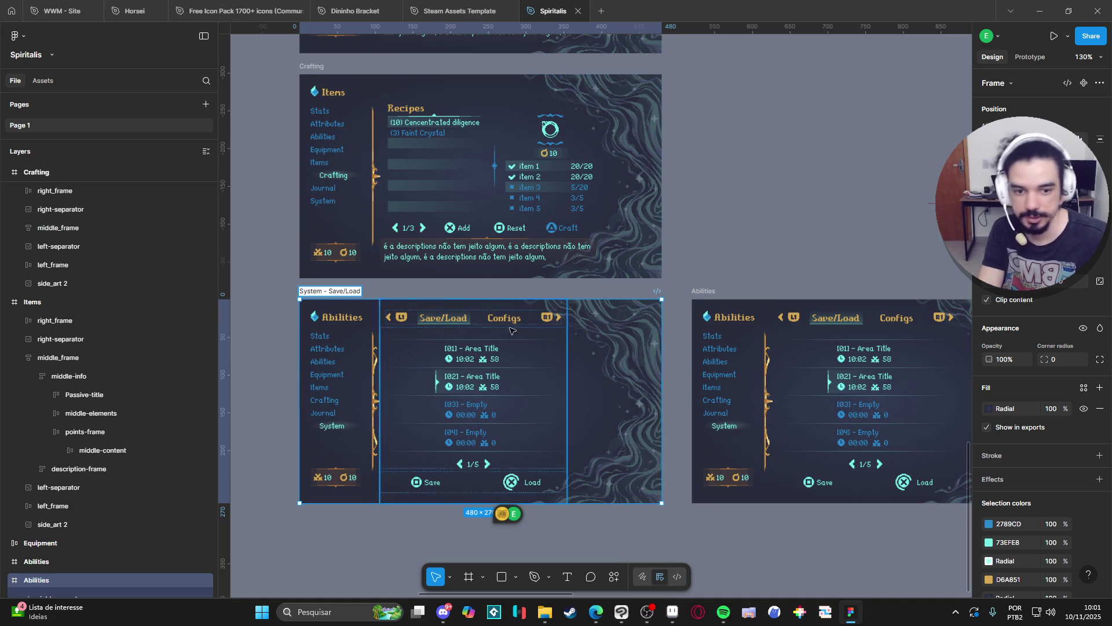
key(Return)
Rename the right frame to 'System - Configs'
click(709, 293)
double_click(712, 292)
text(System - Save/Load)
drag(721, 292, 765, 296)
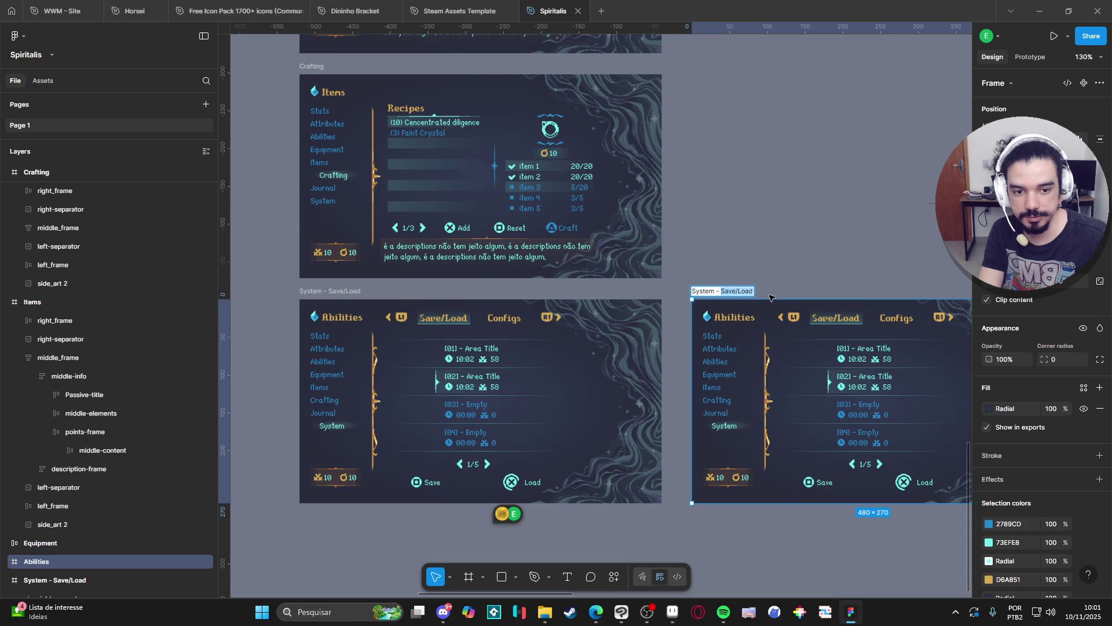
text(Configs)
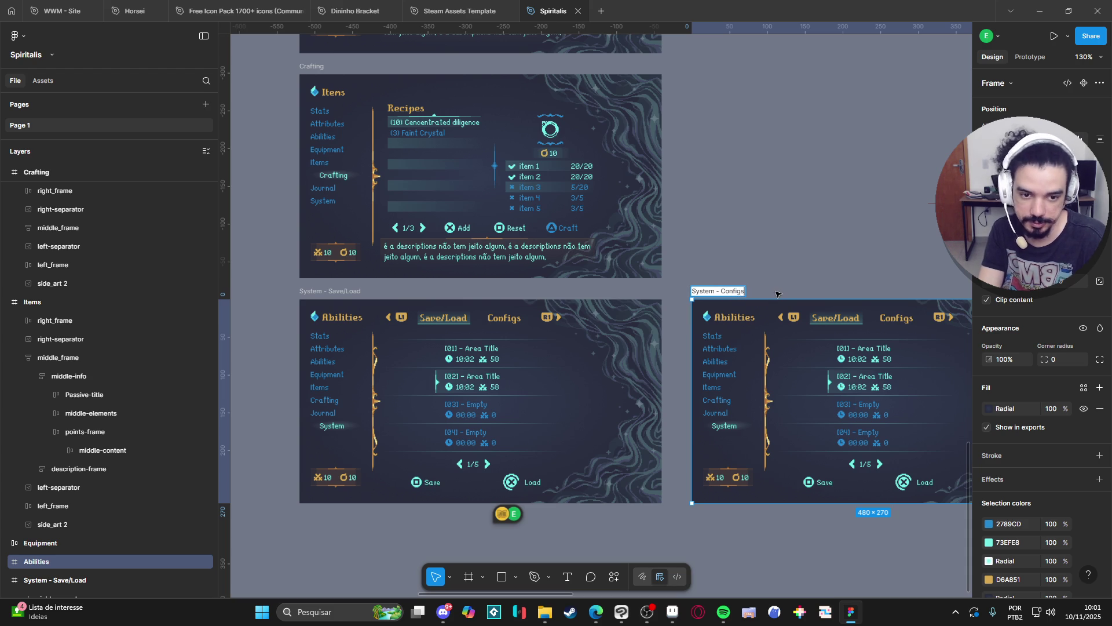
click(751, 261)
scroll(759, 261, down, 3)
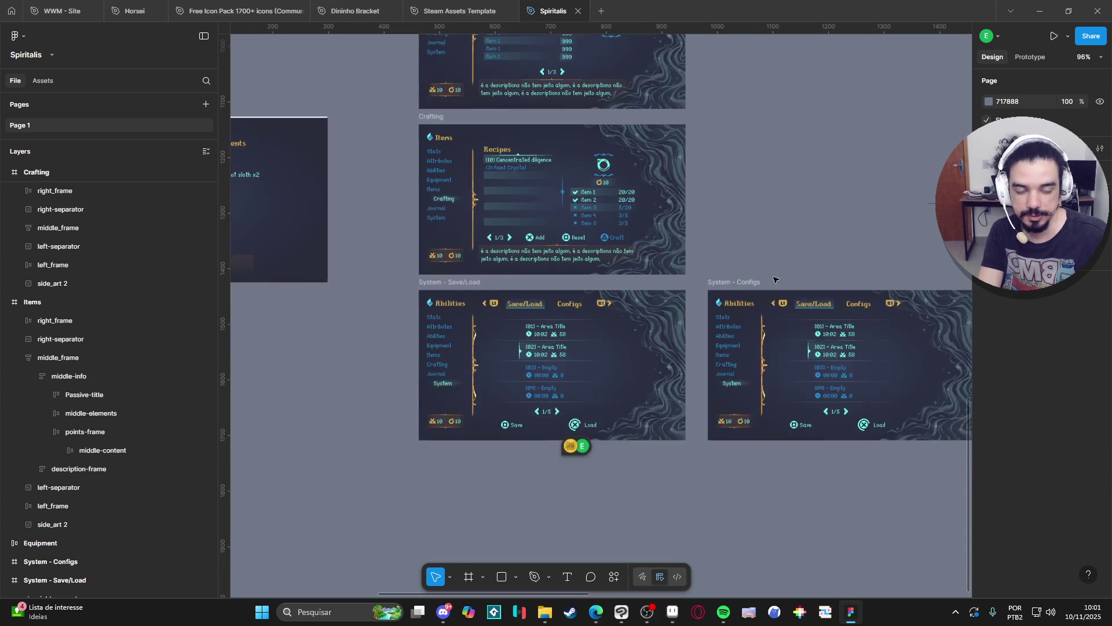
drag(760, 278, 683, 339)
scroll(660, 272, down, 2)
mouse_move(641, 208)
mouse_down()
mouse_move(609, 266)
mouse_move(603, 367)
mouse_move(625, 277)
mouse_up()
scroll(620, 410, up, 3)
scroll(376, 412, right, 1)
scroll(467, 462, left, 5)
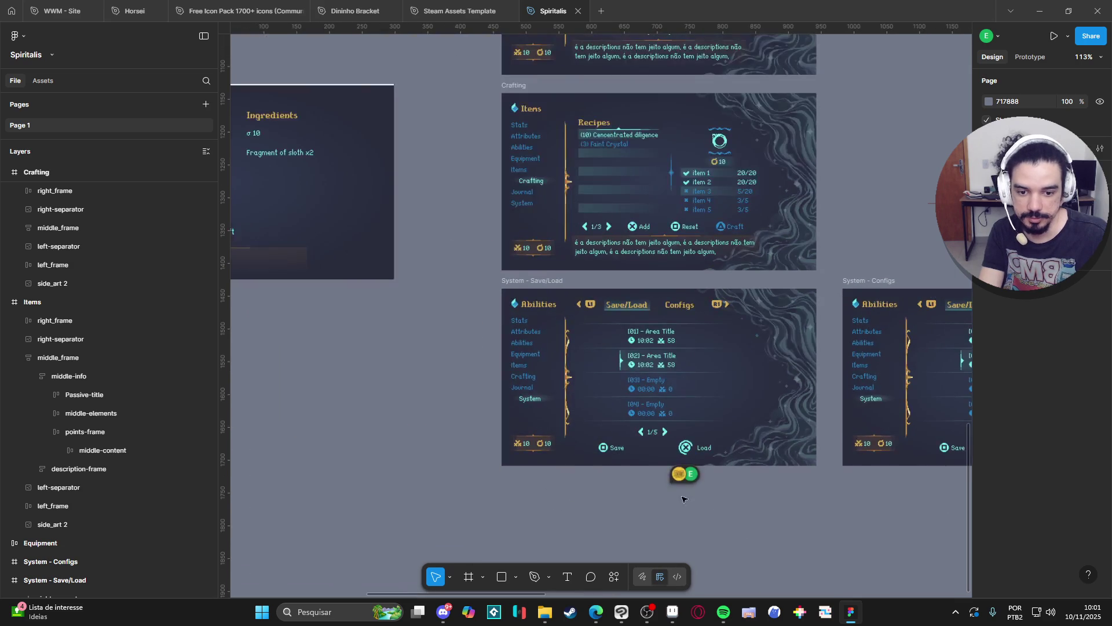
scroll(843, 500, right, 5)
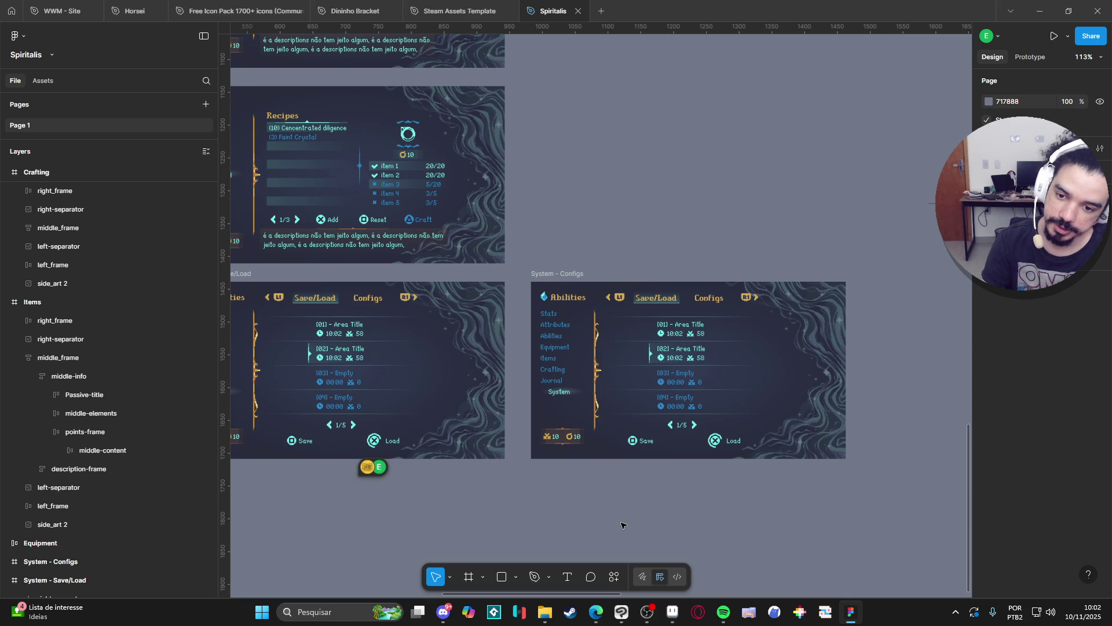
scroll(628, 530, left, 3)
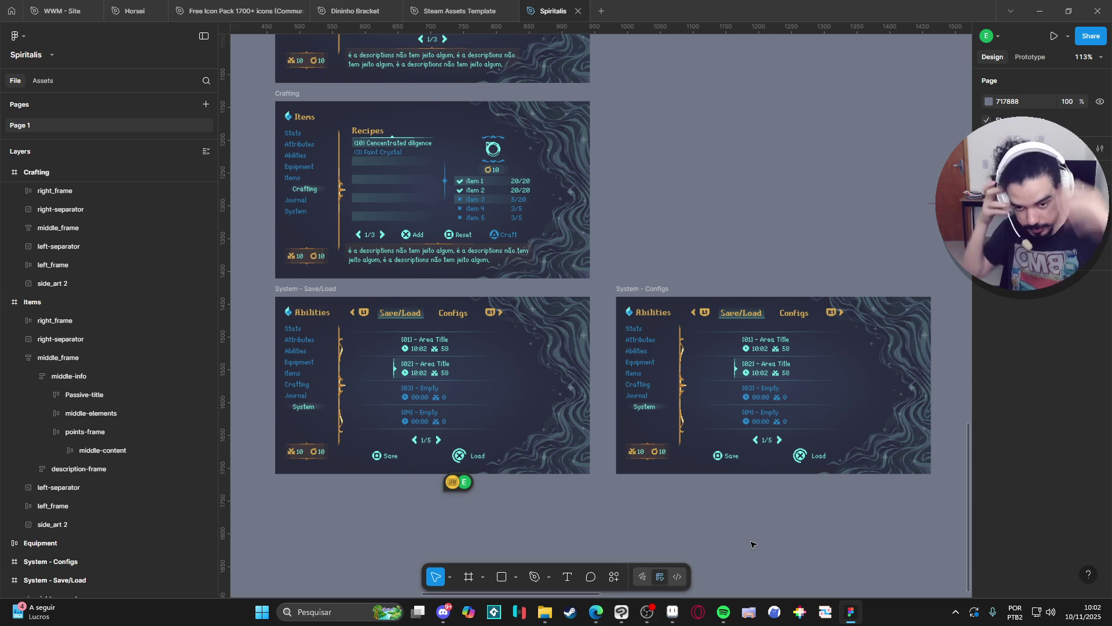
Bring the System - Save/Load frame into view and select it
drag(436, 427, 674, 420)
scroll(747, 423, up, 6)
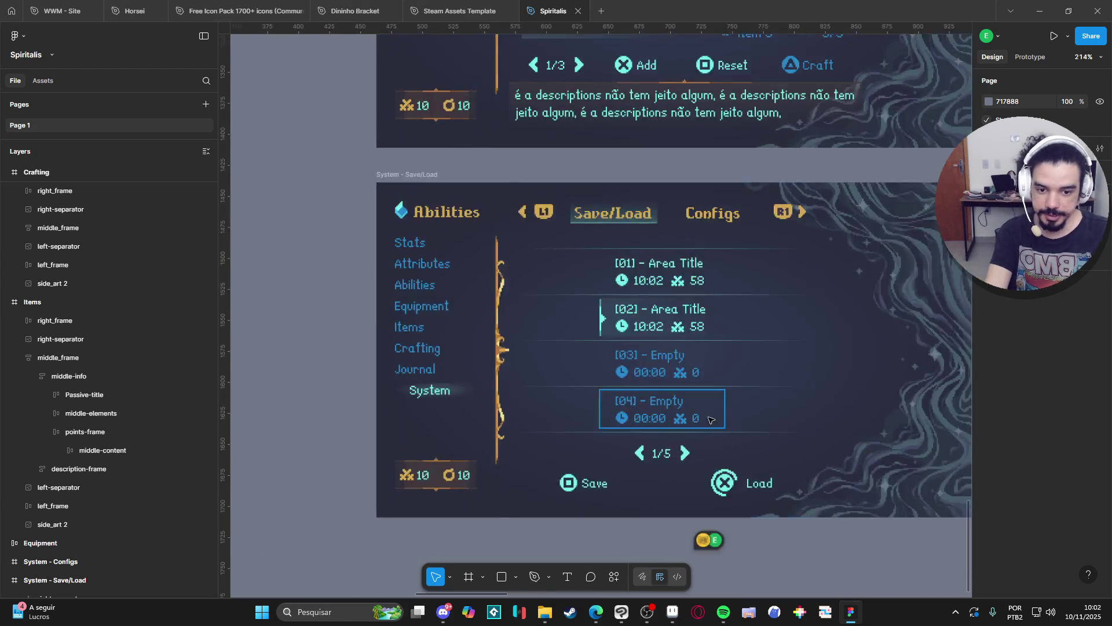
click(738, 350)
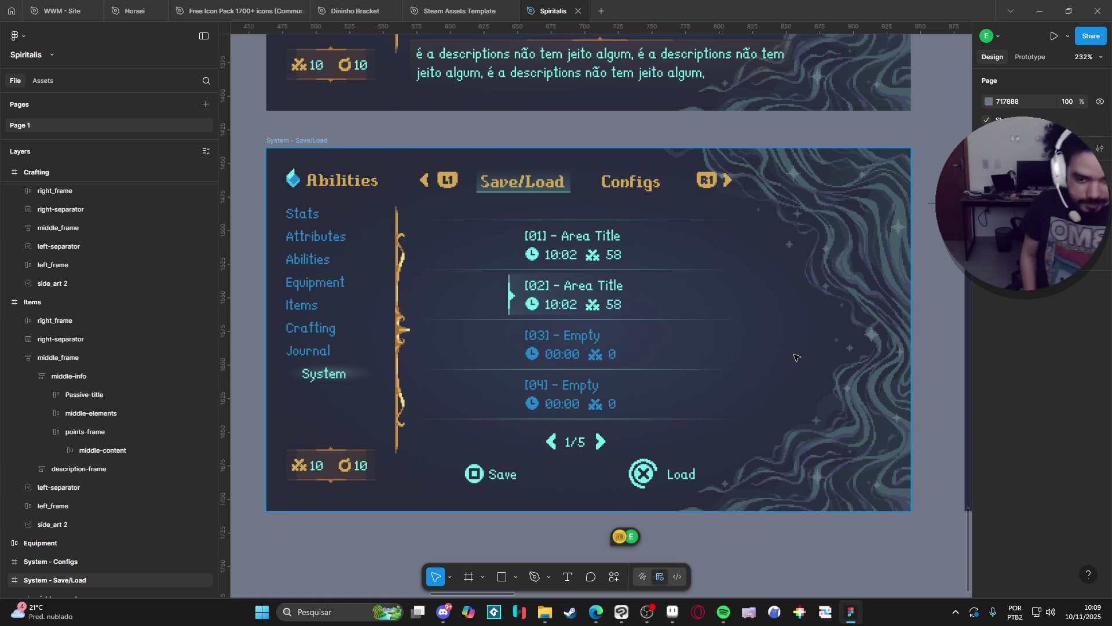
click(647, 611)
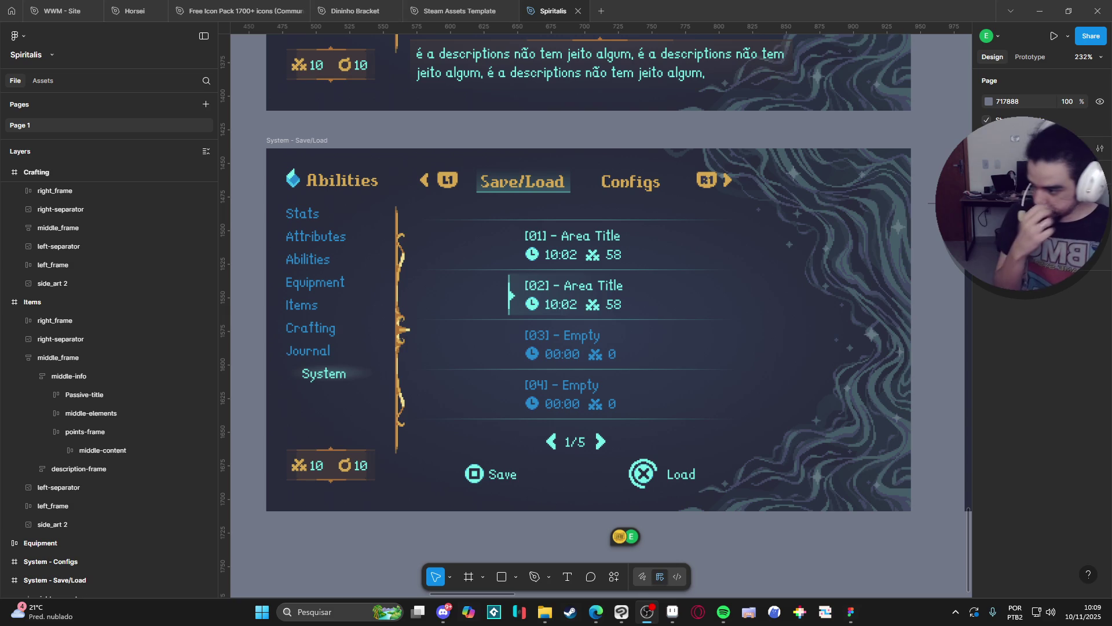
key(Escape)
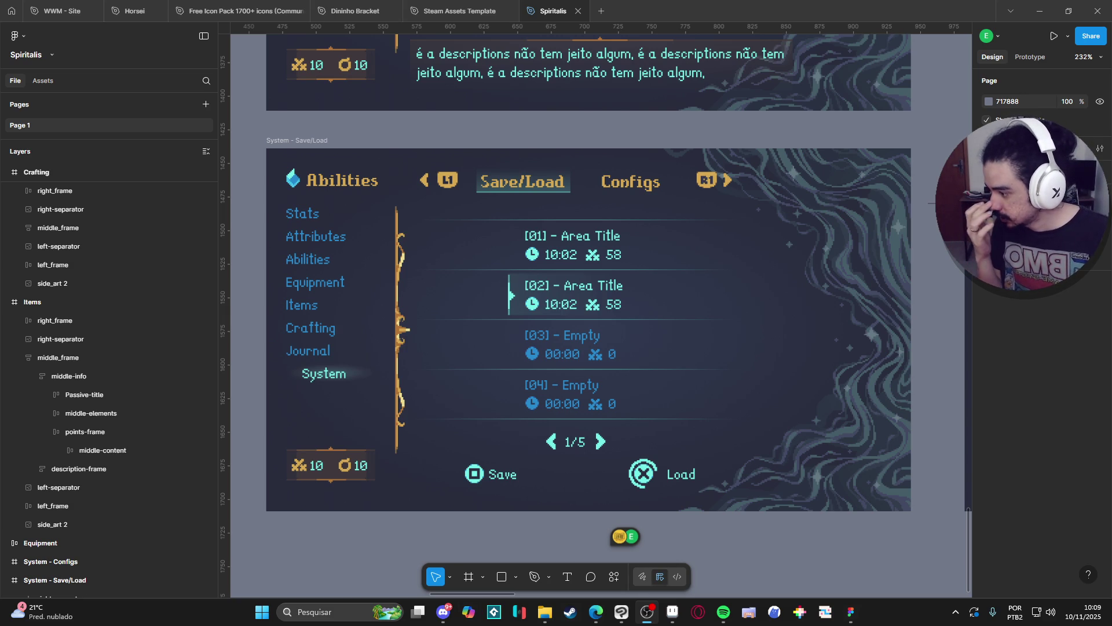
key(alt+Tab)
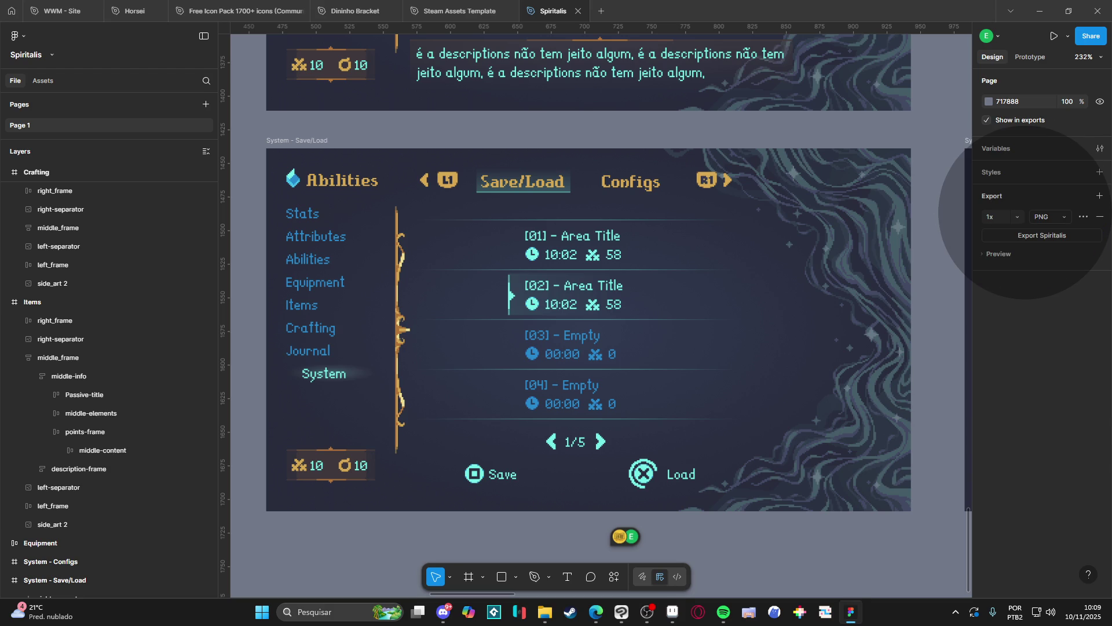
key(alt+Tab)
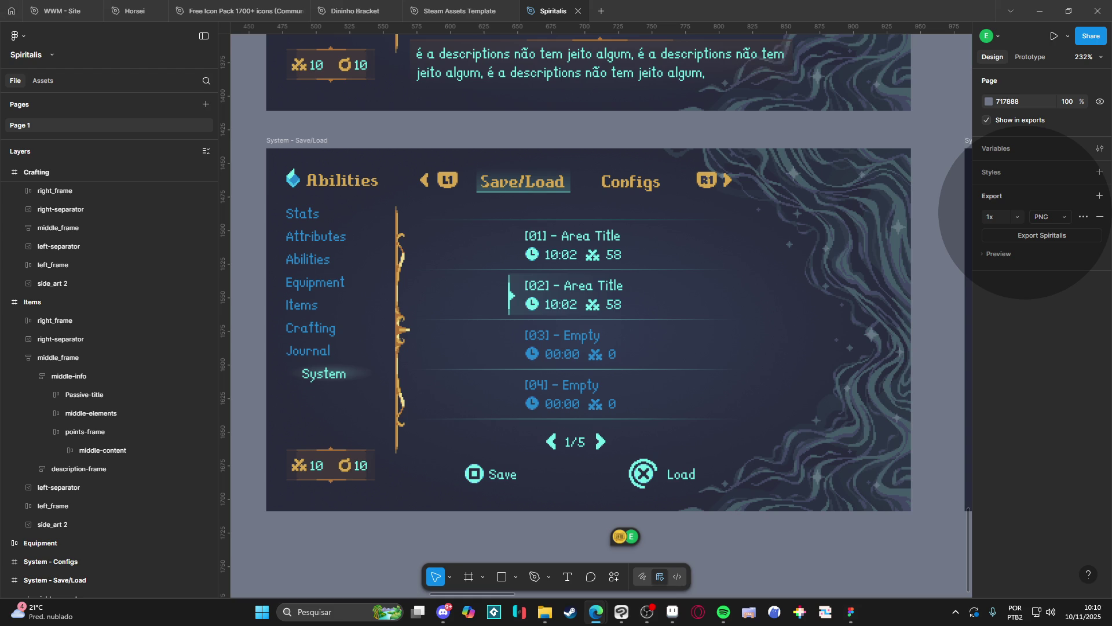
click(342, 613)
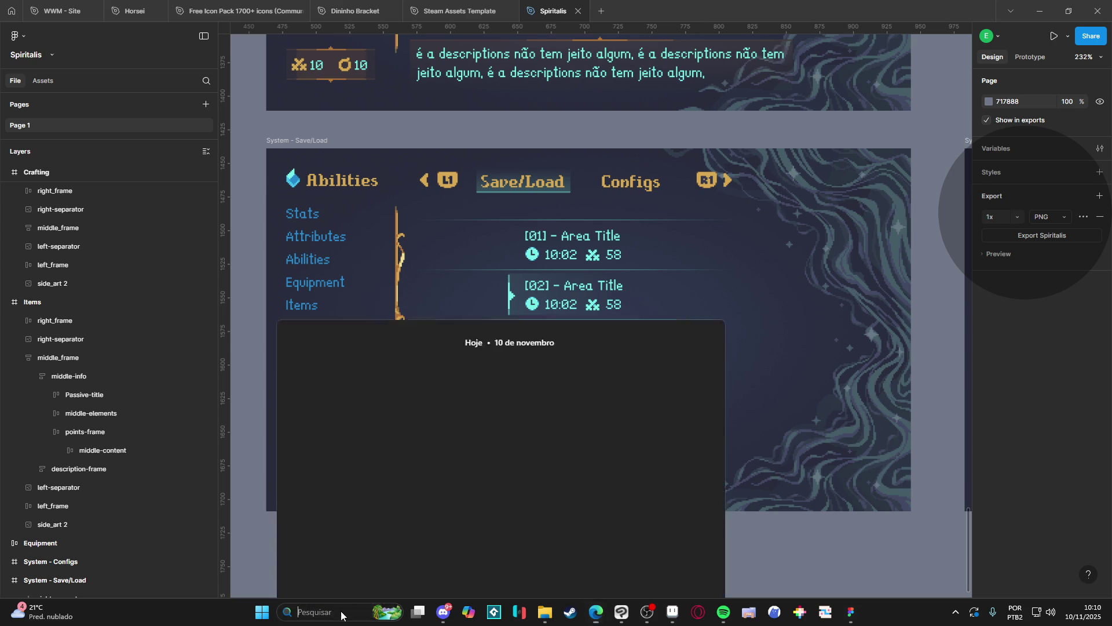
Search for Tibia in Windows Search by typing 'trib' to launch it
text(tr)
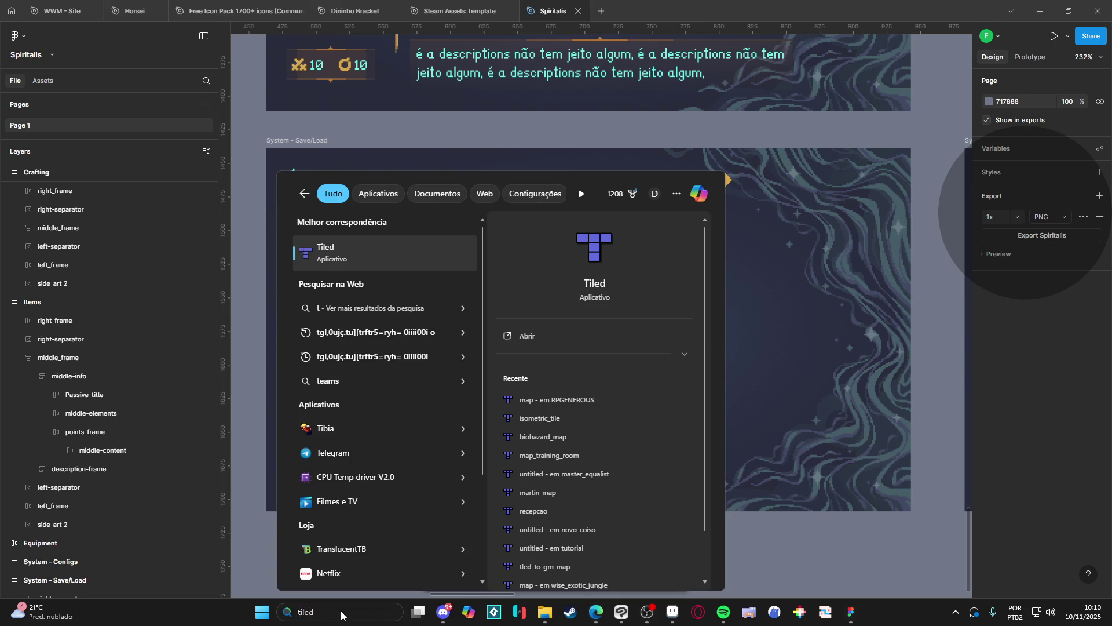
text(ib)
key(Escape)
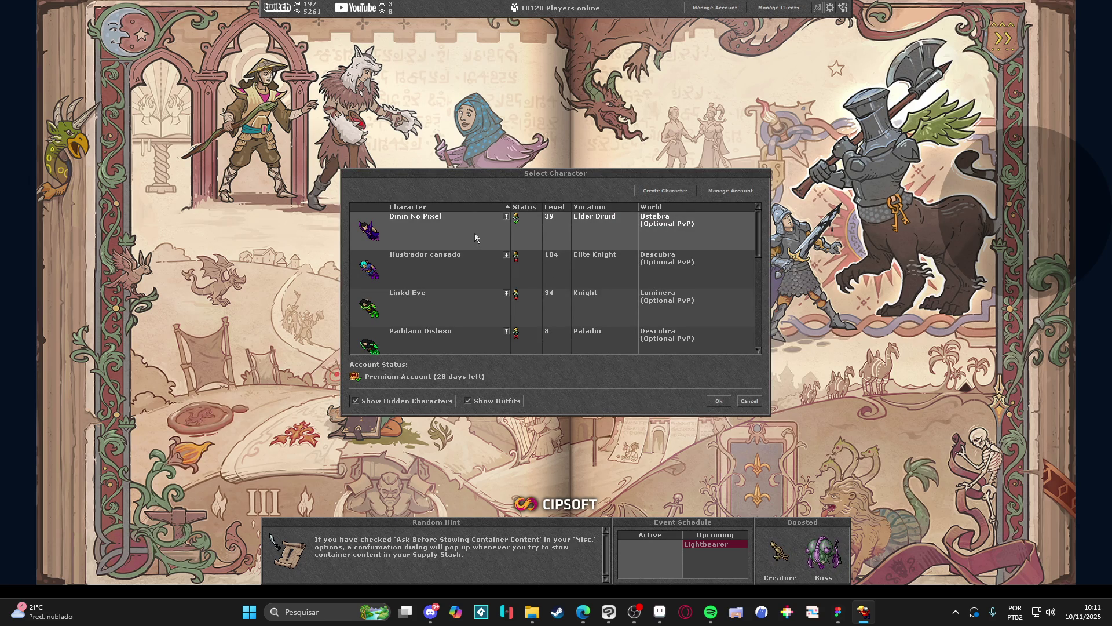
Enter the game as the Elder Druid, open and close the daily Reward Wall, then step back into the depot booth
double_click(475, 233)
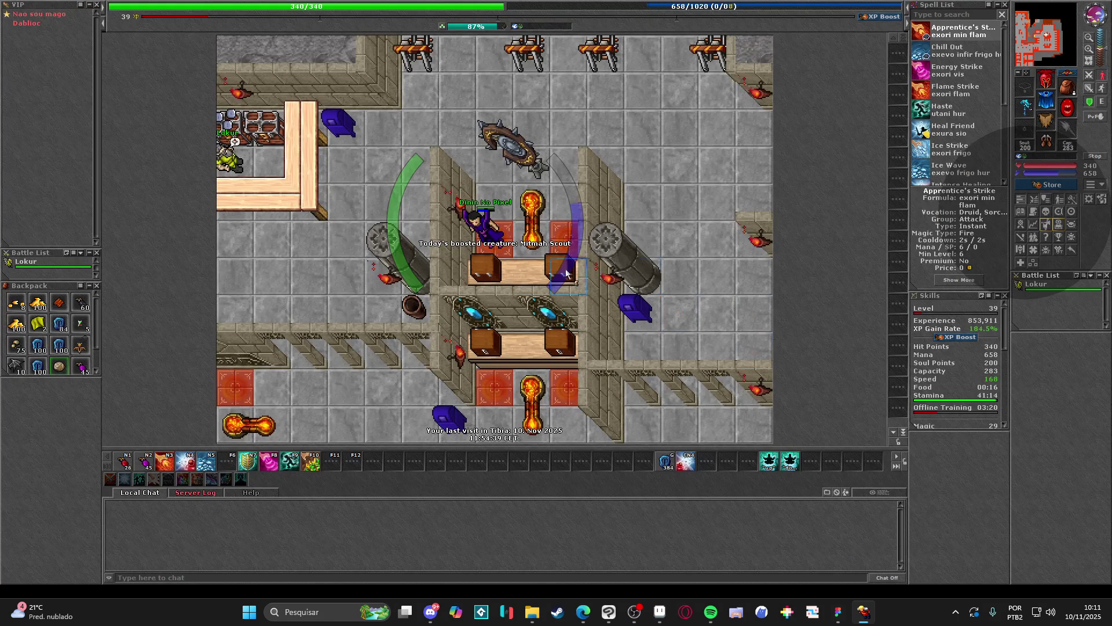
right_click(510, 145)
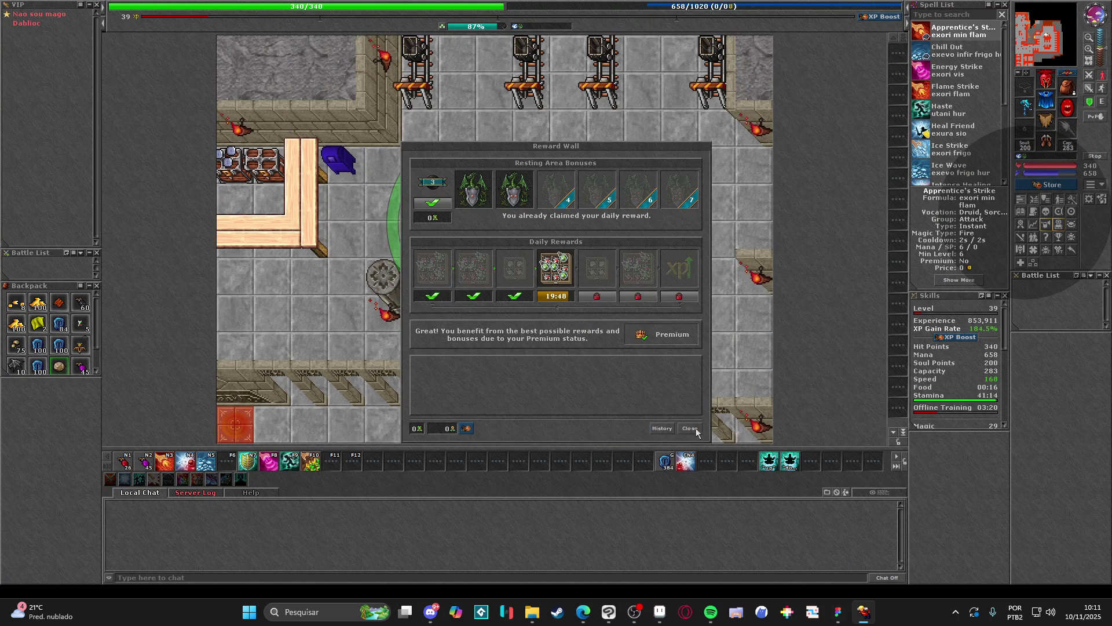
click(690, 428)
key(Down)
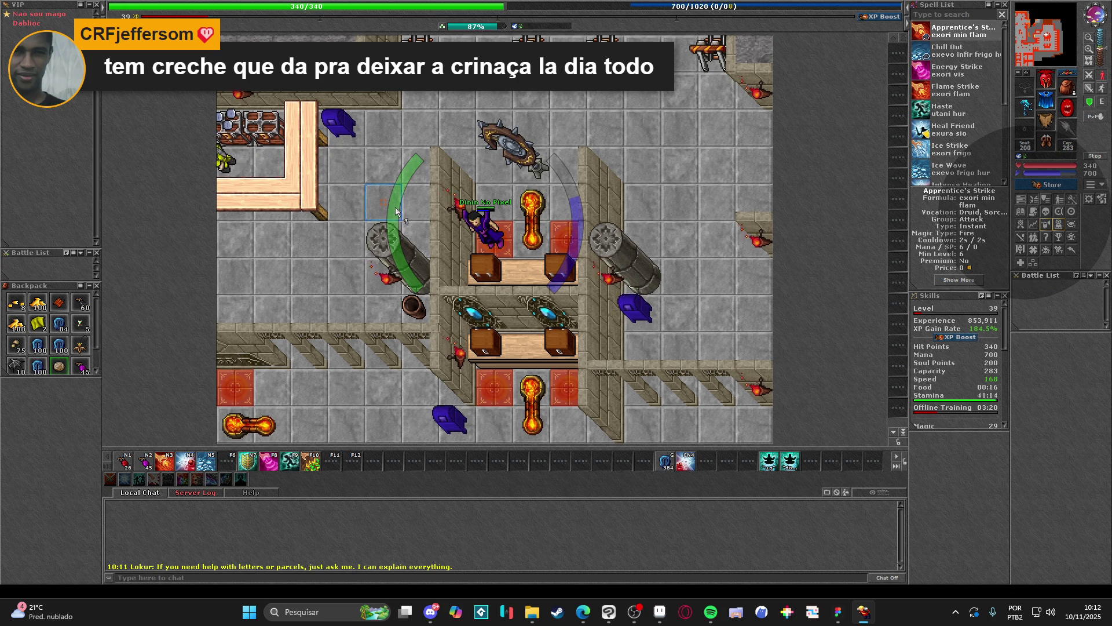
right_click(499, 240)
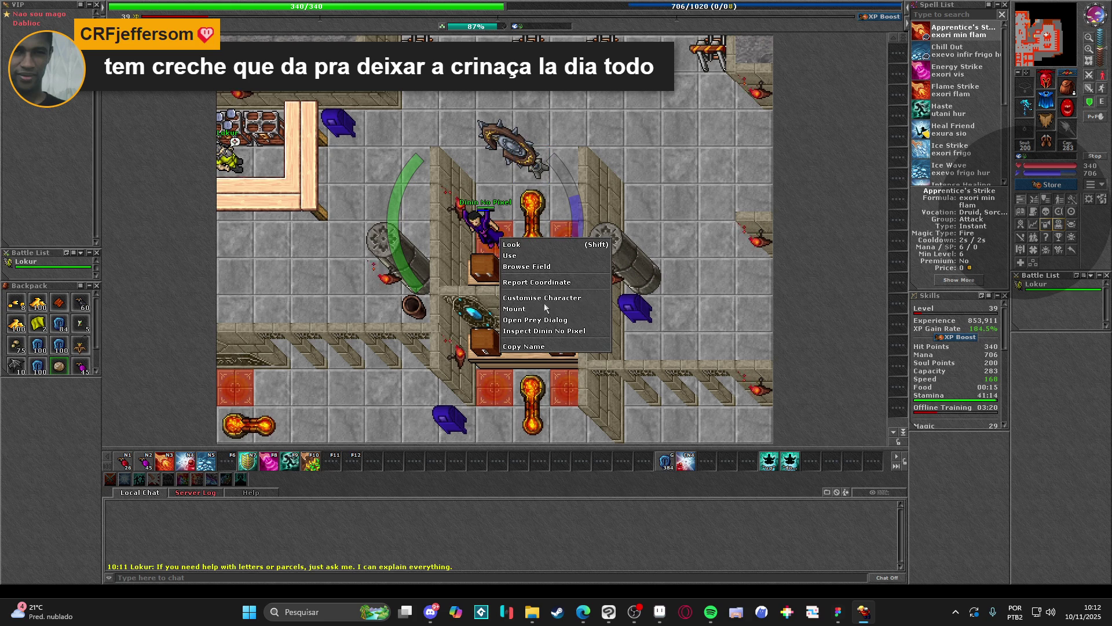
click(539, 298)
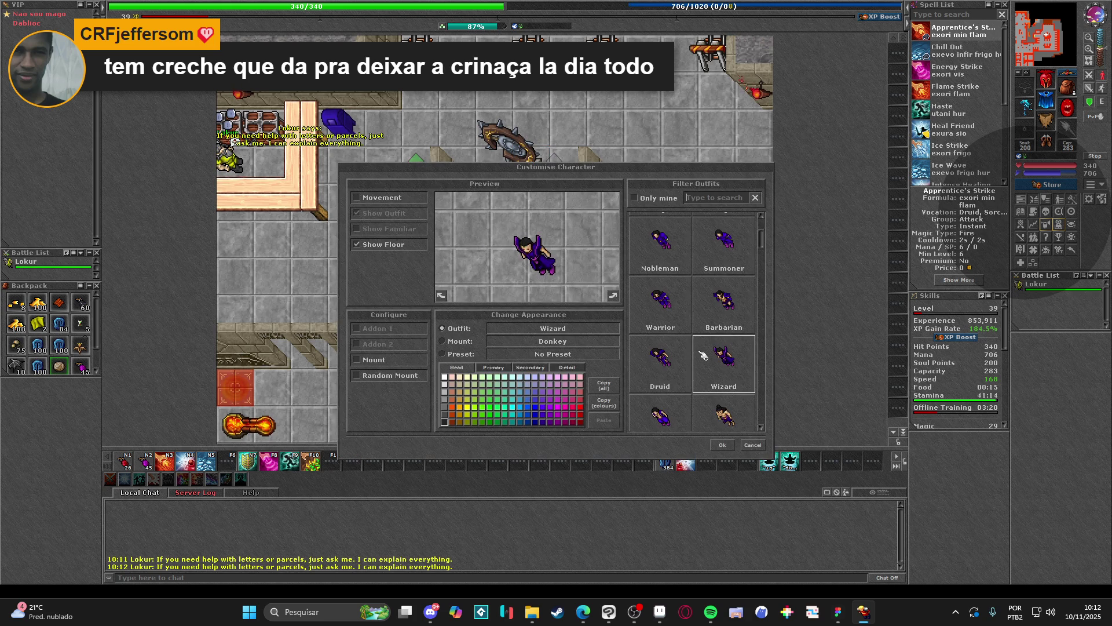
scroll(700, 357, down, 3)
click(716, 343)
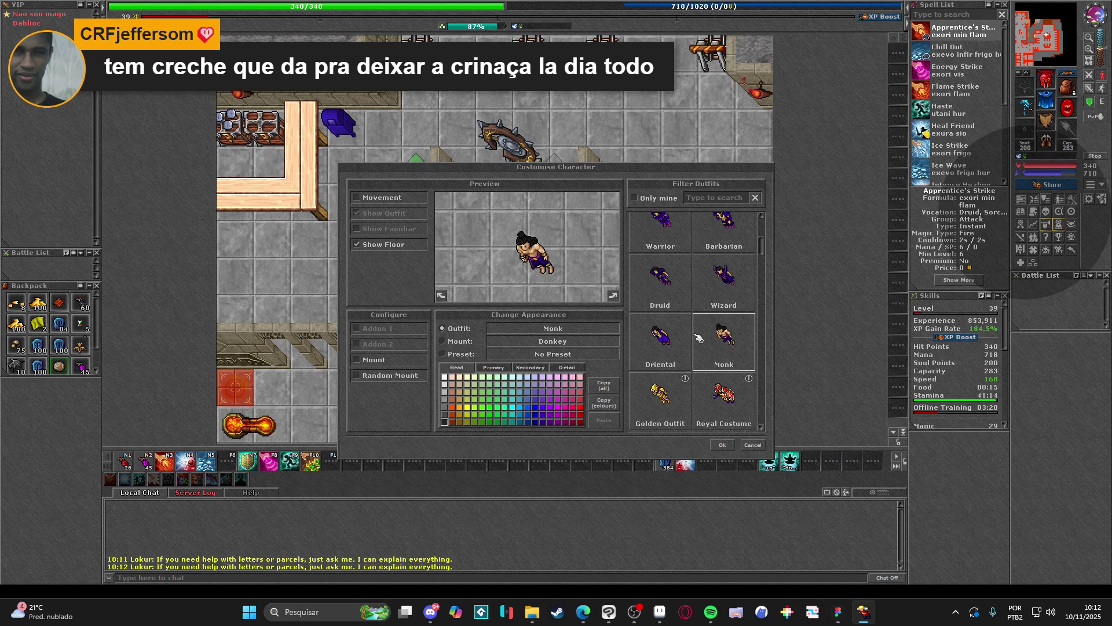
click(678, 396)
scroll(666, 388, down, 3)
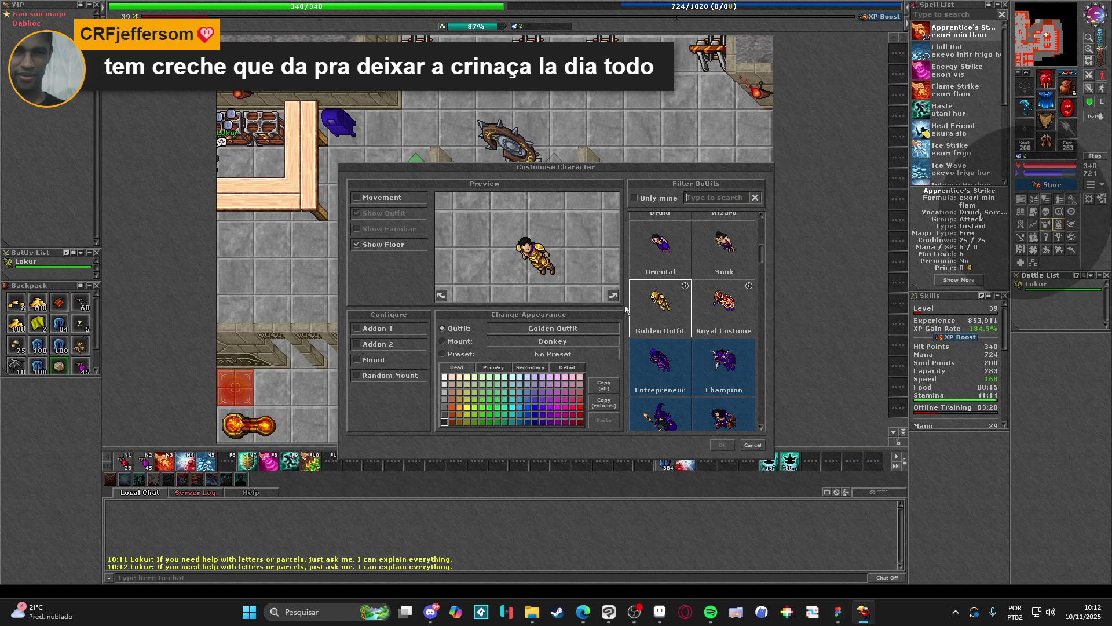
mouse_move(586, 168)
mouse_down()
mouse_move(818, 162)
mouse_move(604, 111)
mouse_up()
click(772, 387)
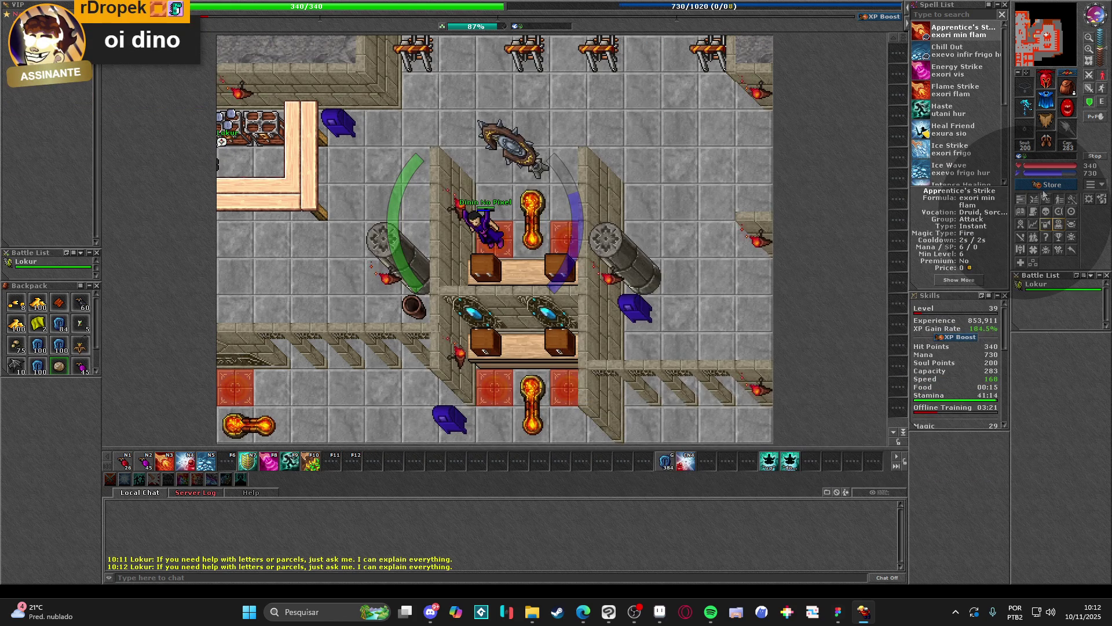
click(1050, 184)
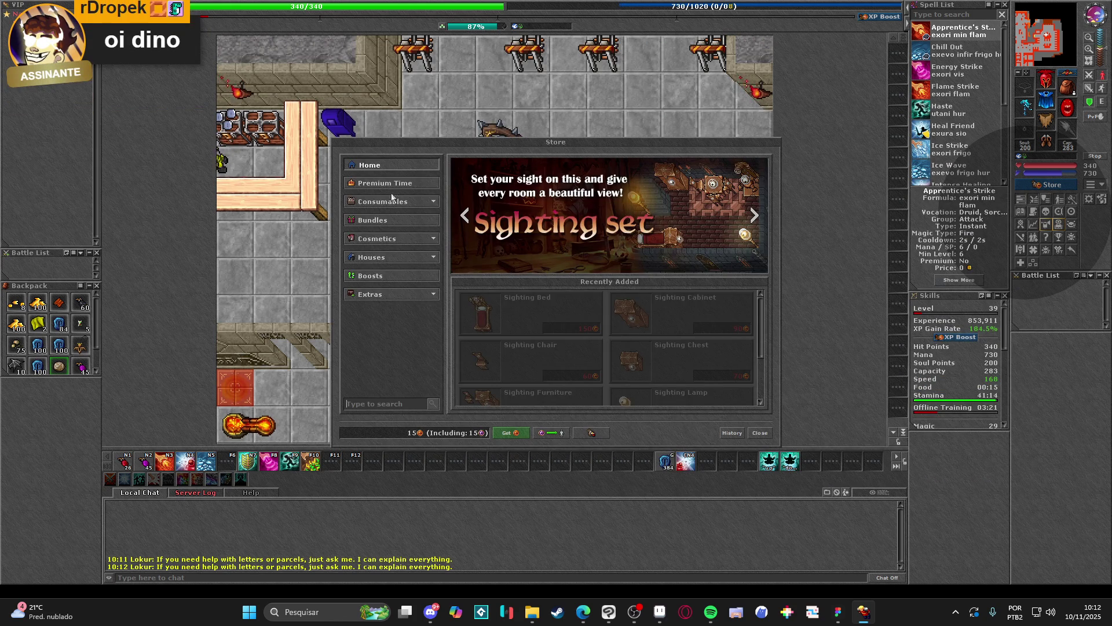
click(388, 182)
click(387, 242)
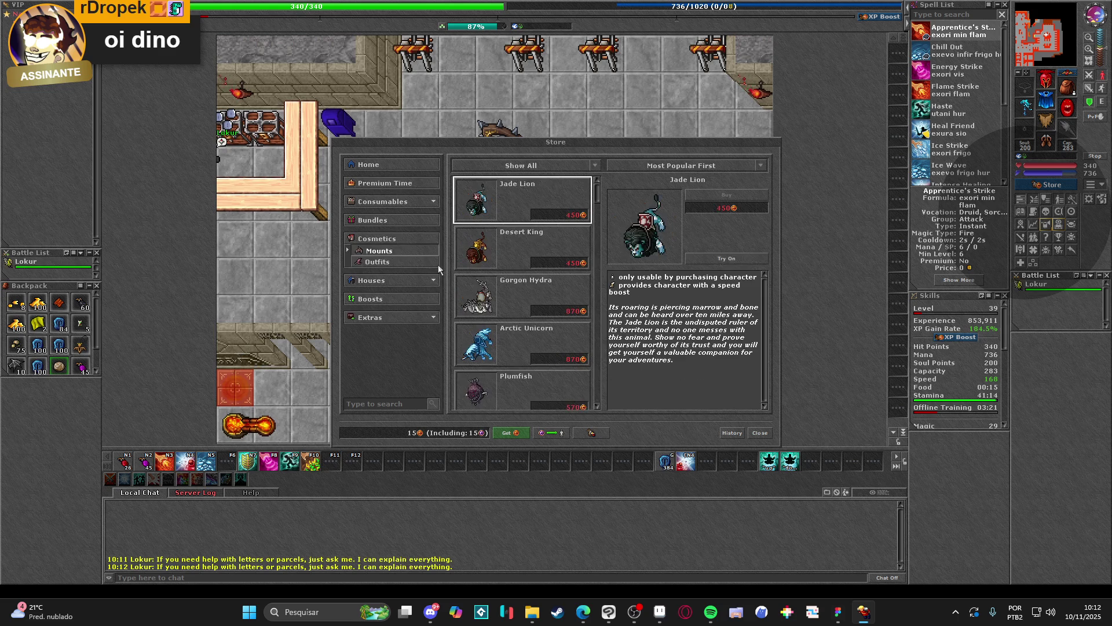
scroll(551, 223, down, 5)
scroll(548, 224, down, 10)
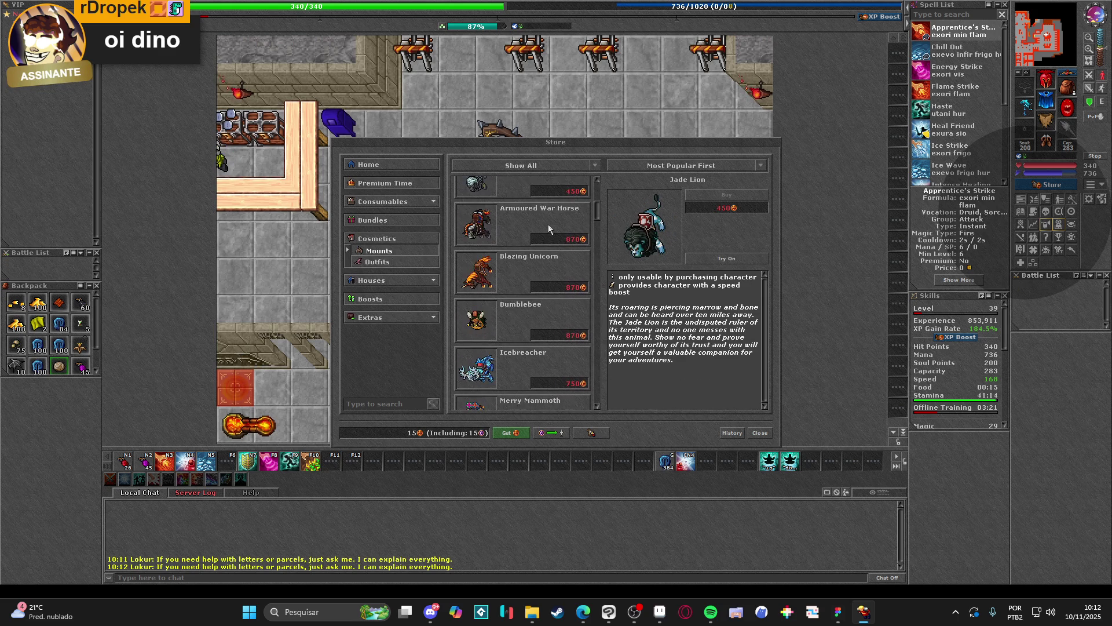
scroll(548, 224, down, 3)
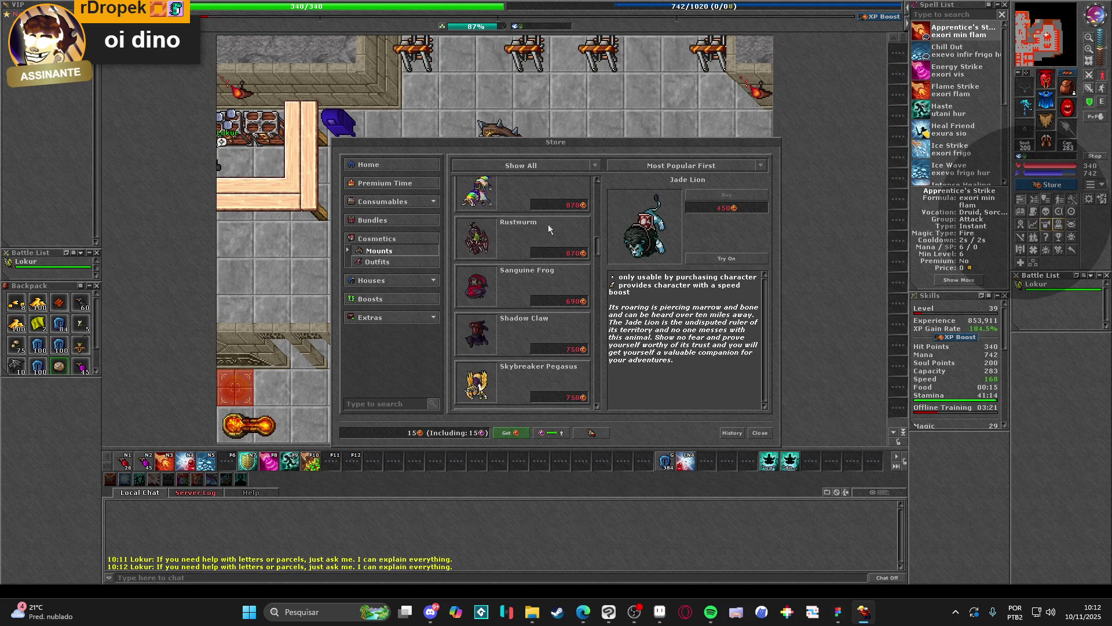
click(379, 262)
scroll(522, 260, down, 10)
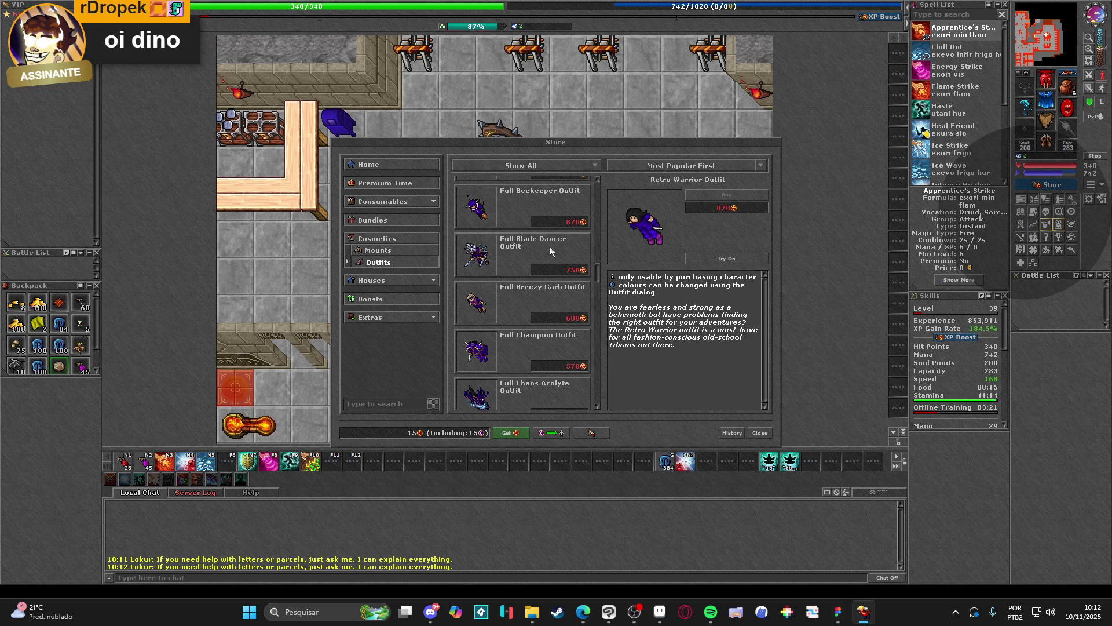
scroll(548, 250, down, 5)
scroll(551, 252, down, 8)
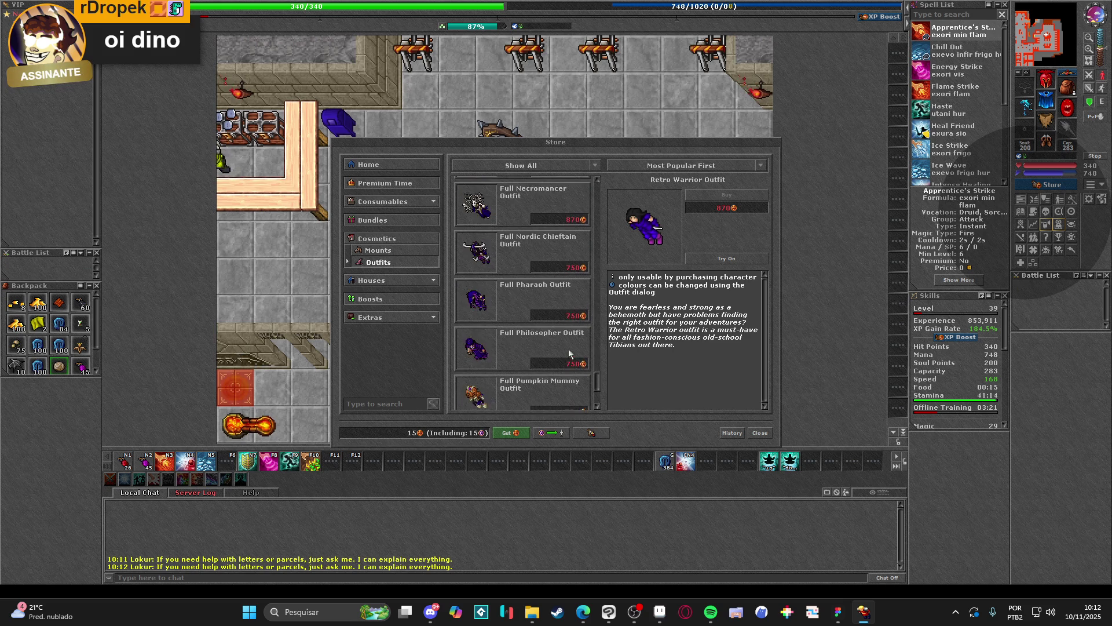
scroll(568, 352, down, 5)
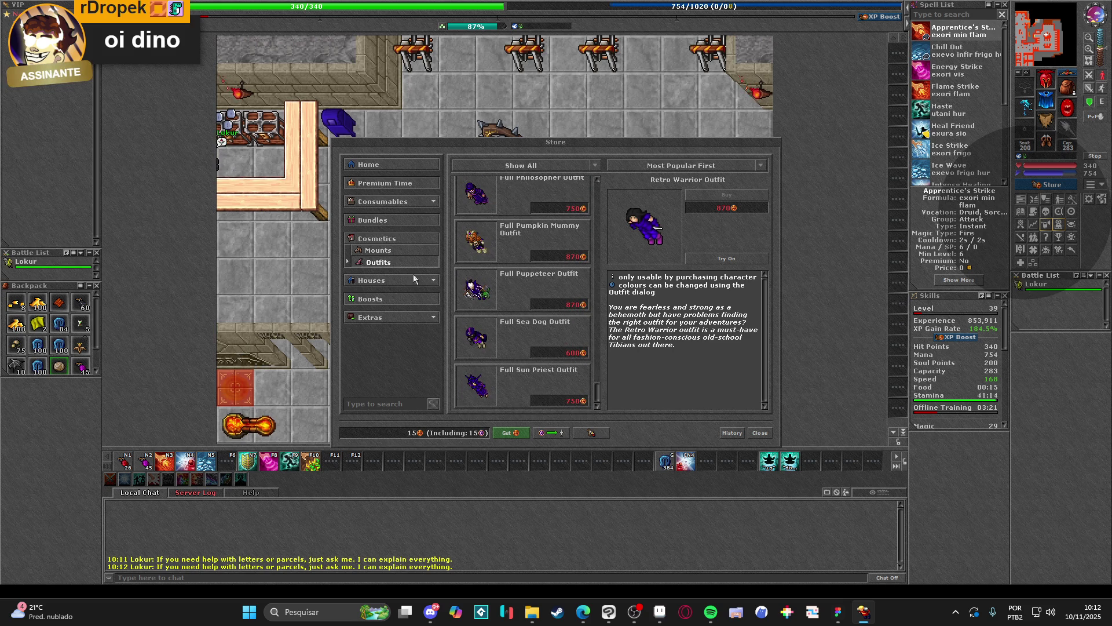
drag(597, 399, 600, 190)
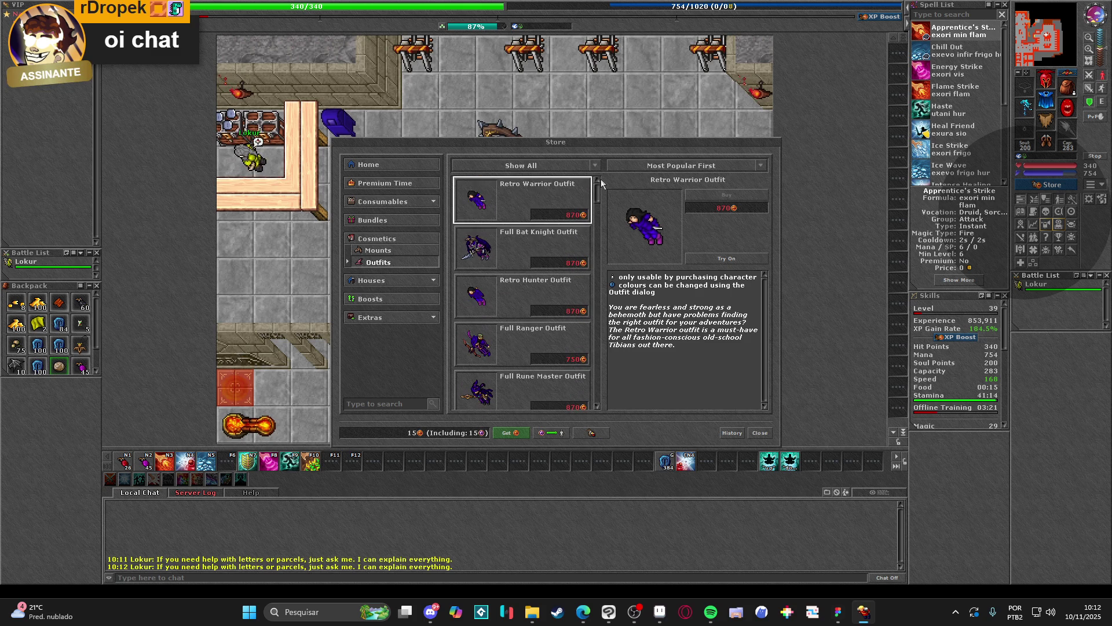
click(385, 252)
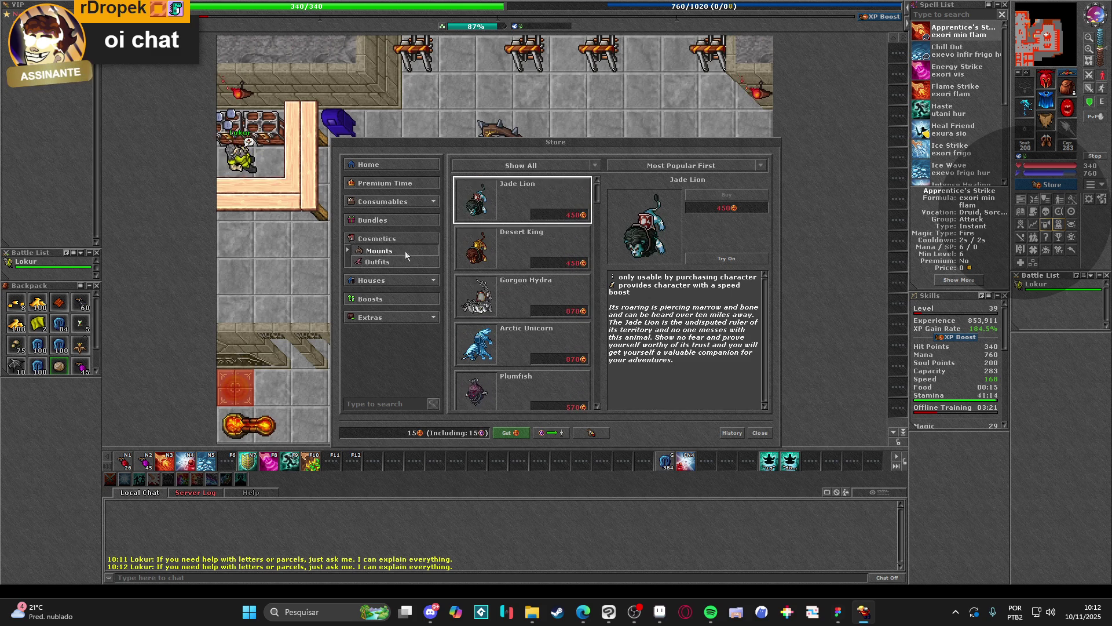
scroll(575, 243, down, 5)
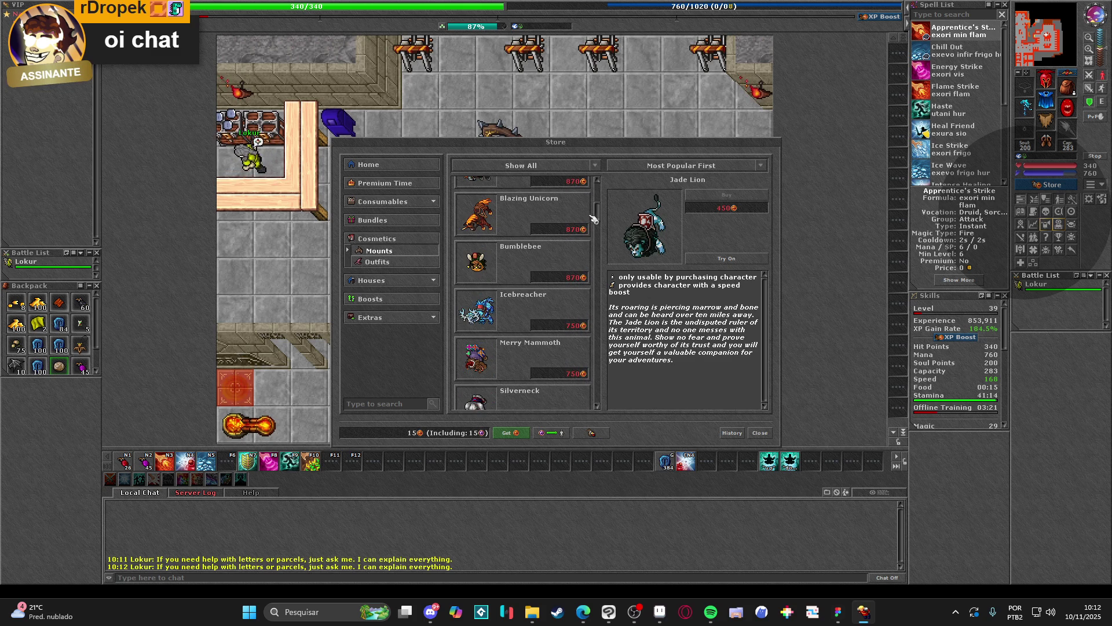
drag(600, 214, 612, 419)
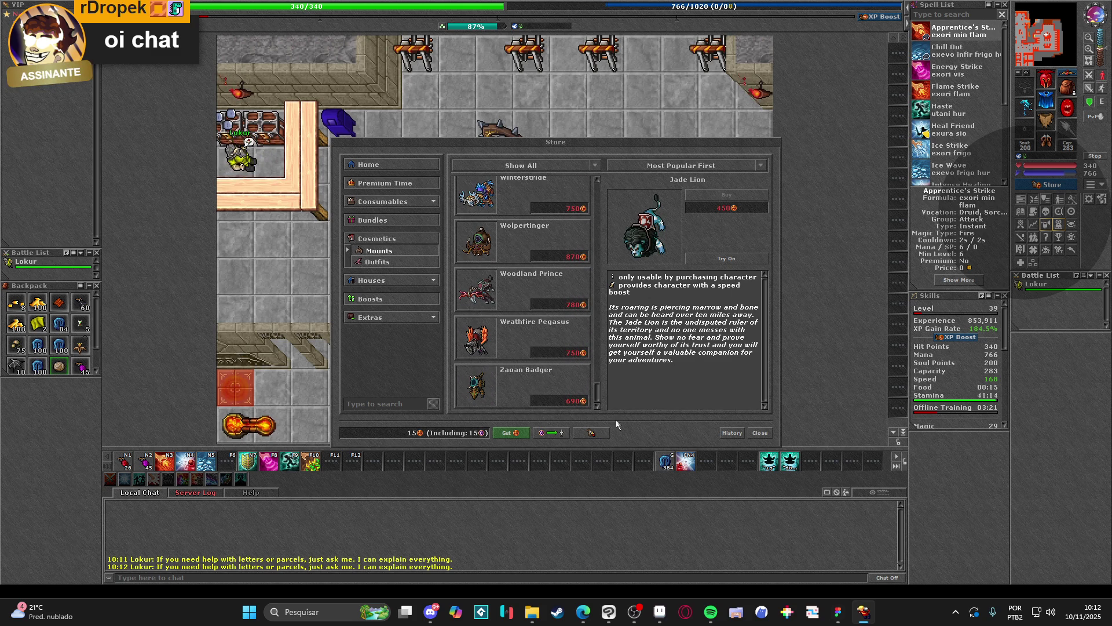
click(761, 434)
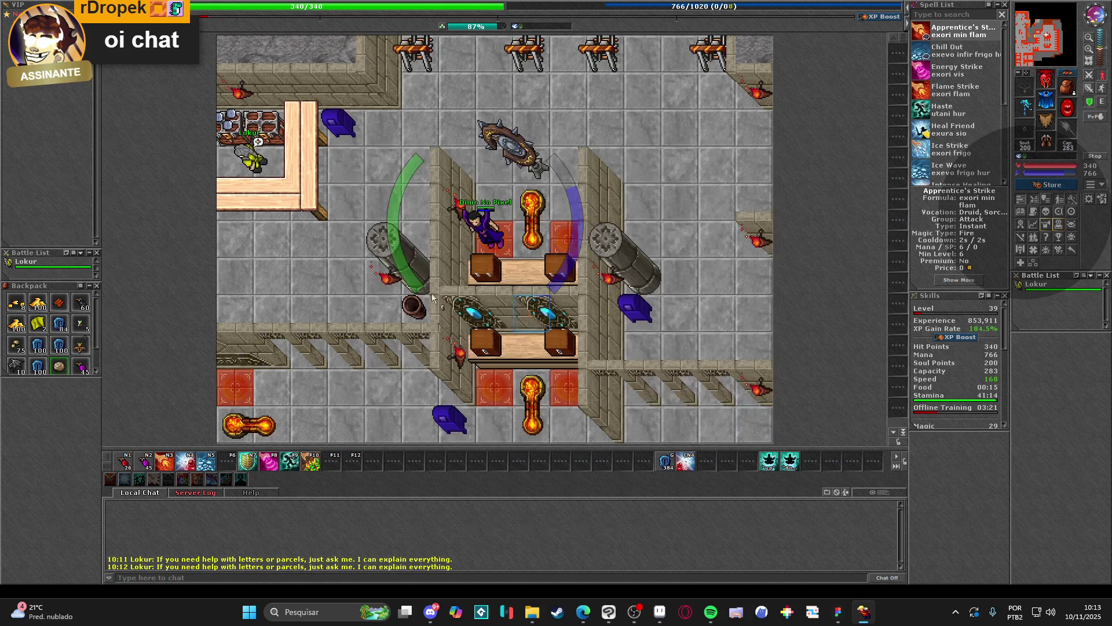